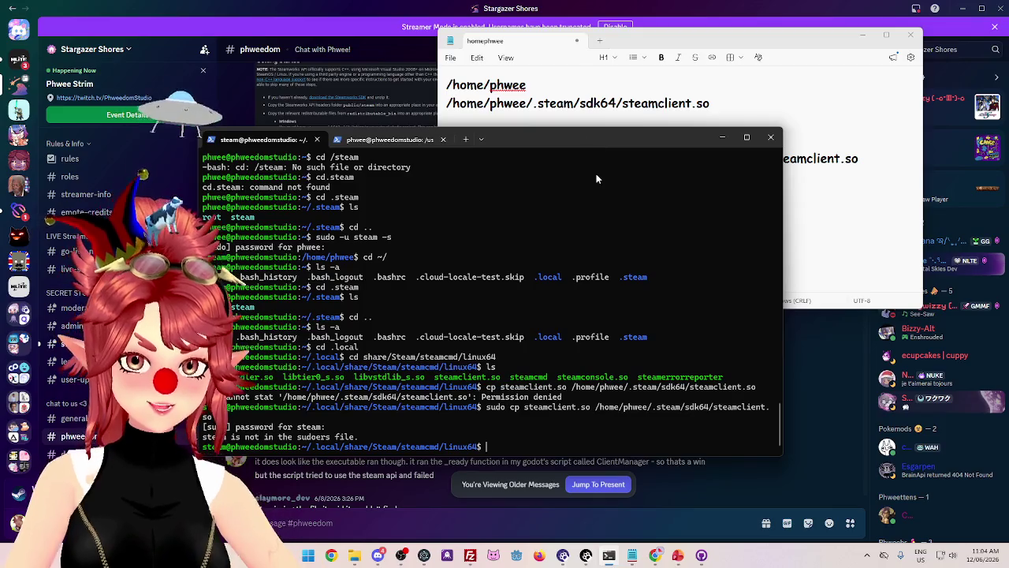
- Exit the steam user's shell back to the main terminal prompt
type("exit")
key("Return")
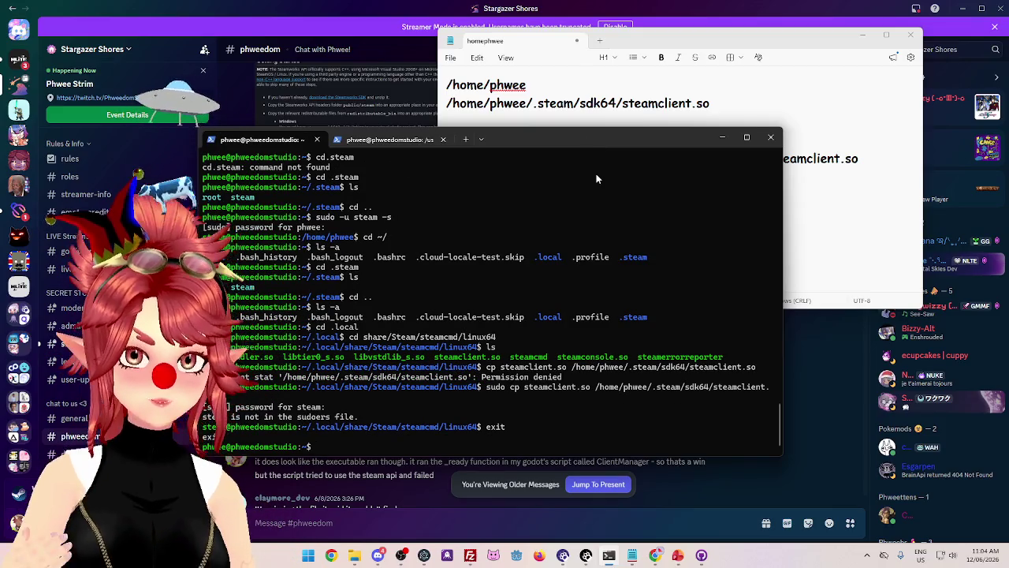
left_click(745, 42)
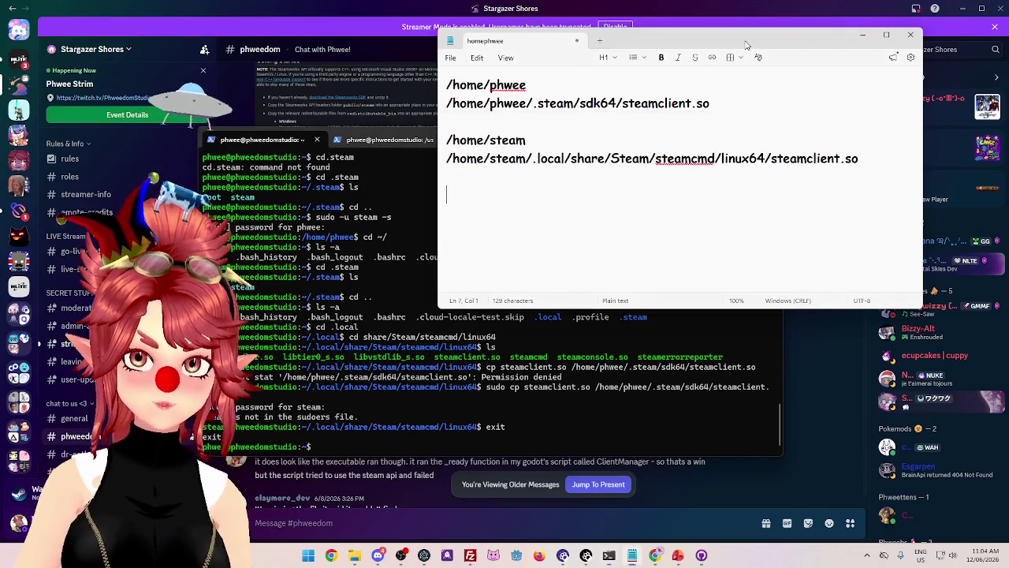
left_click(426, 447)
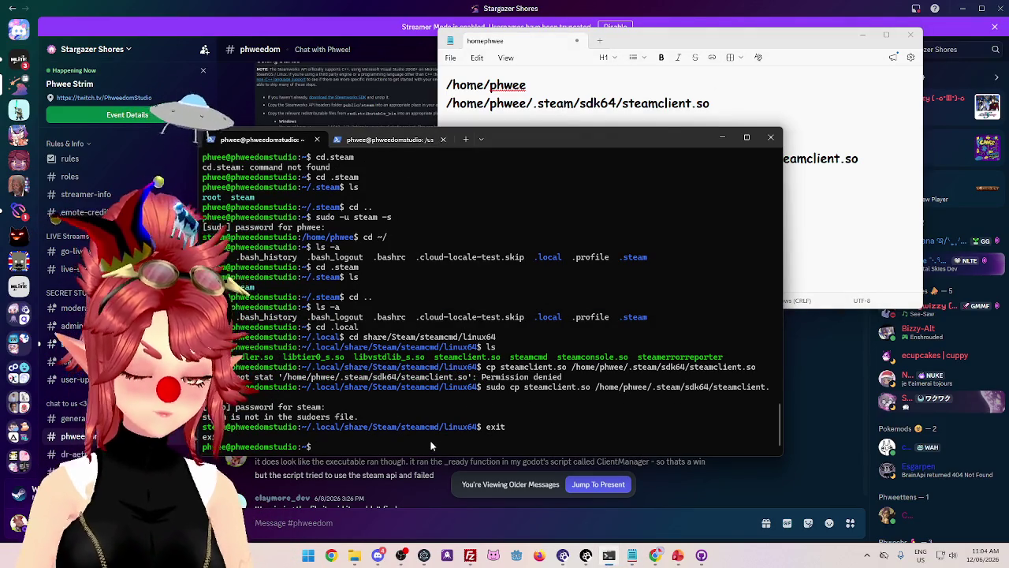
- Run sudo cp to copy steamcmd's linux64 steamclient.so to /home/phwee/.steam/sdk64/steamclient.so
type("sudo ")
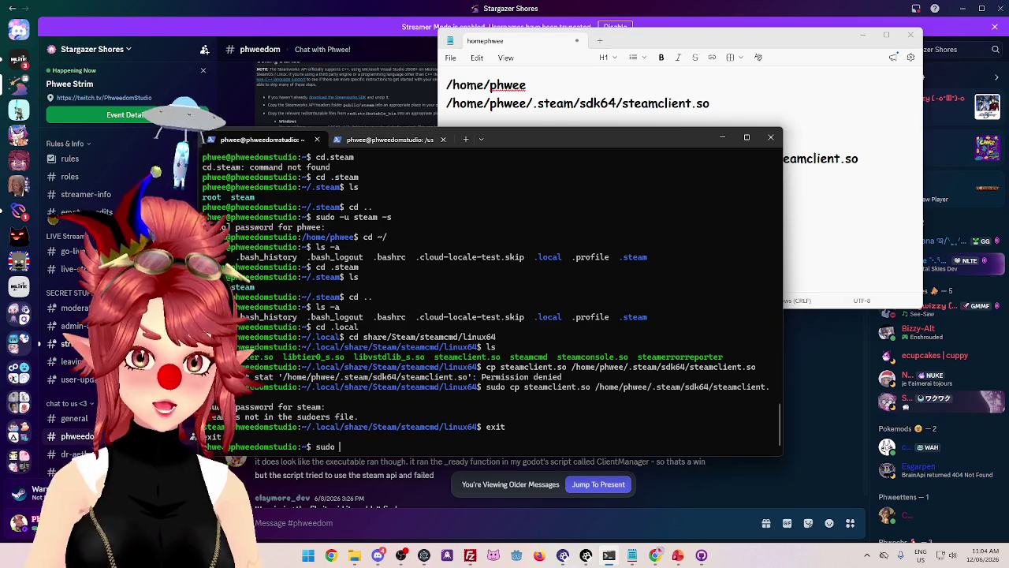
type("cp")
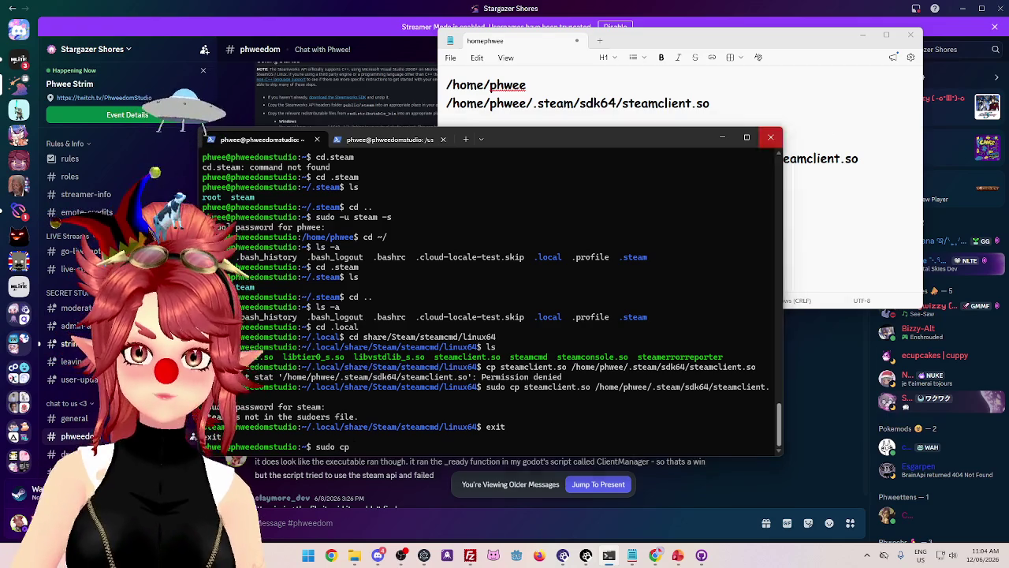
left_click(864, 161)
left_click_drag(861, 158, 446, 158)
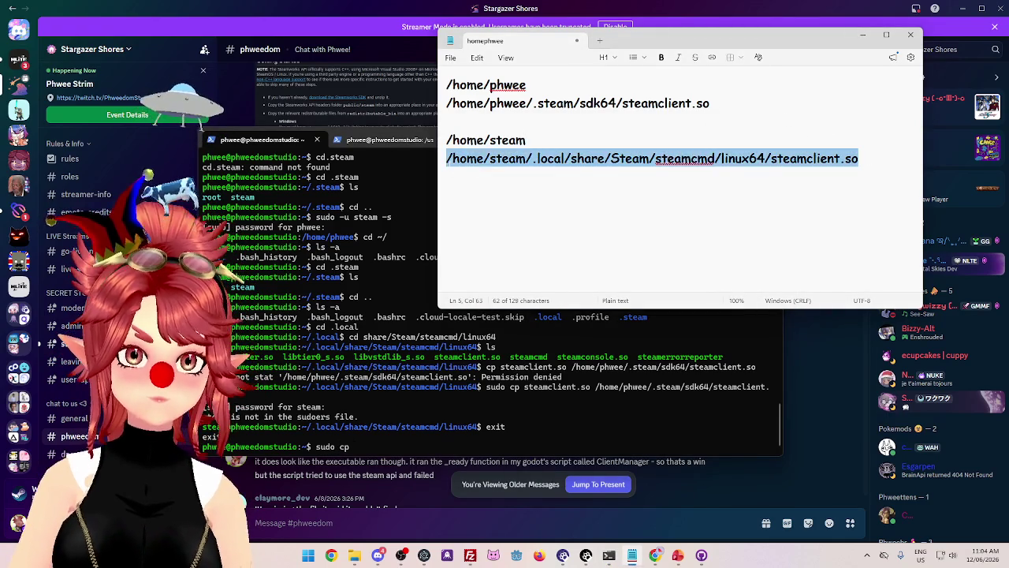
left_click(441, 447)
type("/home/steam/.local/share/Steam/steamcmd/linux64/steamclient.so")
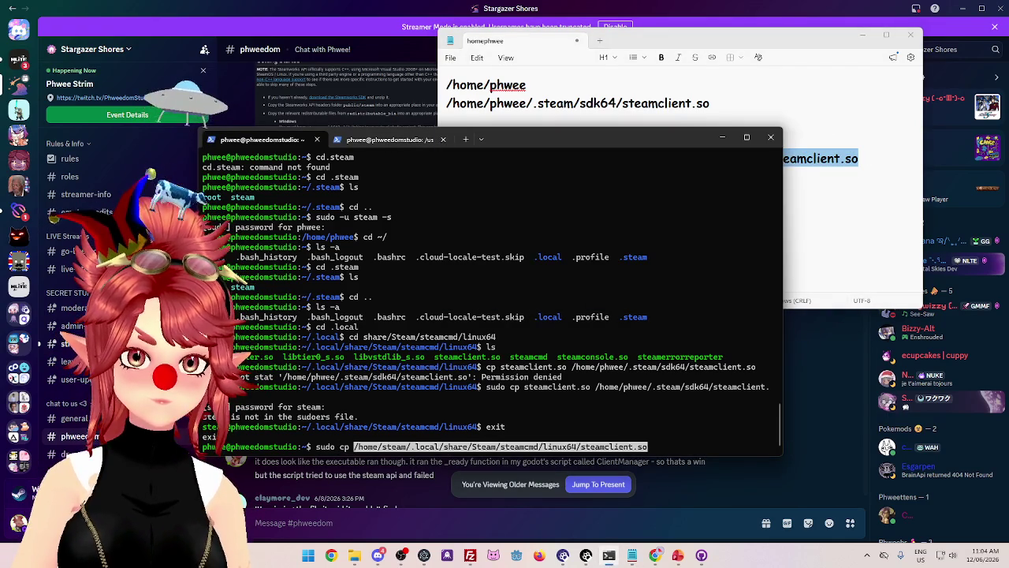
left_click(843, 201)
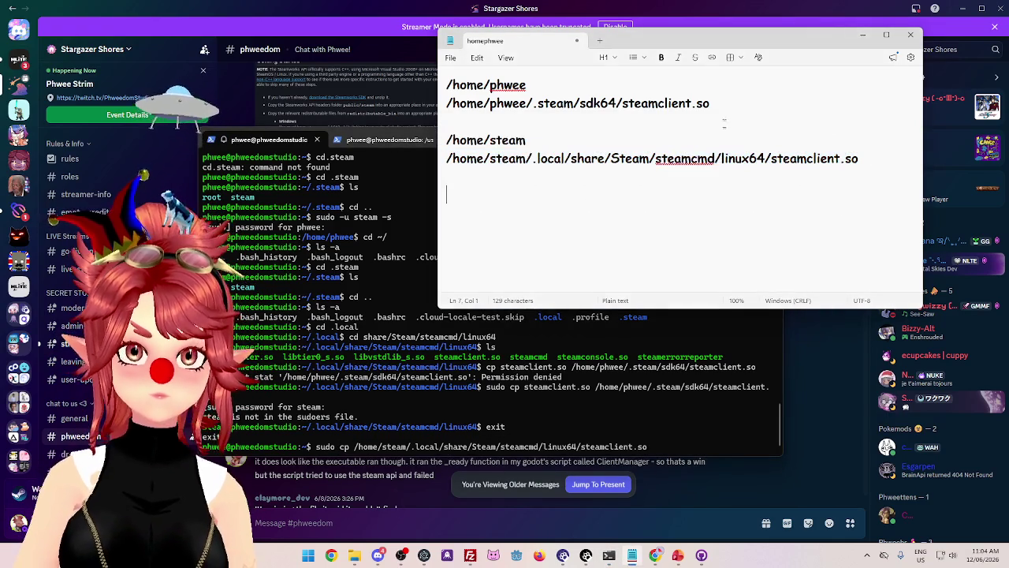
left_click_drag(712, 102, 444, 103)
key("ctrl+c")
left_click(683, 437)
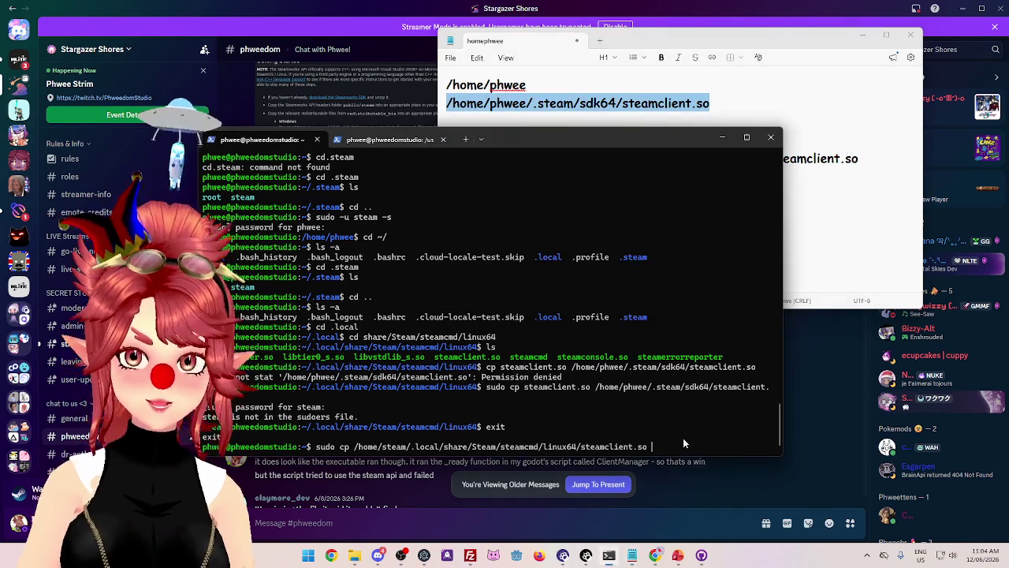
key("ctrl+v")
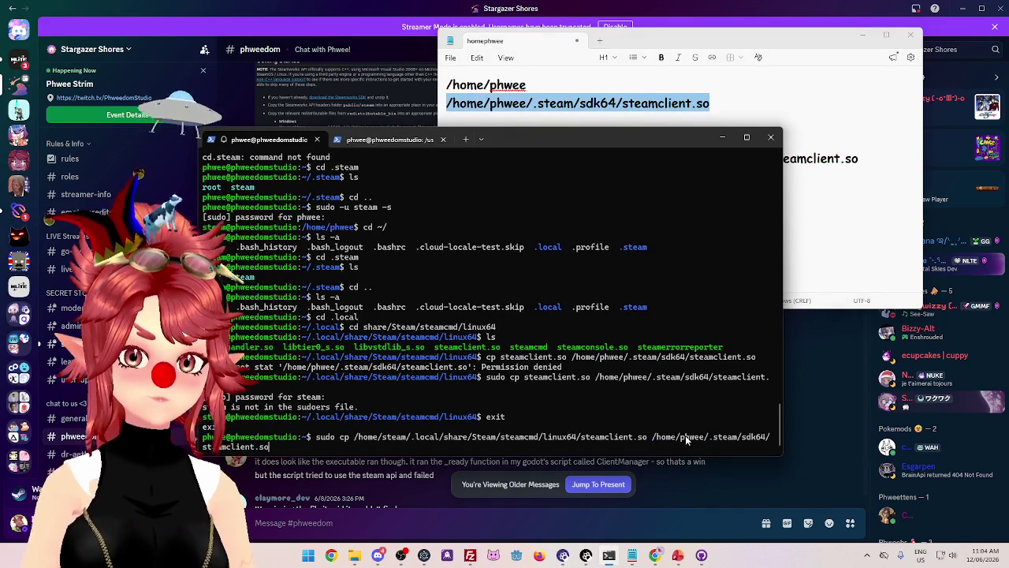
key("Return")
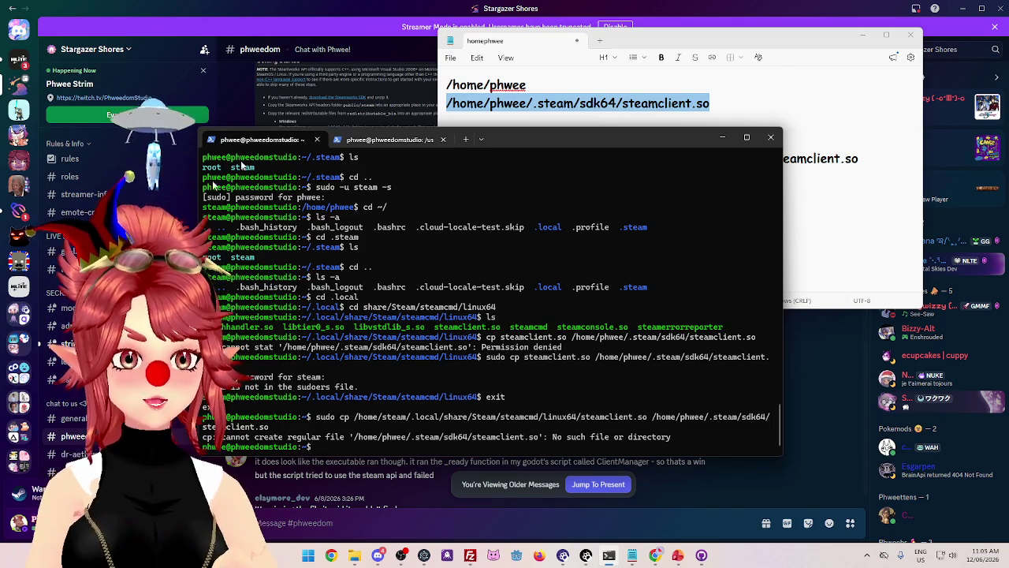
scroll(12, 331, "down", 3)
scroll(15, 371, "up", 2)
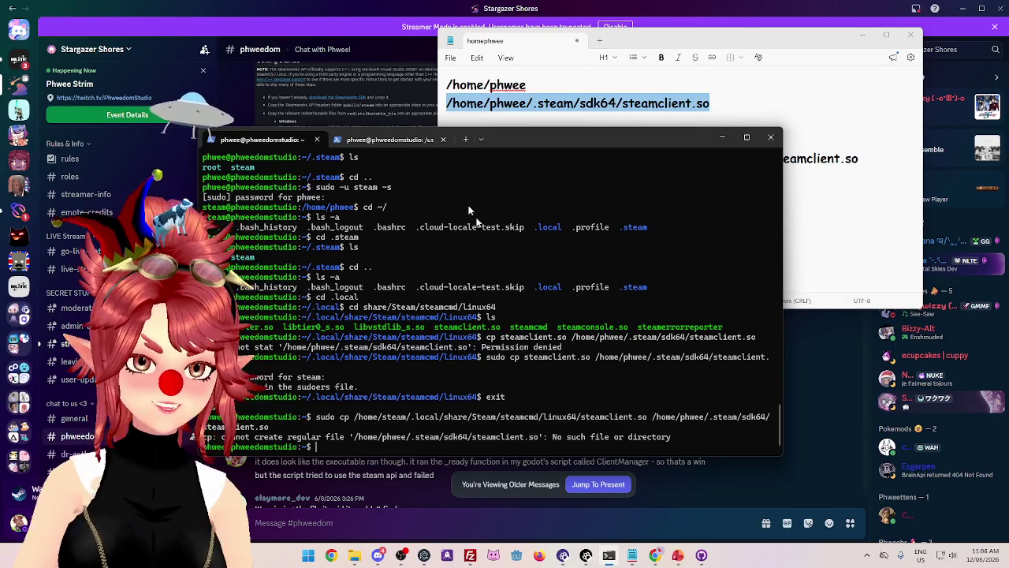
left_click_drag(590, 138, 607, 180)
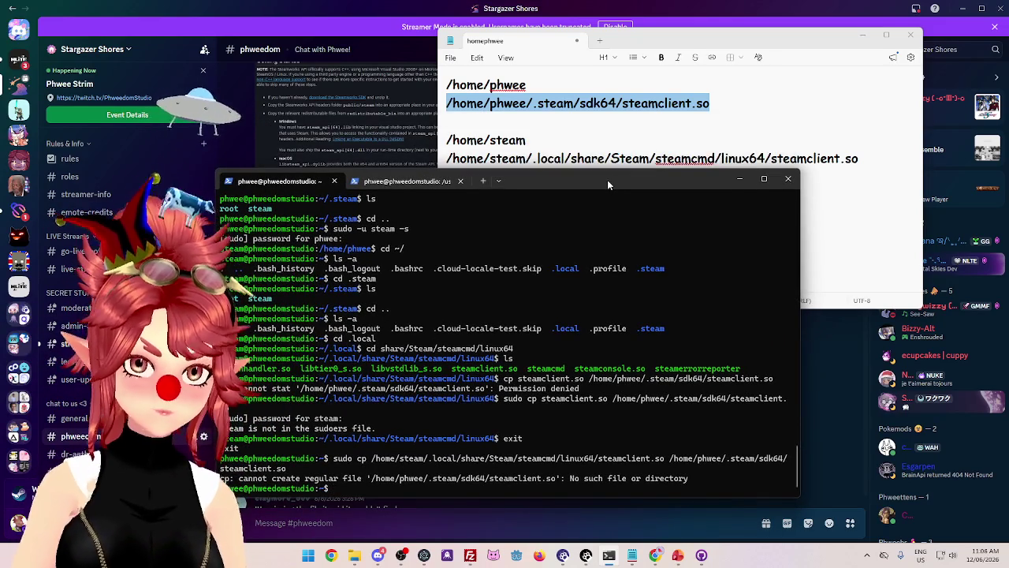
- Create /home/phwee/.steam/sdk64 with mkdir and rerun the steamclient.so copy into it
type("mk dir")
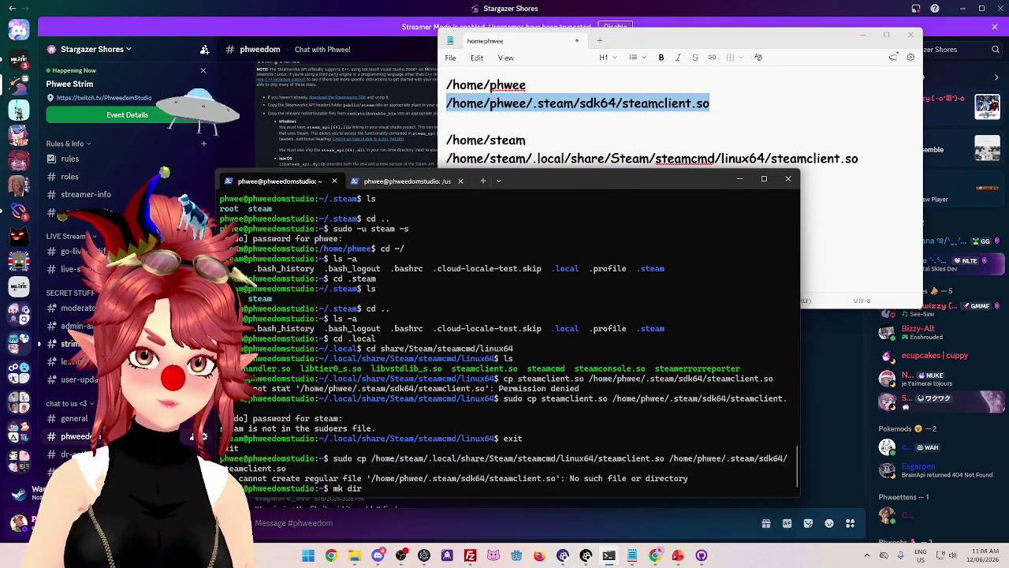
key("ctrl+v")
key("BackSpace")
key("BackSpace")
key("BackSpace")
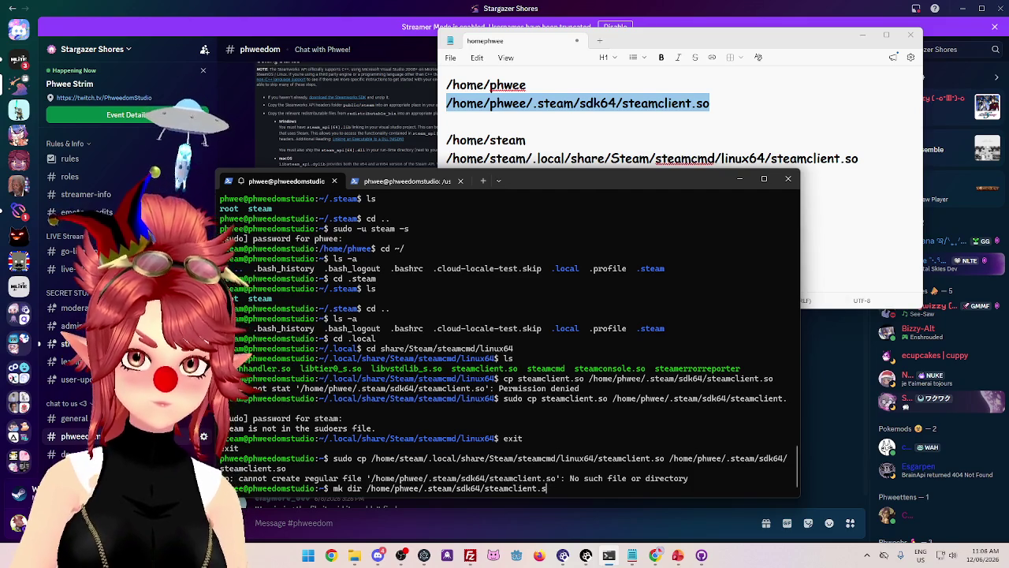
key("Return")
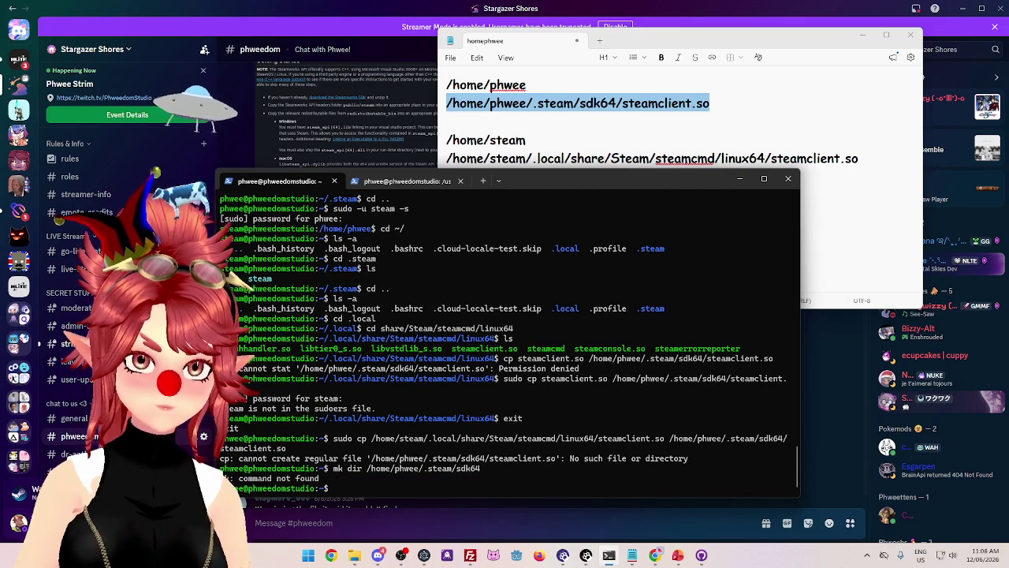
type("mkdir")
key("ctrl+v")
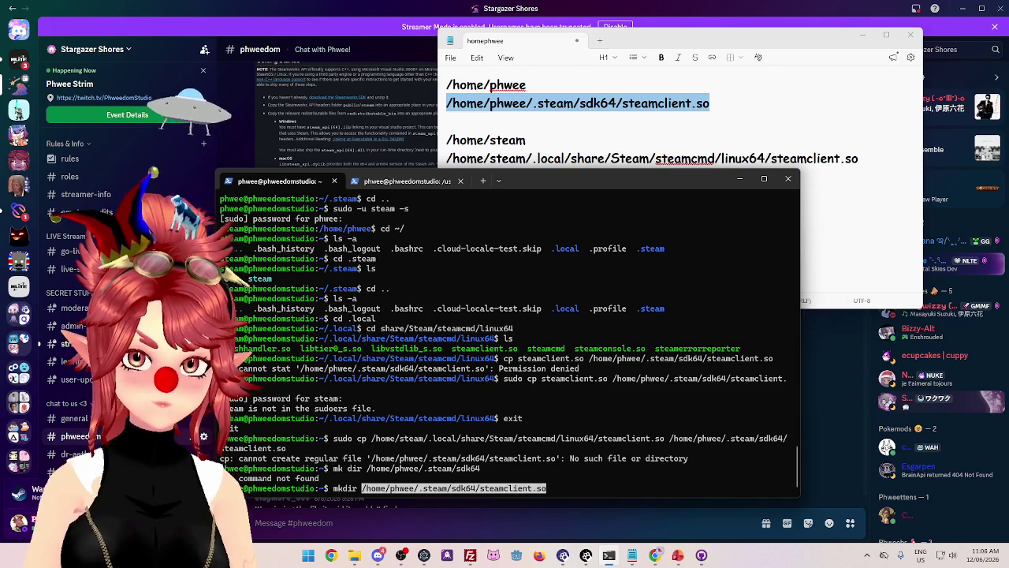
key("BackSpace")
key("BackSpace")
key("BackSpace")
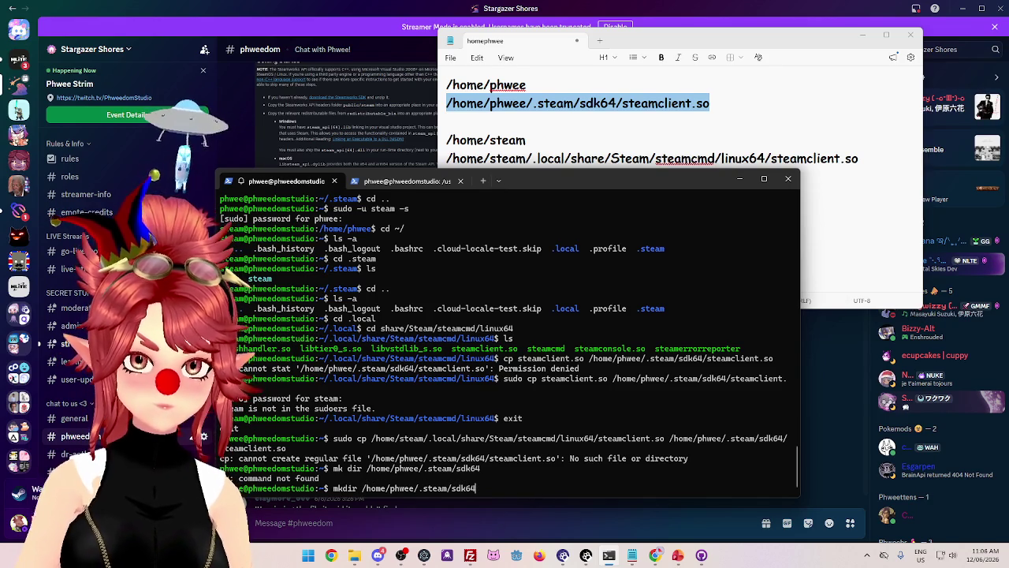
key("Return")
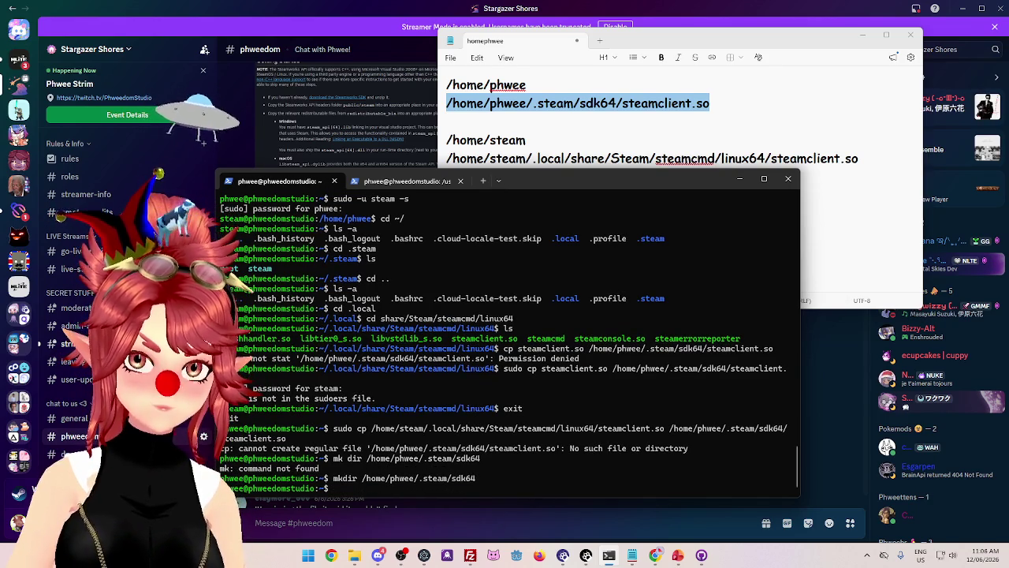
key("Up")
key("Up")
key("Up")
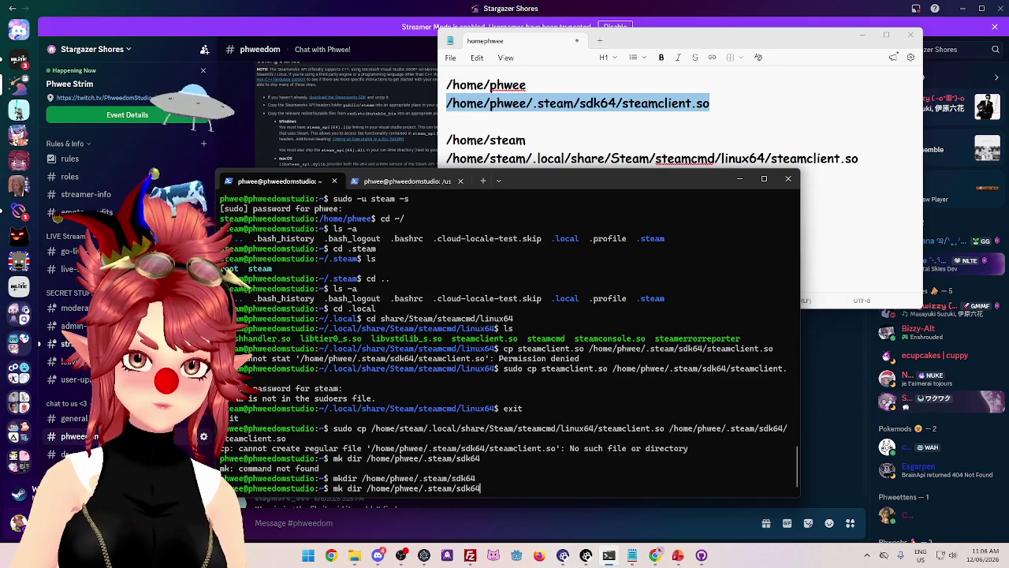
key("Return")
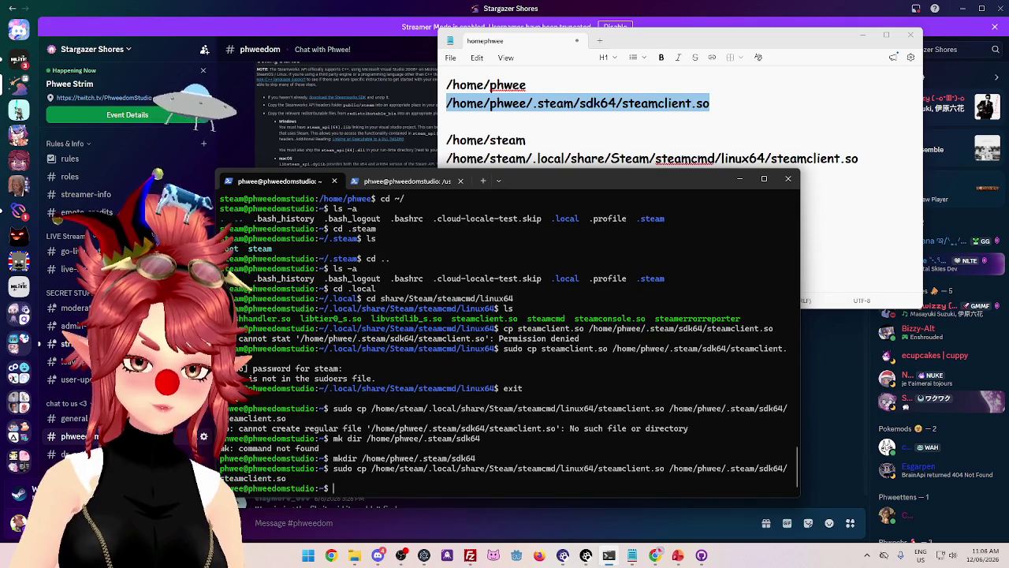
- Change into /home/phwee/.steam/sdk64 and list it to confirm steamclient.so is present
type("ls")
key("BackSpace")
key("BackSpace")
type("cd")
key("ctrl+v")
key("BackSpace")
key("BackSpace")
key("BackSpace")
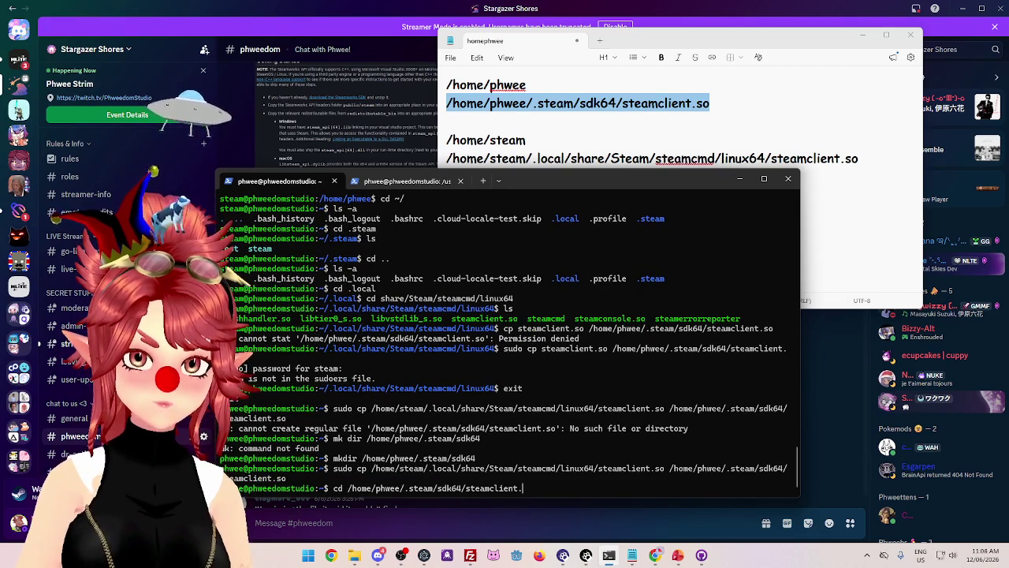
key("BackSpace")
key("Return")
type("ls")
key("Return")
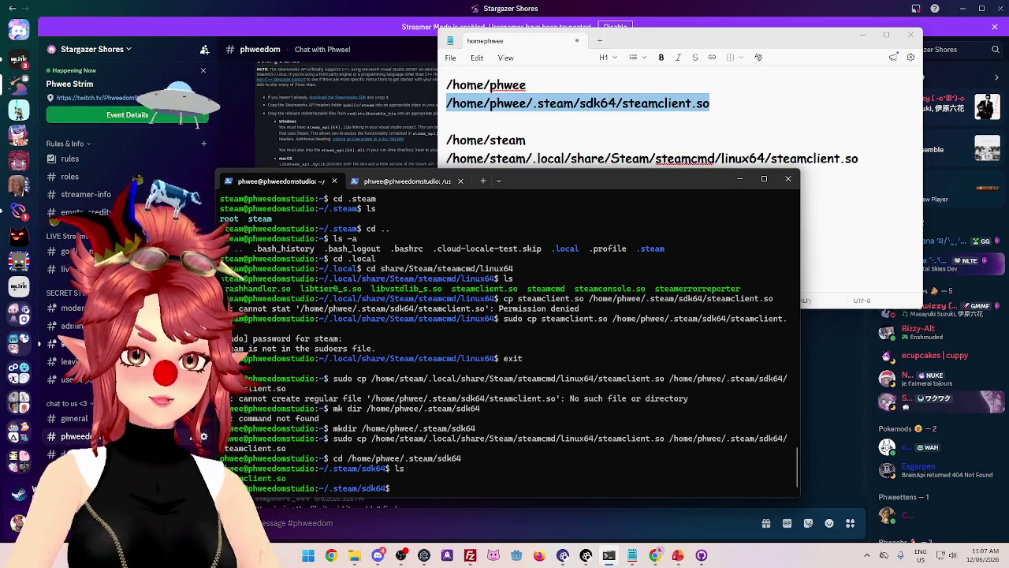
- Go up from sdk64 to the home folder and list its contents
left_click(406, 181)
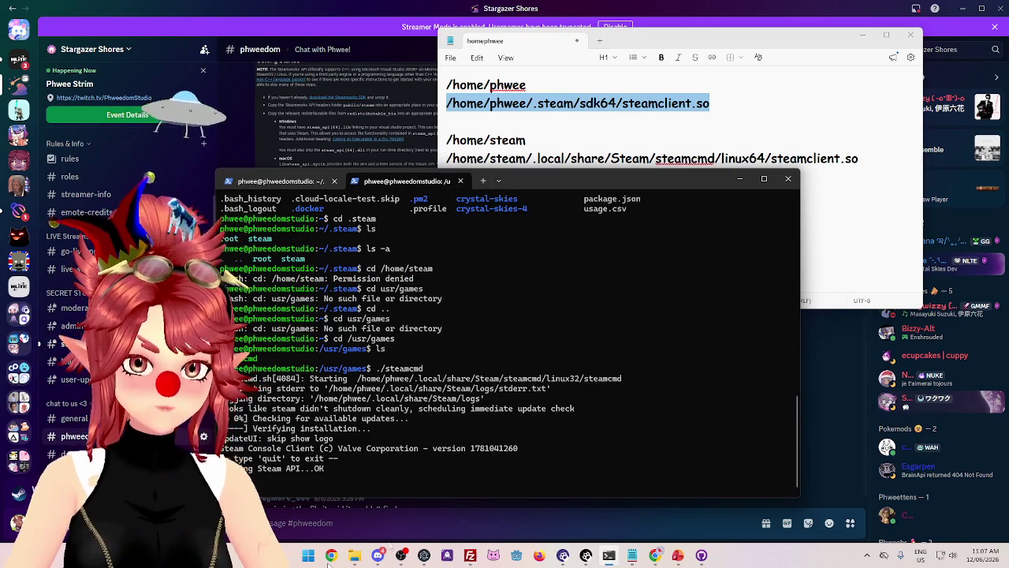
left_click(280, 182)
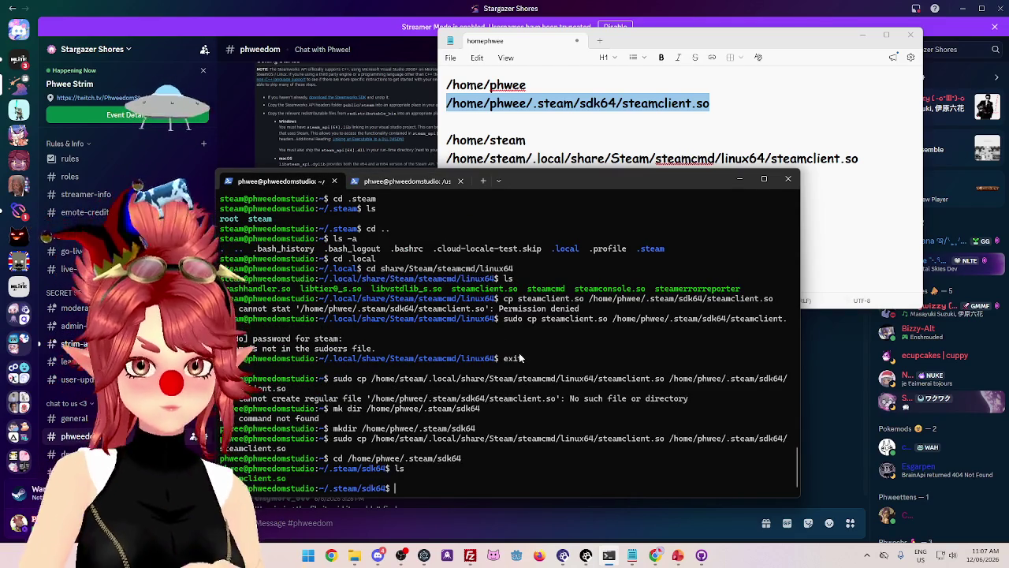
type("cd ..")
key("Return")
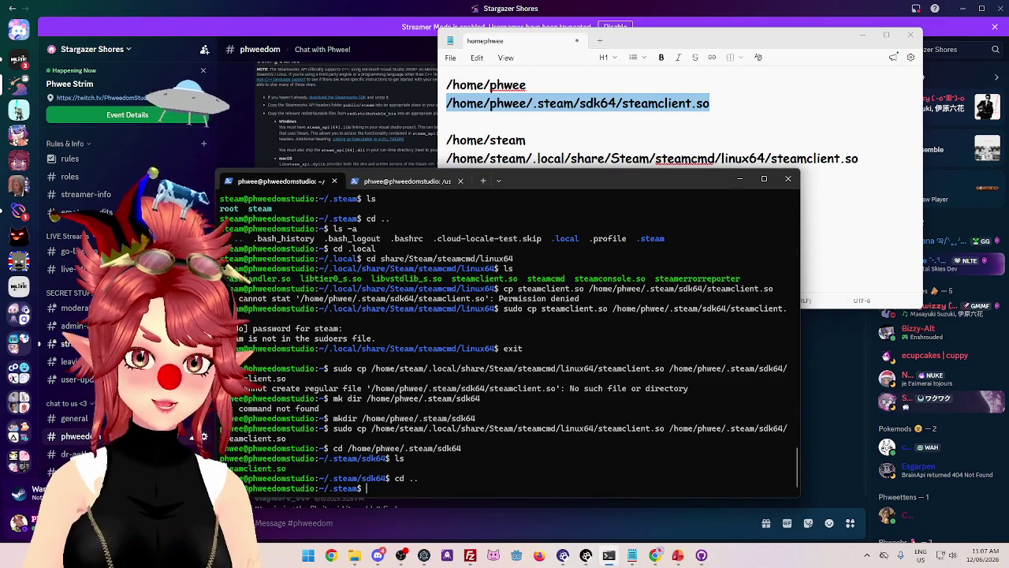
type("cd ..")
key("Return")
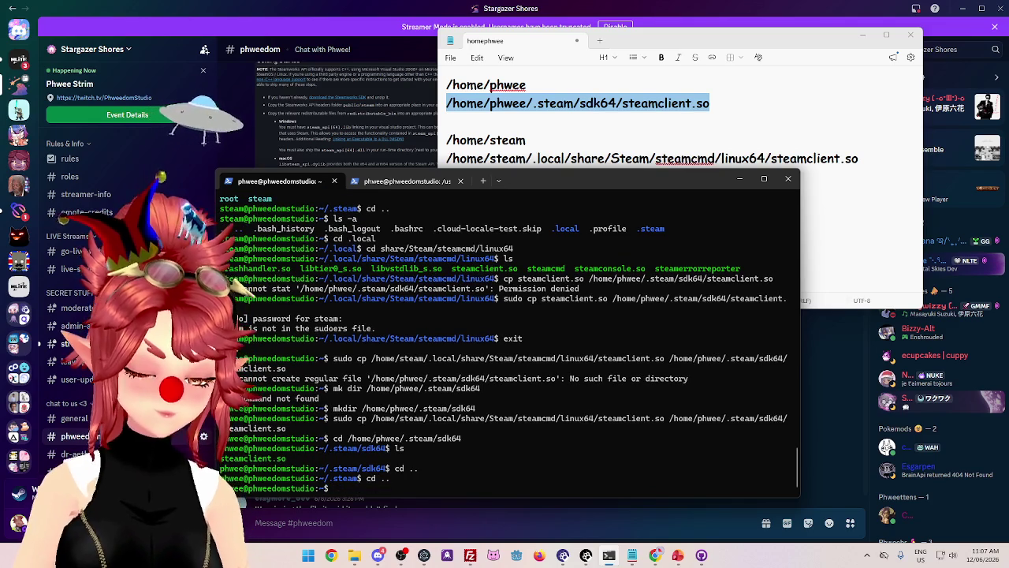
type("ls")
key("Return")
- Enter the crystal-skies-4 folder and list its files
type("cd s")
key("BackSpace")
type("cr")
key("Tab")
type("-4")
key("Return")
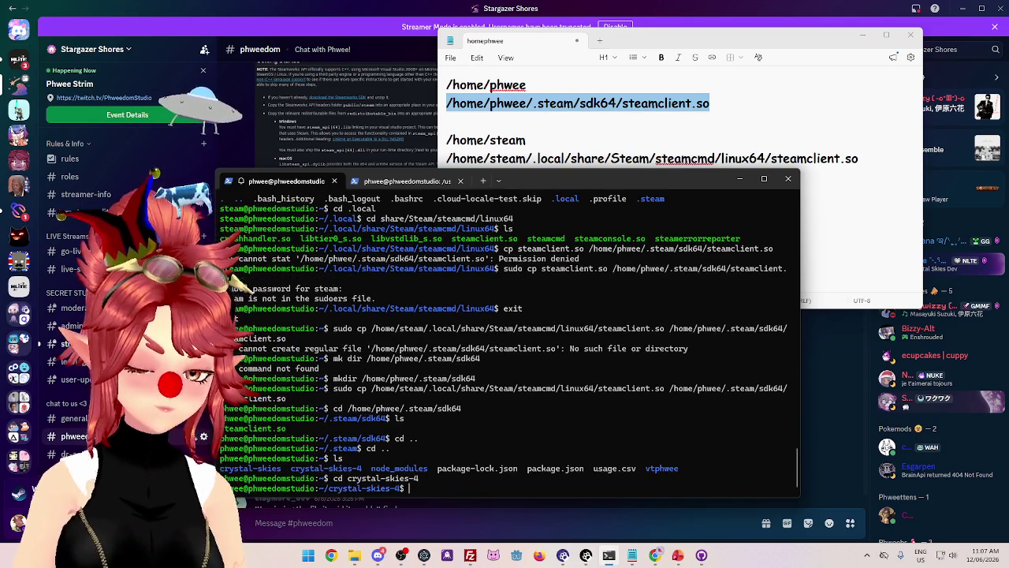
type("ls")
key("Return")
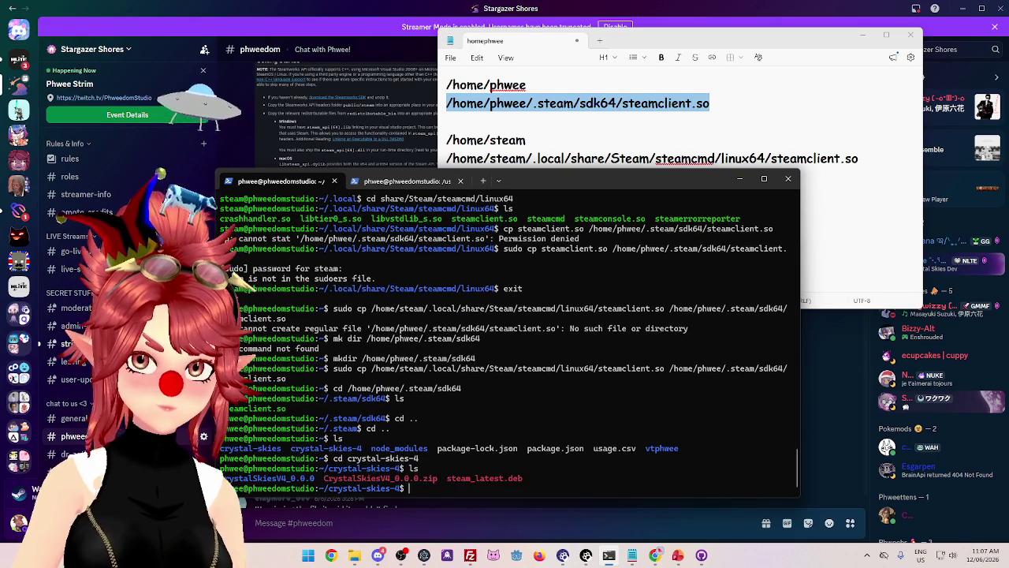
- Enter CrystalSkiesV4_0.0.0, list it, and type ./CrystalSkiesV4_0.0.sh at the prompt
type("cd Cry")
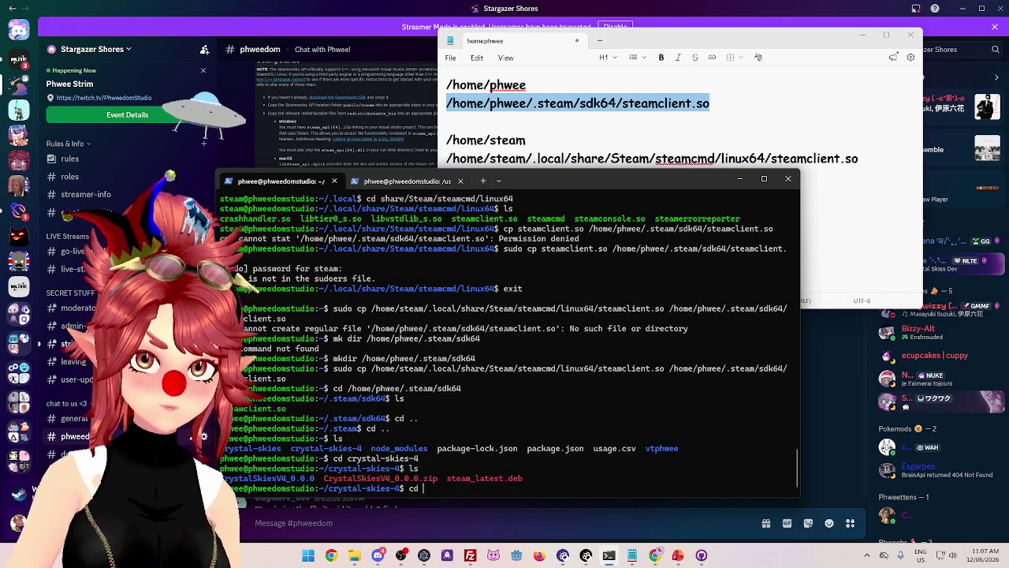
key("Tab")
key("BackSpace")
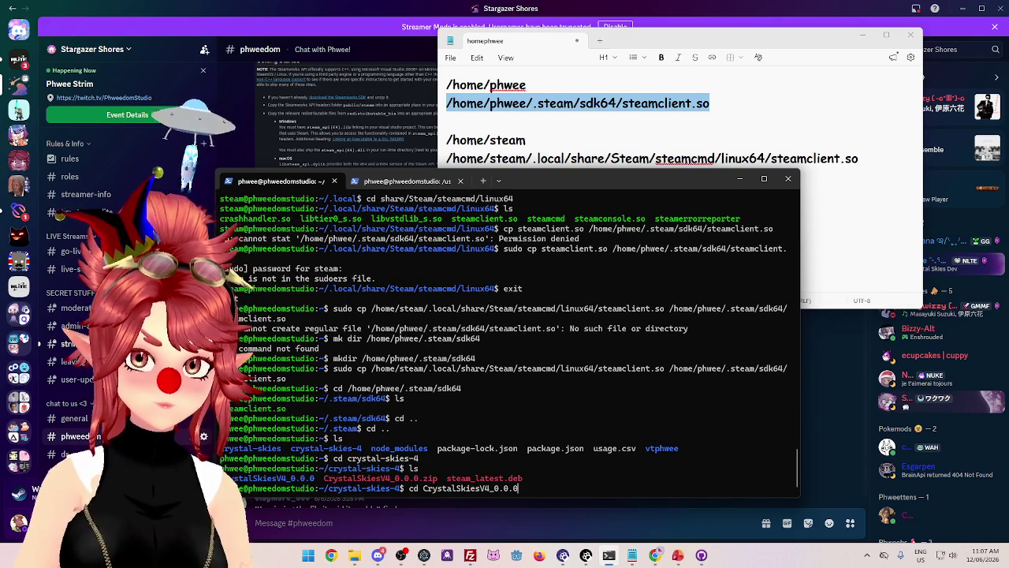
key("Return")
type("ls")
key("Return")
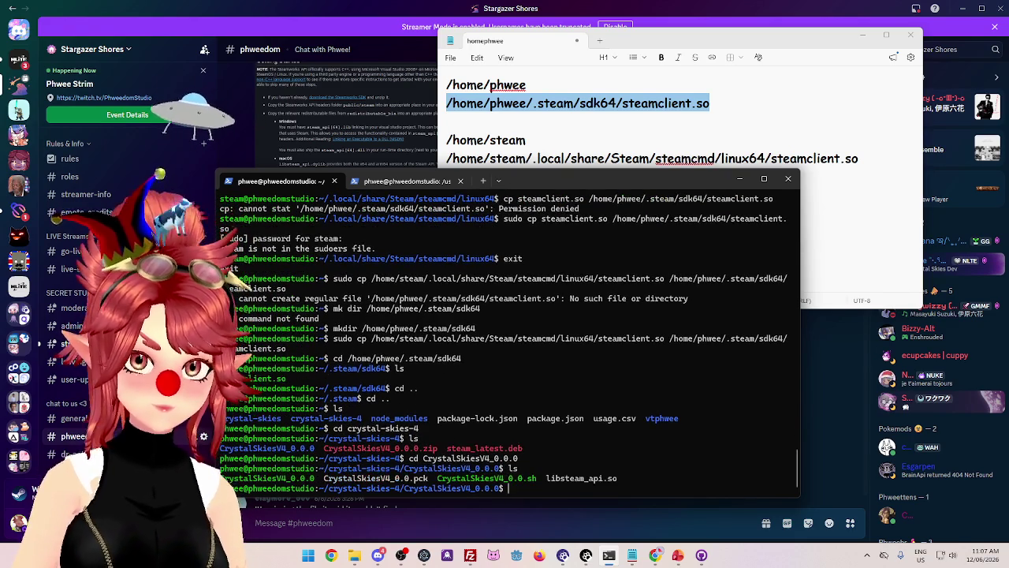
type("./")
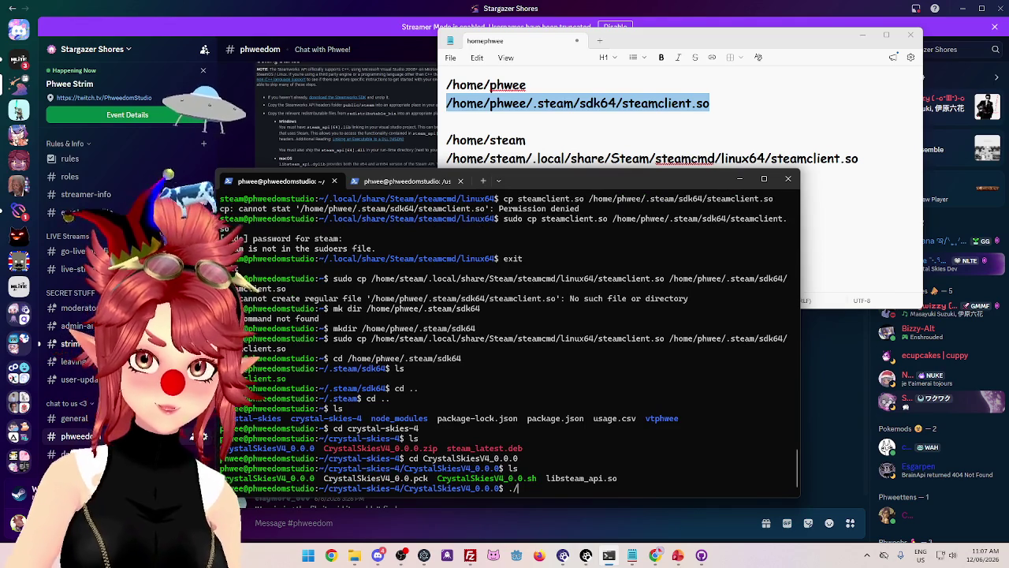
type("Cry")
key("Tab")
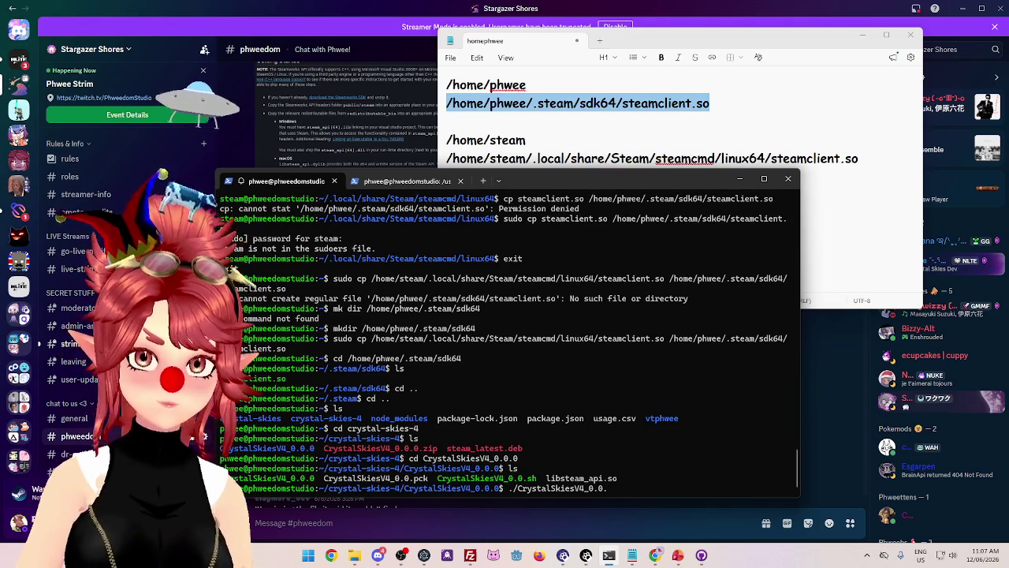
type("sh")
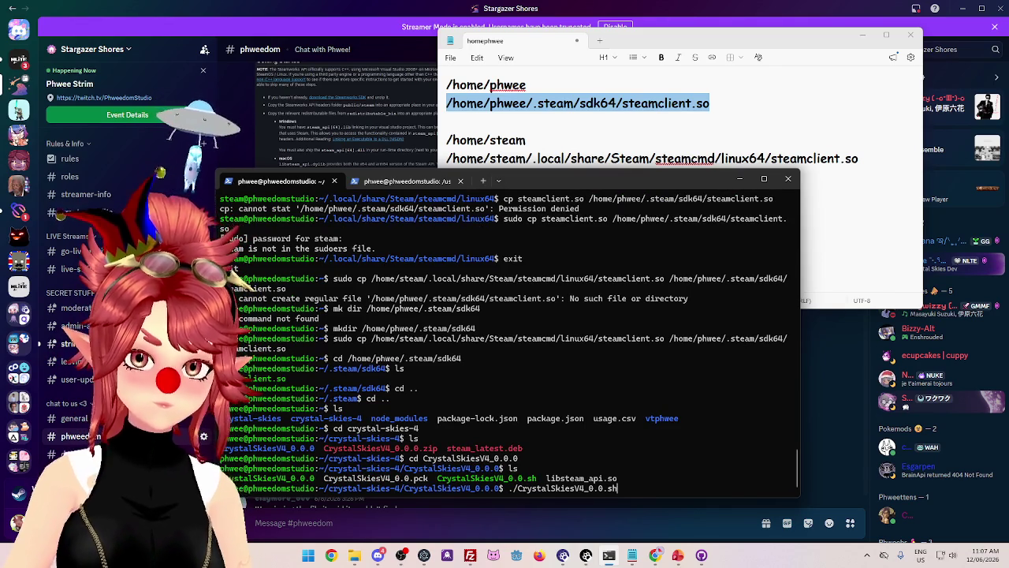
- Launch ./CrystalSkiesV4_0.0.sh so the coordinator authorizes with Steam, then move the terminal window
key("Return")
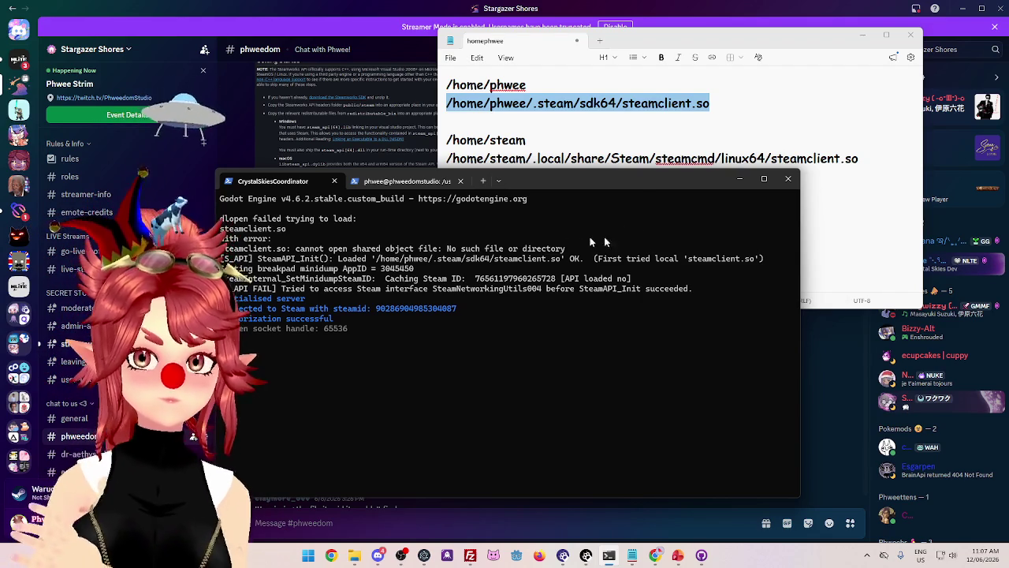
left_click_drag(631, 178, 712, 117)
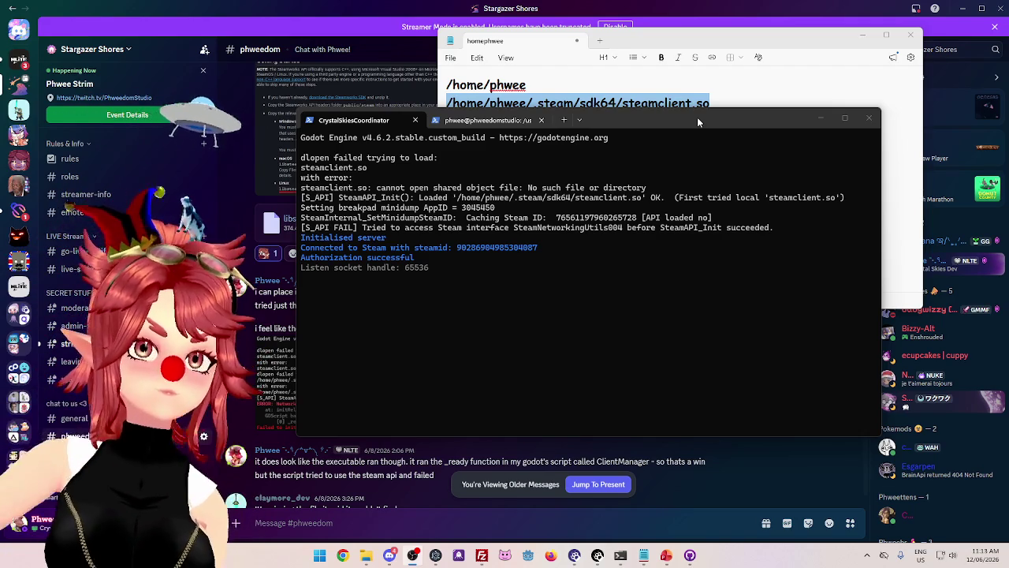
mouse_move(757, 122)
left_mouse_down()
mouse_move(740, 123)
mouse_move(741, 114)
left_mouse_up()
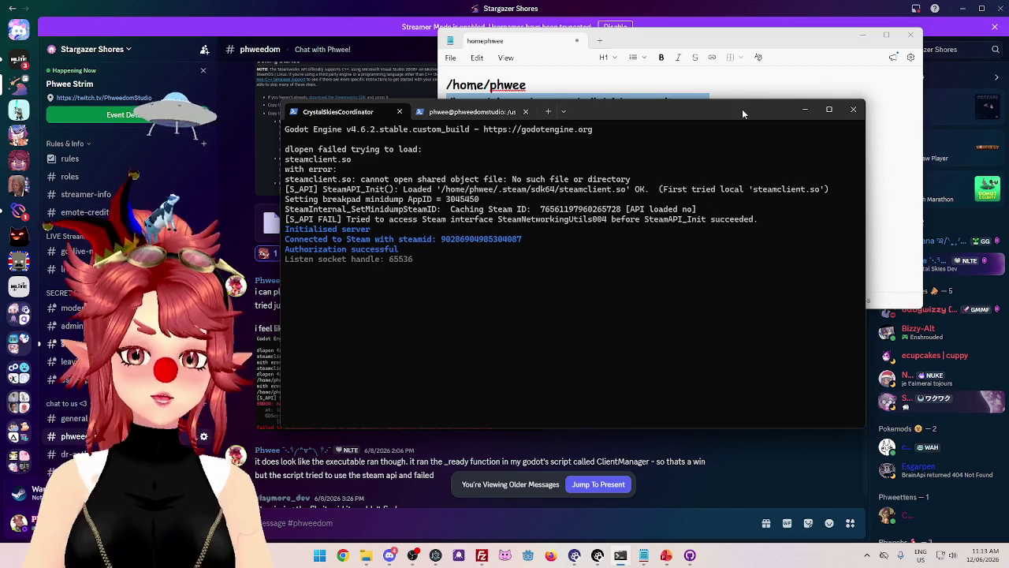
left_click_drag(420, 261, 285, 229)
double_click(400, 259)
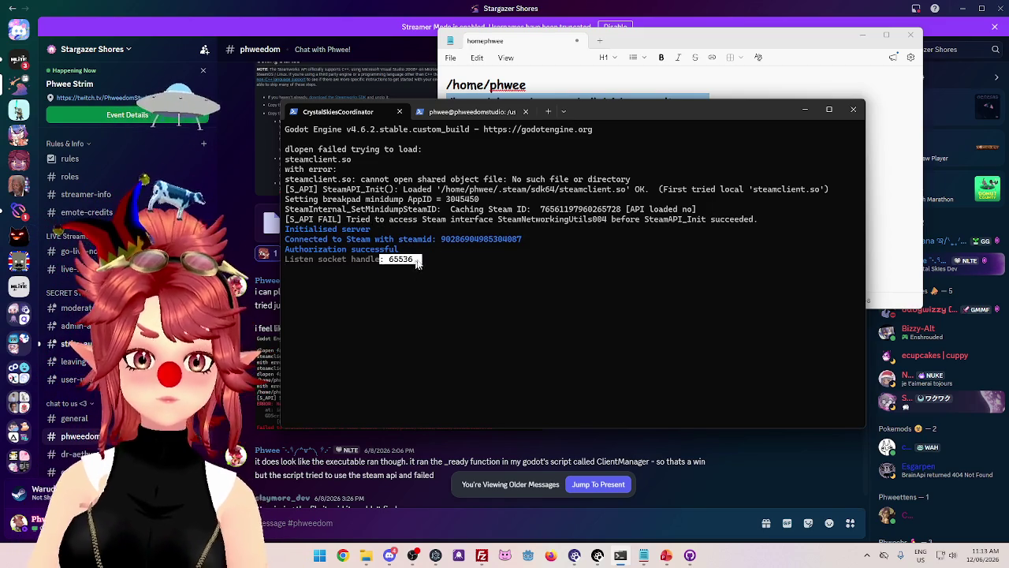
left_click(429, 224)
mouse_move(313, 180)
left_mouse_down()
mouse_move(667, 181)
mouse_move(291, 182)
mouse_move(377, 177)
left_mouse_up()
mouse_move(664, 180)
left_mouse_down()
mouse_move(622, 191)
mouse_move(286, 186)
left_mouse_up()
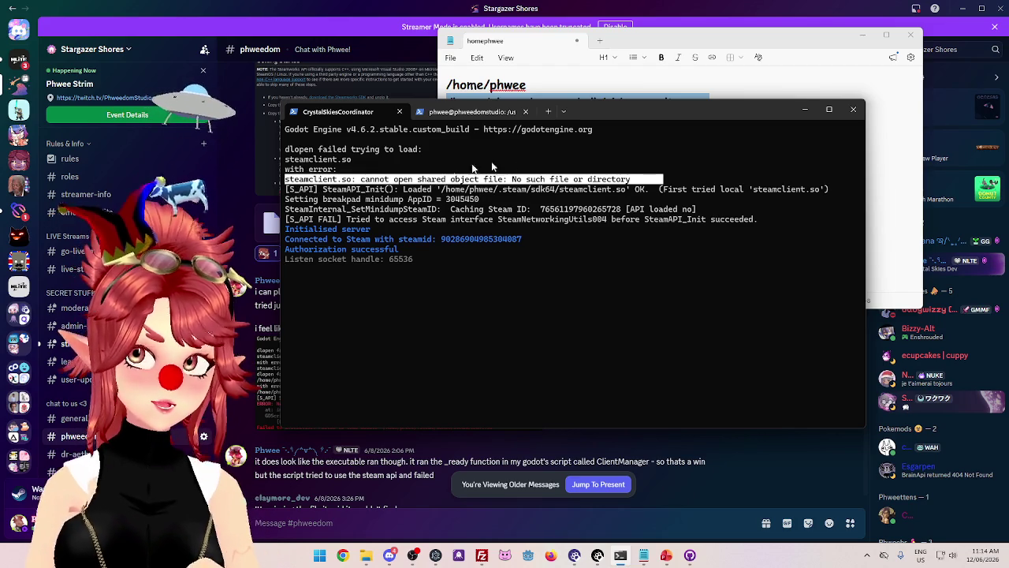
mouse_move(682, 177)
left_mouse_down()
mouse_move(461, 191)
mouse_move(293, 182)
left_mouse_up()
left_click_drag(446, 260, 304, 260)
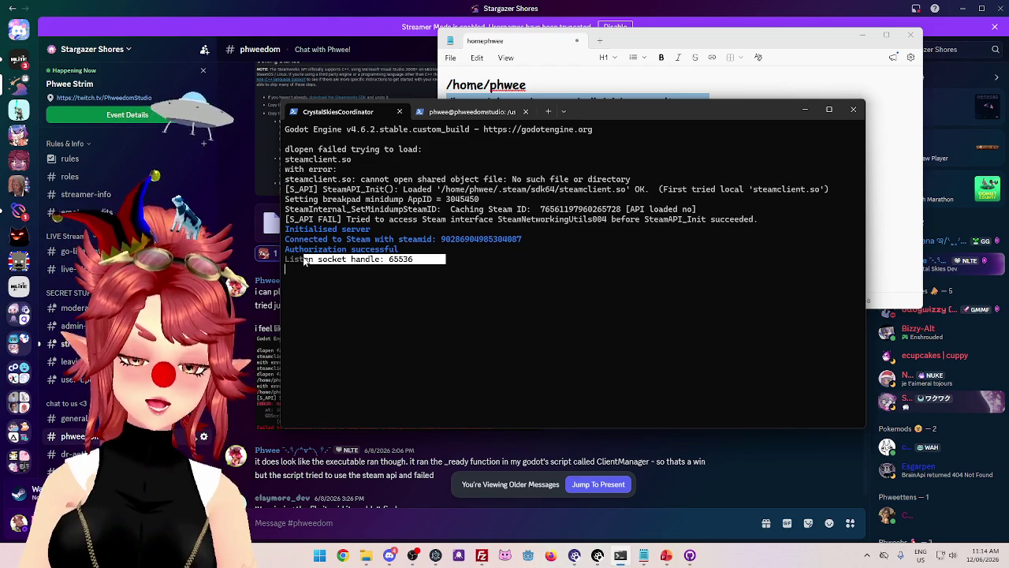
key("ctrl+c")
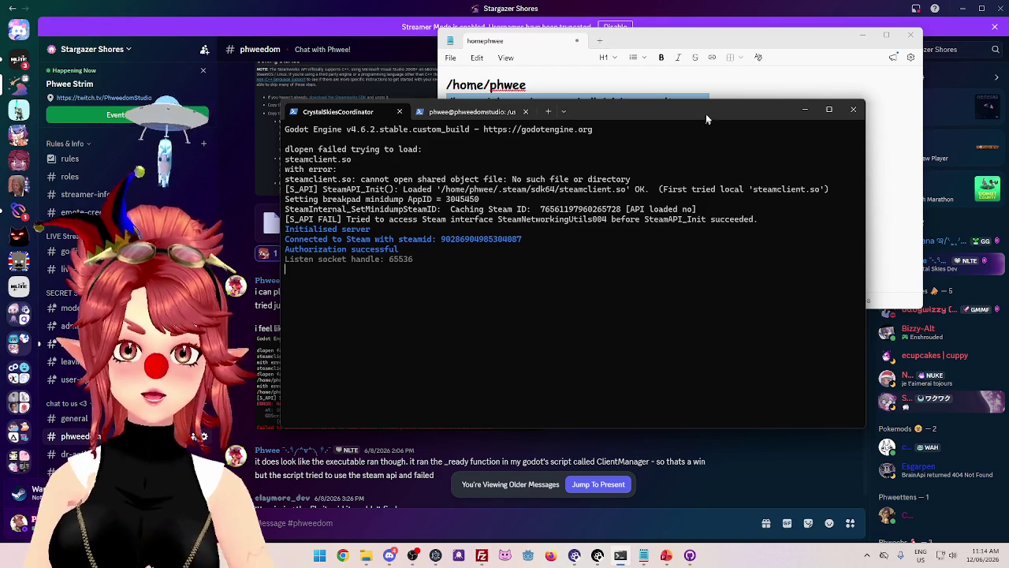
left_click_drag(703, 116, 720, 92)
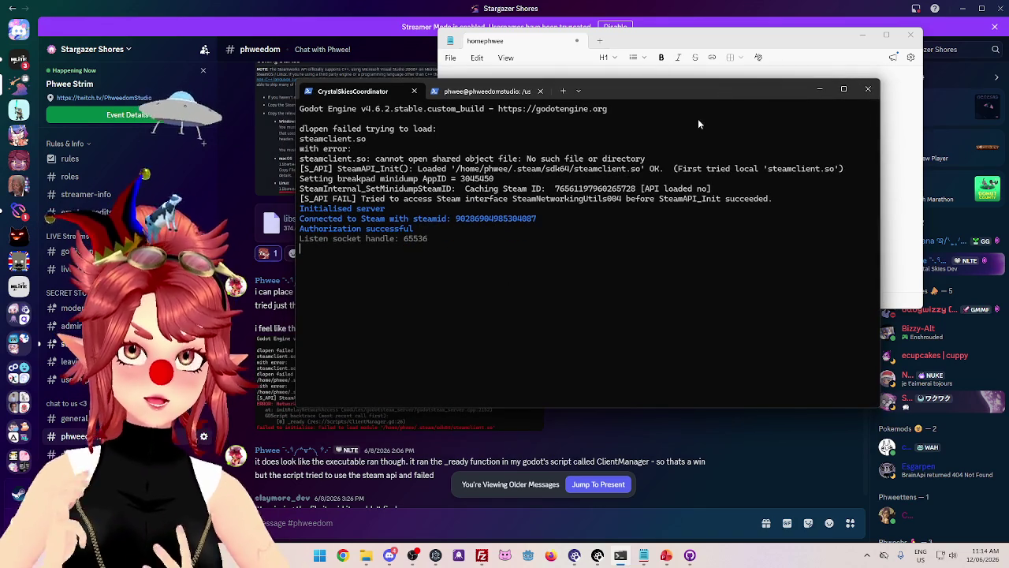
left_click(530, 556)
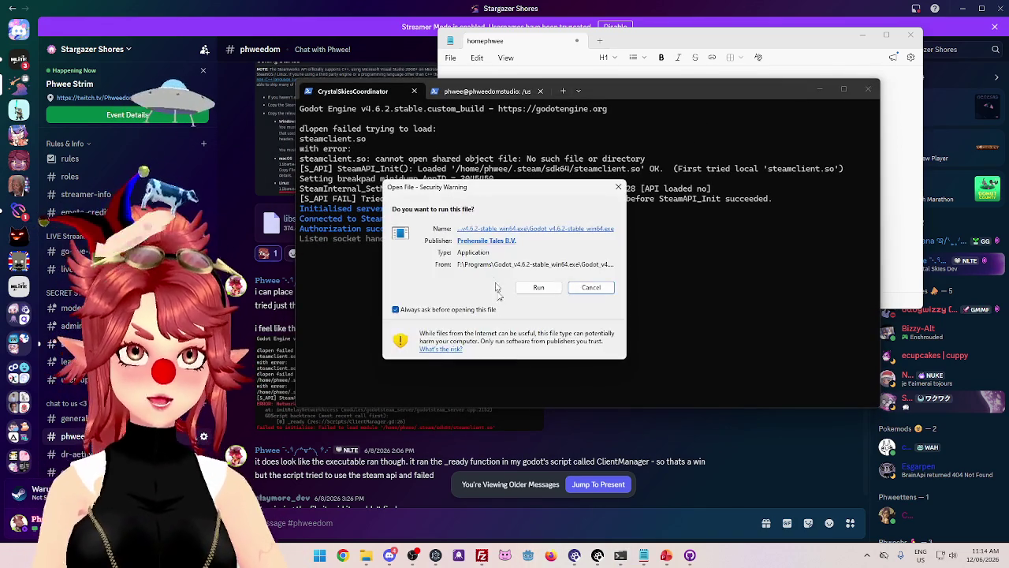
- Allow the Godot executable to run and open CrystalSkies from the Project Manager
left_click(529, 289)
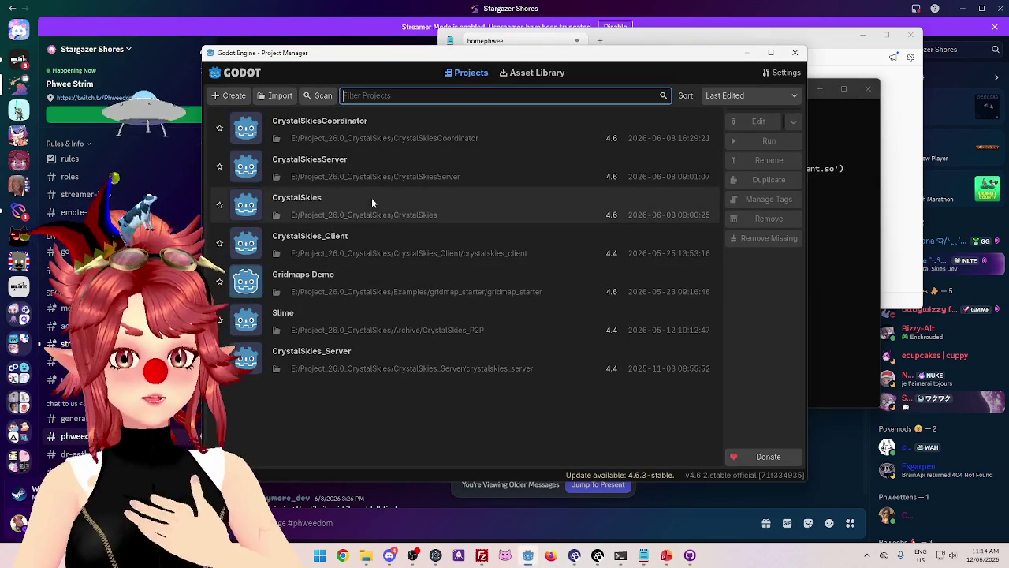
double_click(397, 203)
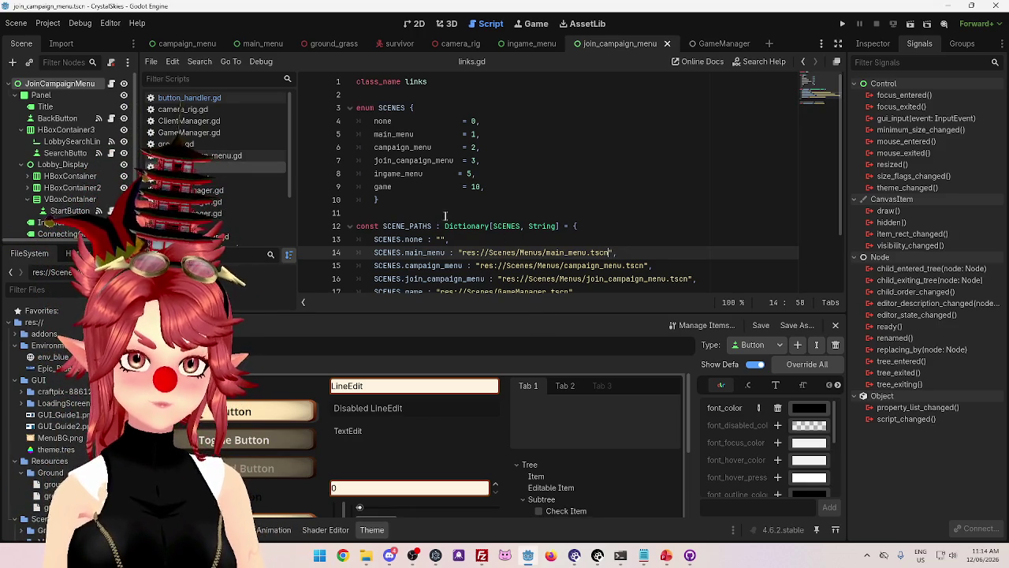
scroll(550, 196, "down", 2)
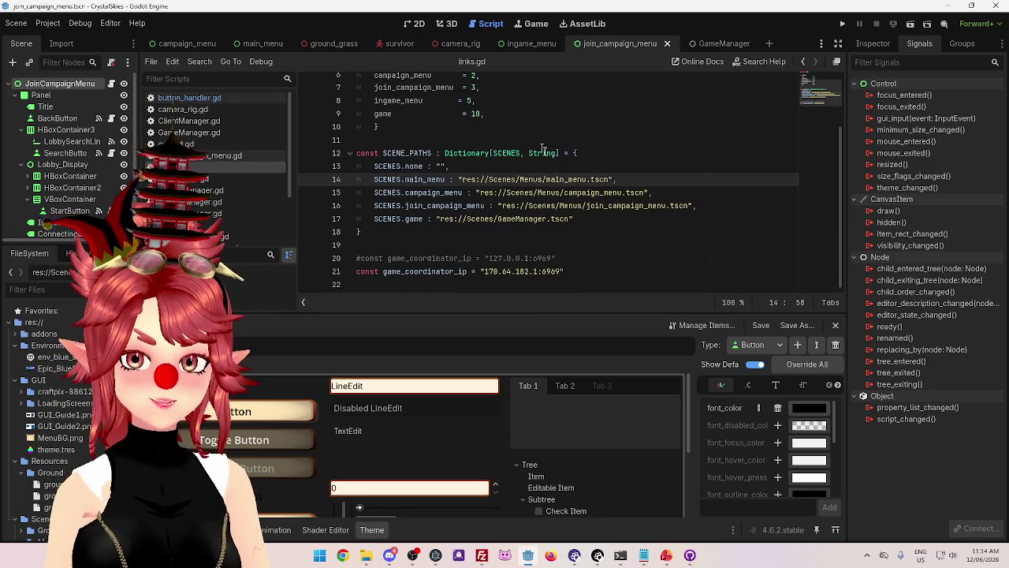
left_click(406, 259)
left_click_drag(564, 271, 356, 271)
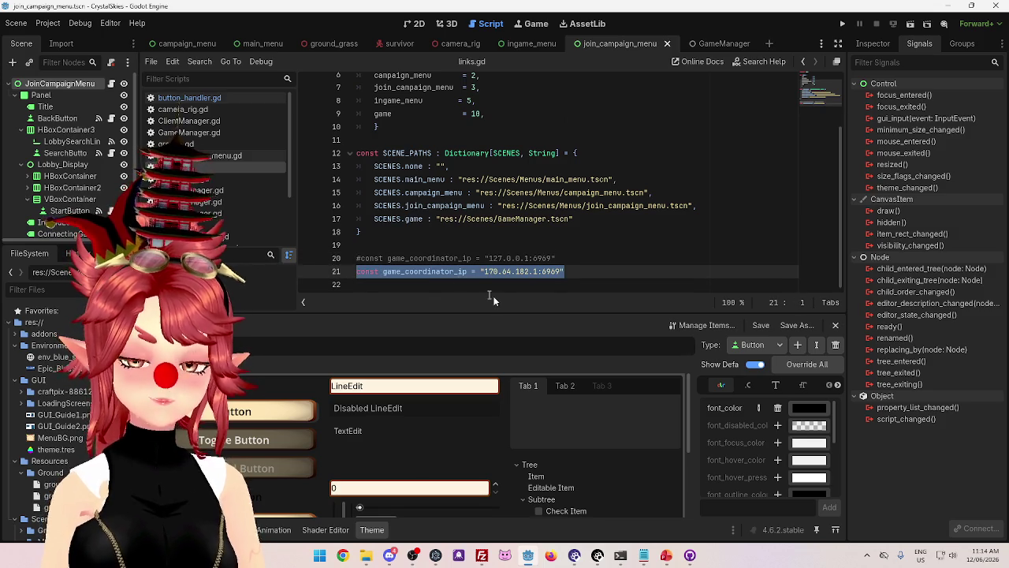
left_click(562, 249)
mouse_move(472, 259)
left_mouse_down()
mouse_move(561, 258)
mouse_move(453, 271)
left_mouse_up()
left_click(559, 271)
left_click(502, 271)
left_click_drag(587, 271, 457, 272)
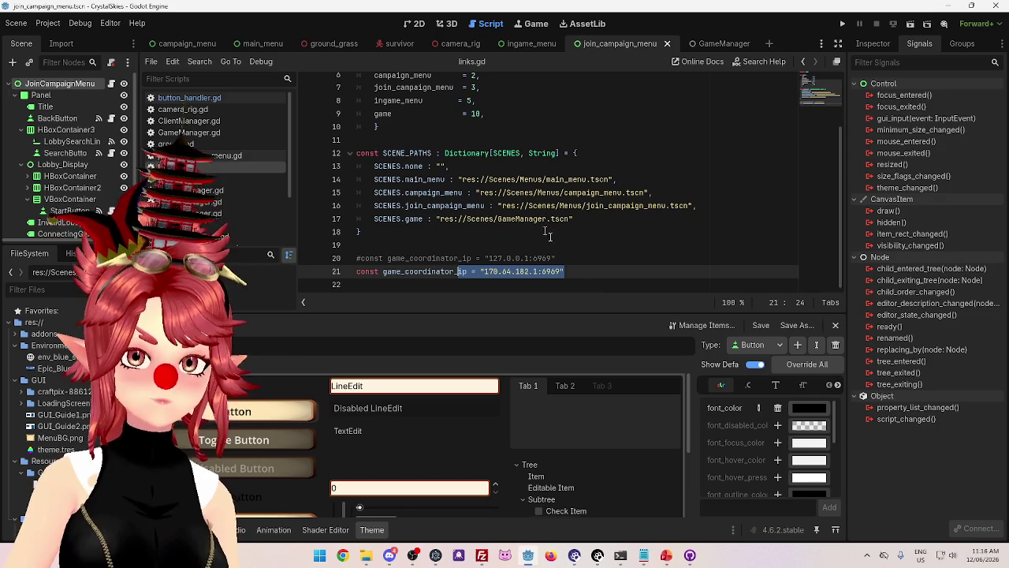
left_click(602, 273)
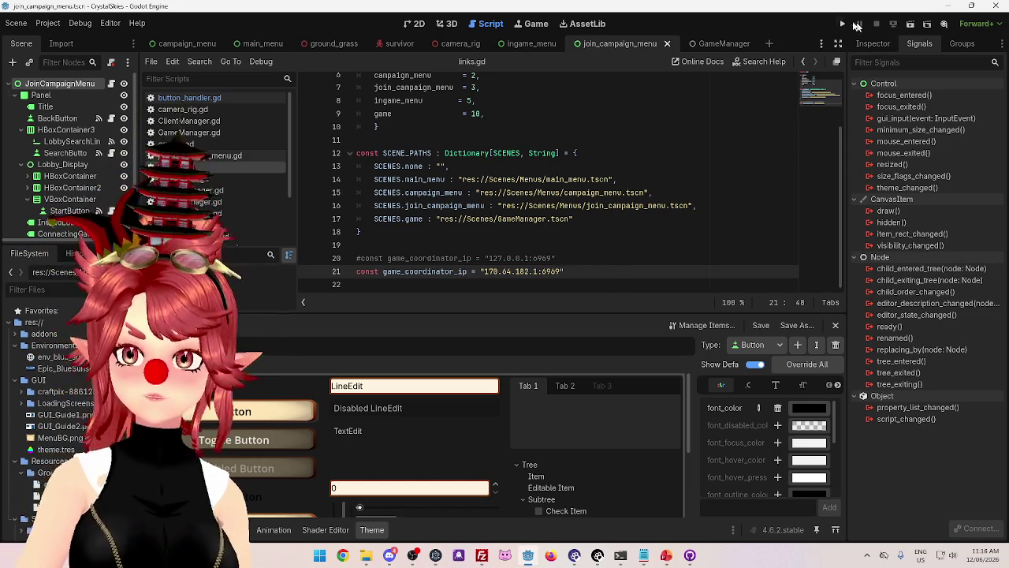
- Run the CrystalSkies project and bring the CrystalSkiesCoordinator server log forward
left_click(843, 23)
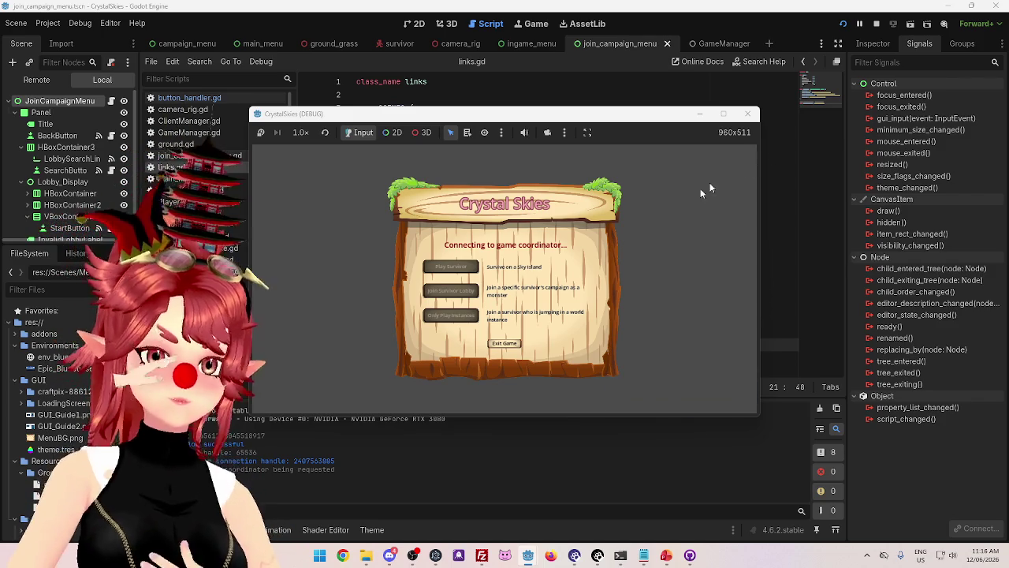
left_click(623, 557)
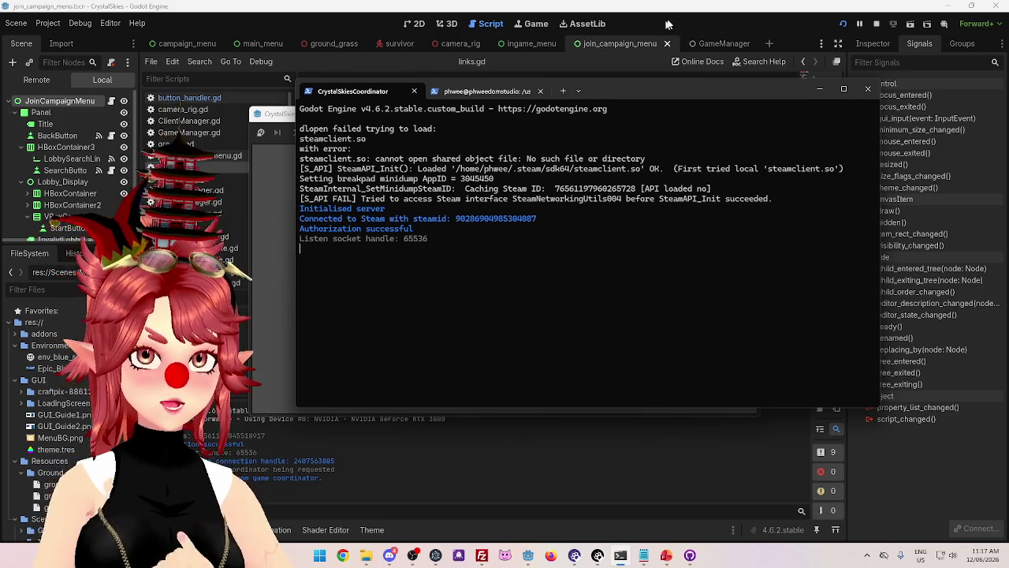
- Check the server notes in the slides, then stop the running CrystalSkies game in Godot
left_click(666, 555)
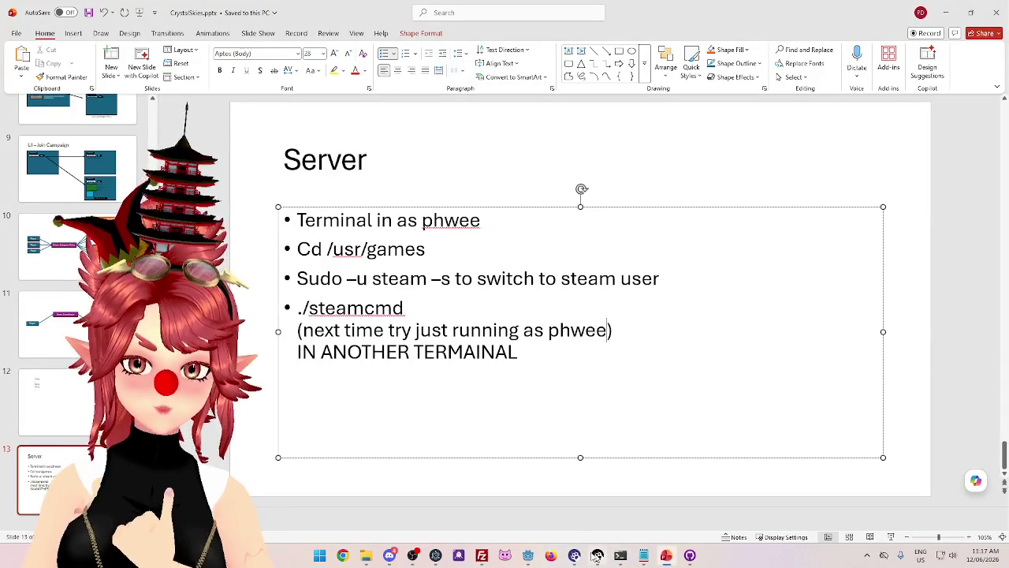
left_click(528, 555)
left_click(529, 514)
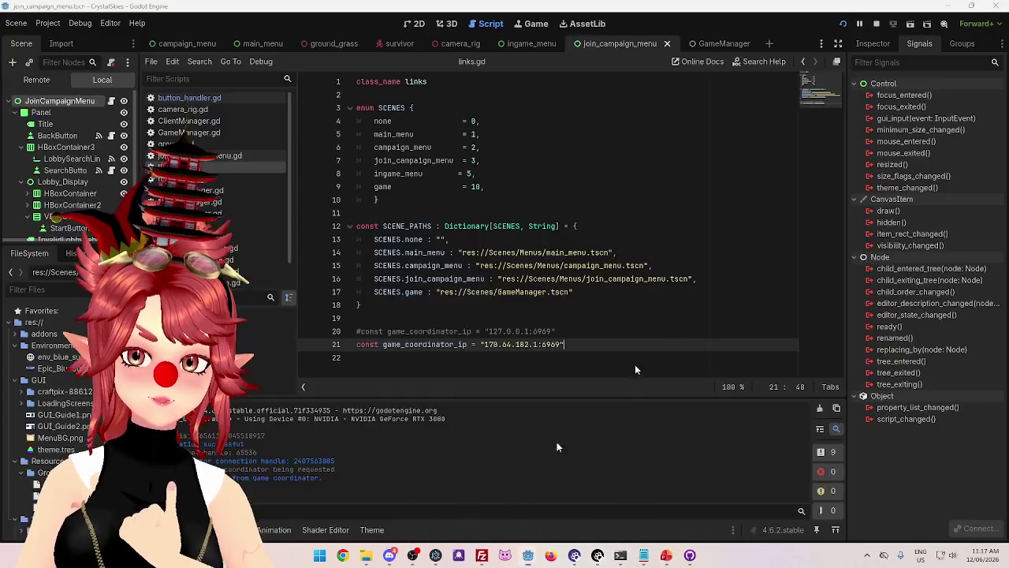
left_click(876, 24)
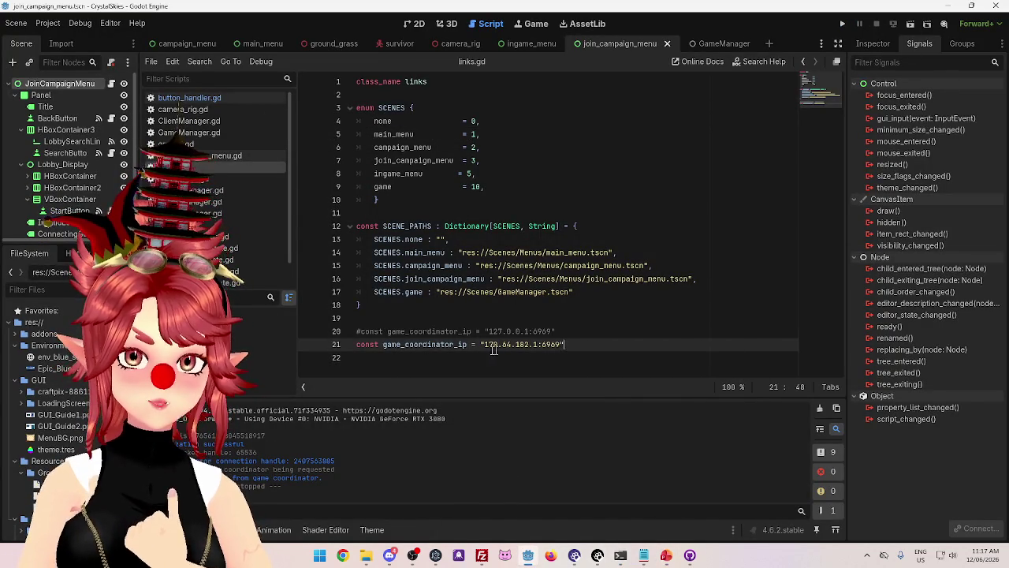
- Select the coordinator IP string 170.64.182.1:6969 on line 21 of links.gd
left_click_drag(484, 345, 565, 345)
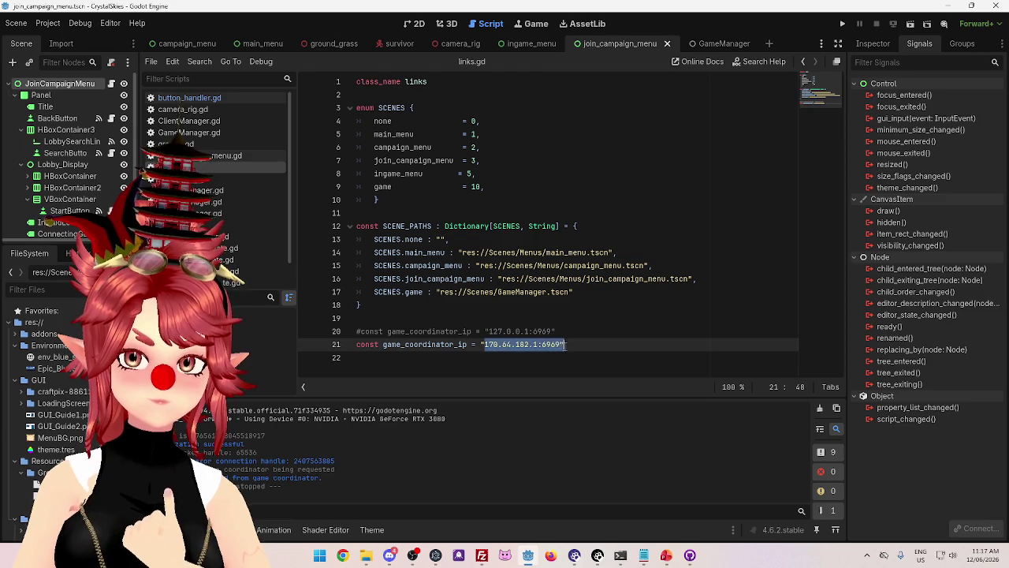
left_click(583, 345)
left_click_drag(484, 345, 562, 345)
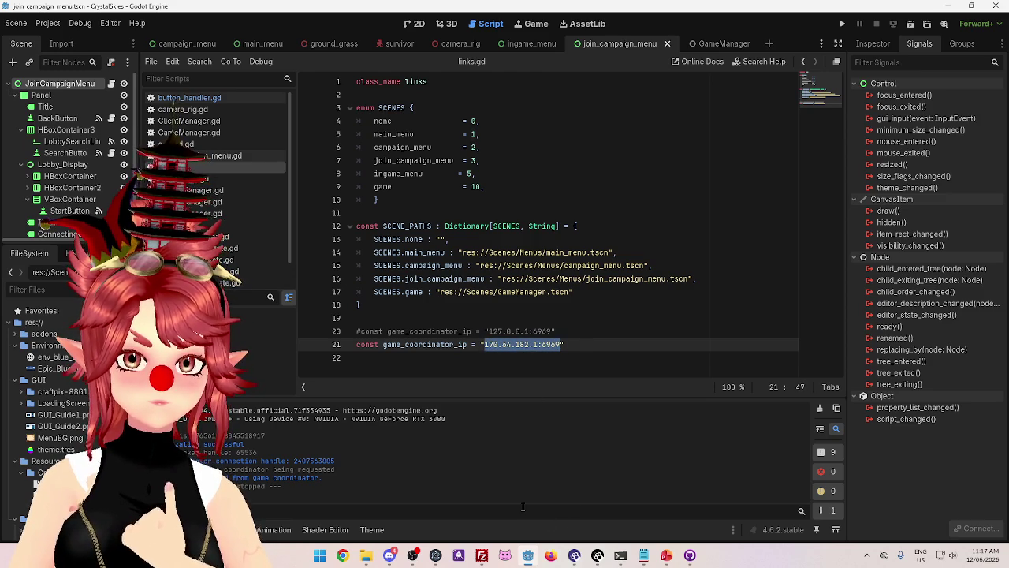
- Browse to Project_26.0_CrystalSkies > Steamworks SDK > win64-g462-s164-gss491-editor and launch godotsteam.server.462.editor.win64.exe
left_click(365, 556)
mouse_move(532, 83)
left_mouse_down()
mouse_move(601, 75)
mouse_move(571, 79)
left_mouse_up()
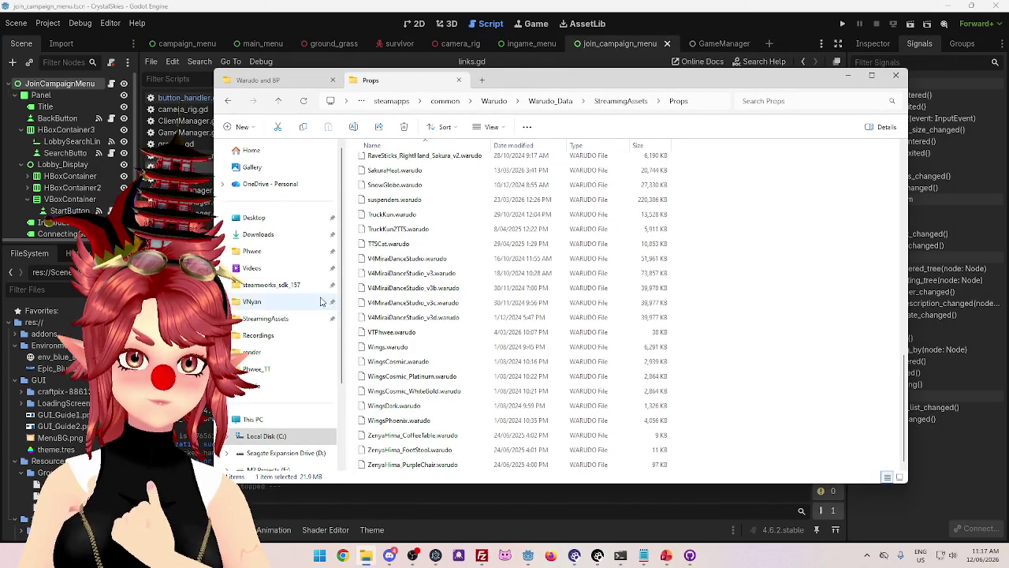
scroll(275, 409, "down", 2)
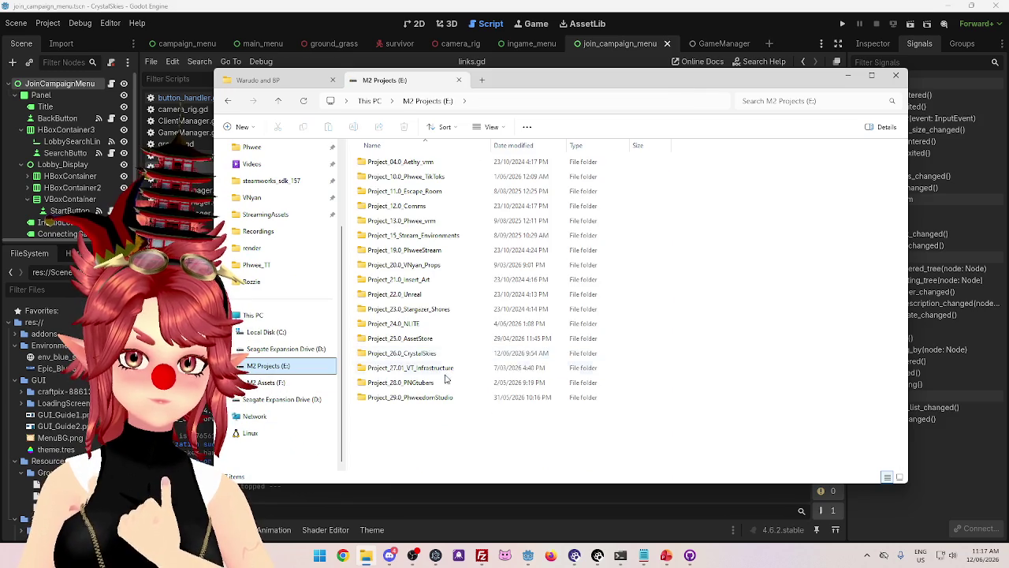
double_click(442, 354)
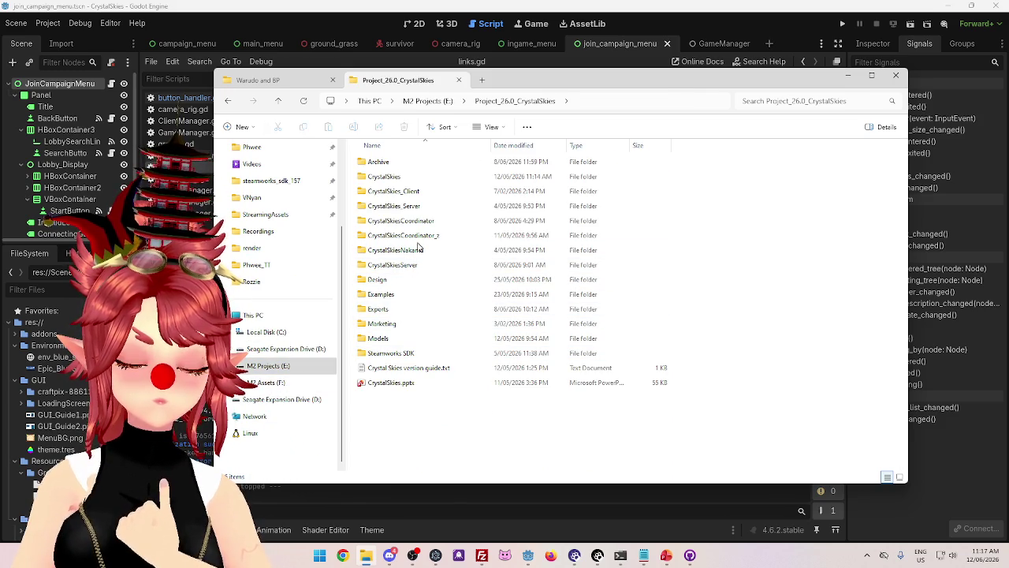
double_click(402, 353)
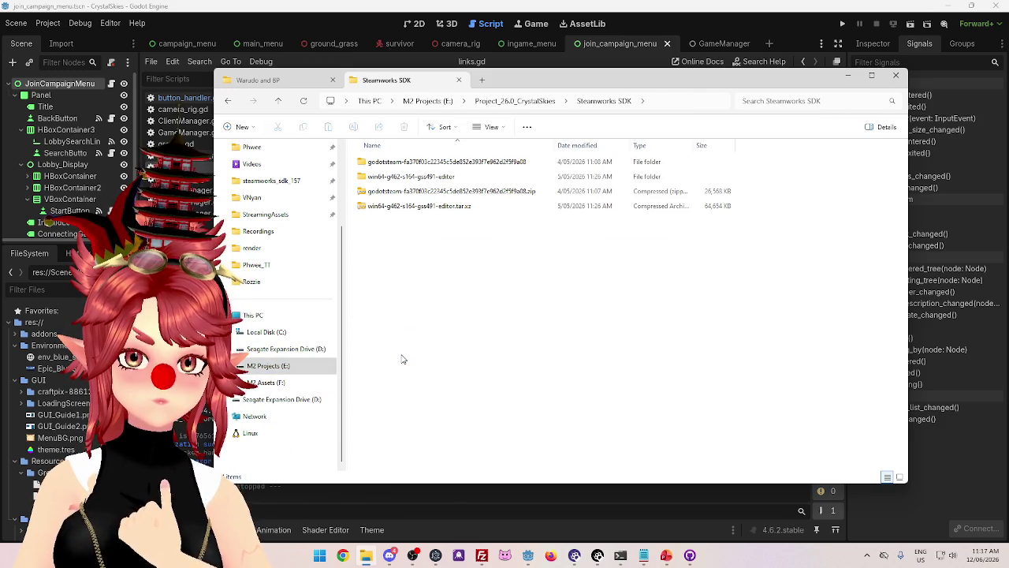
double_click(431, 182)
left_click(428, 178)
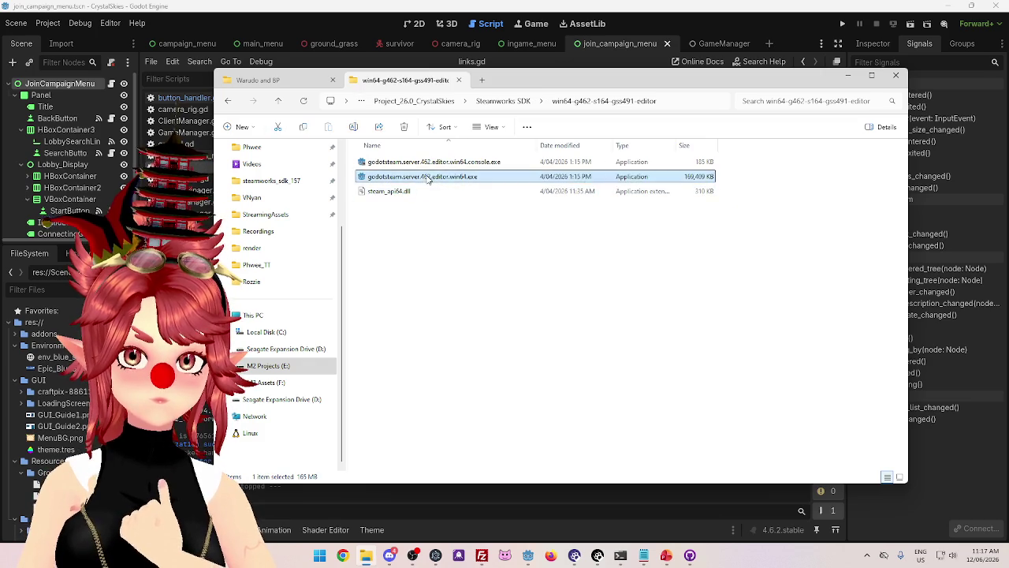
double_click(428, 178)
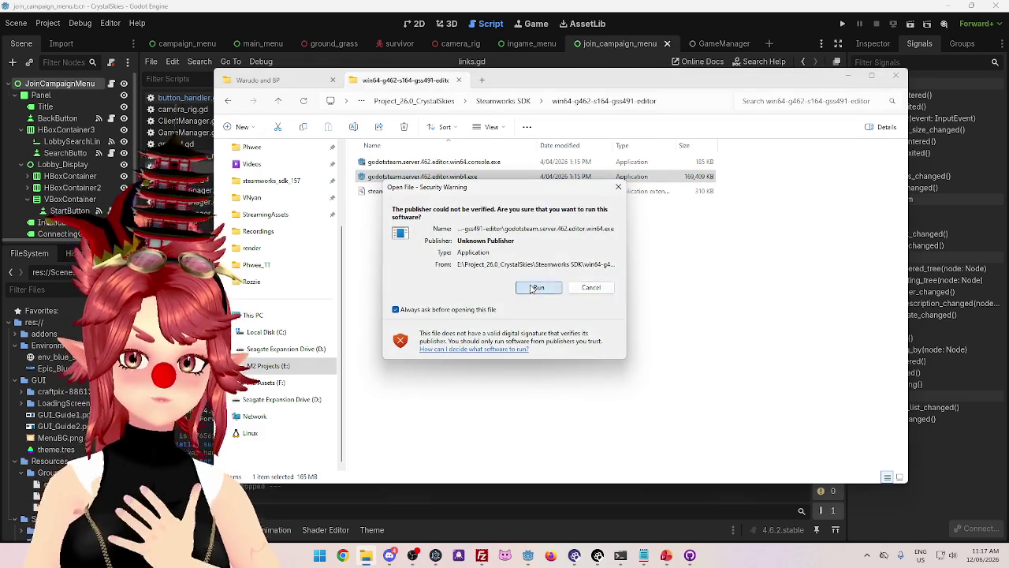
left_click(533, 288)
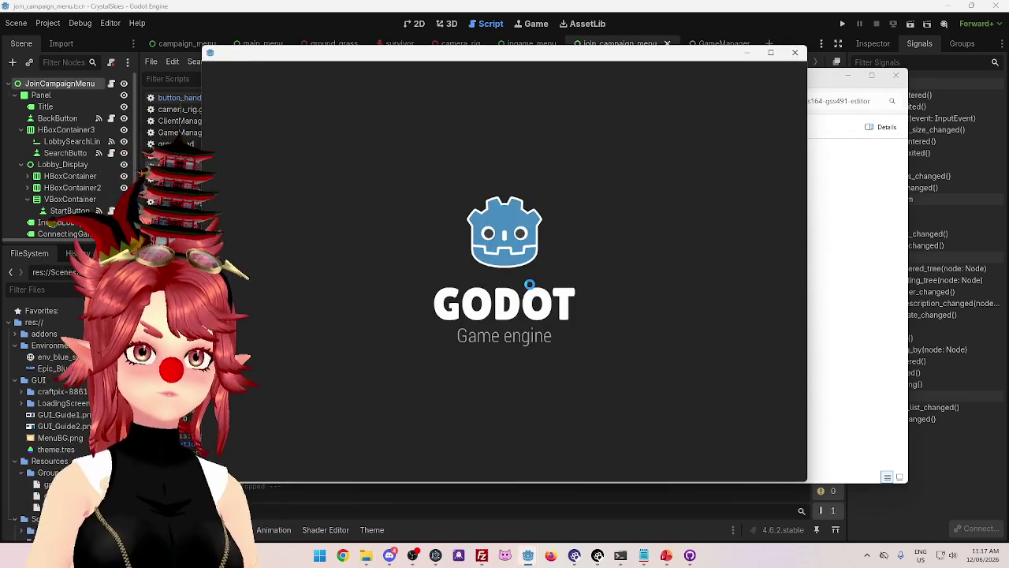
- Open the CrystalSkiesCoordinator project and inspect the 0.0.0.0 Coord_IP address on line 5 of ClientManager.gd
left_click(490, 171)
left_click(759, 122)
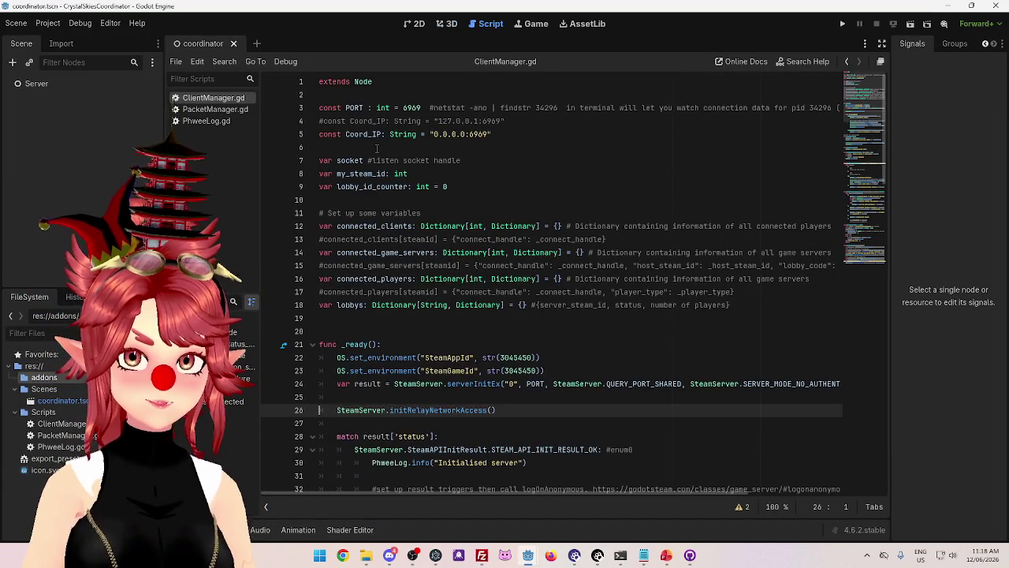
left_click(529, 129)
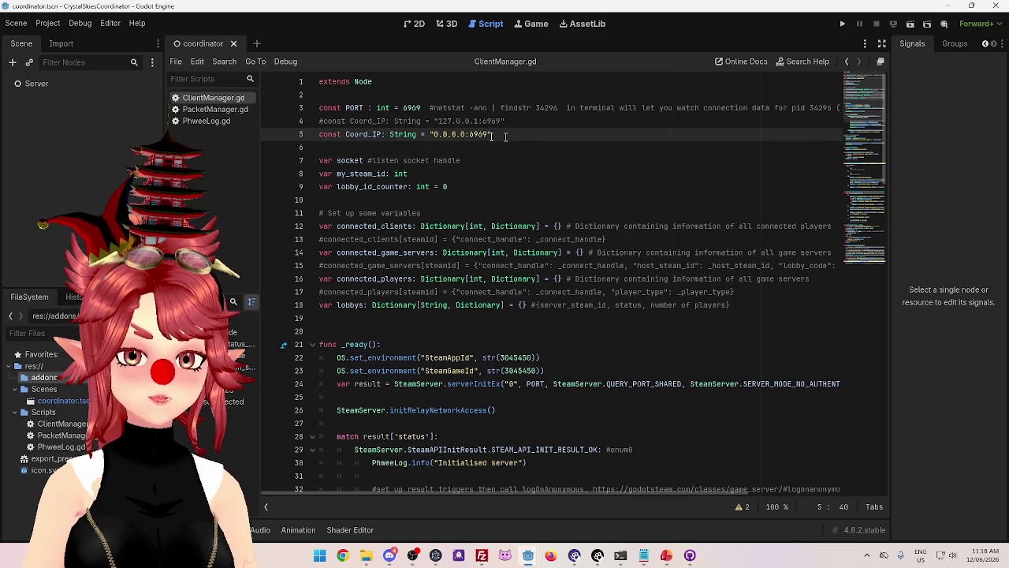
mouse_move(433, 134)
left_mouse_down()
mouse_move(476, 135)
mouse_move(437, 134)
mouse_move(467, 134)
left_mouse_up()
left_click(443, 136)
key("End")
double_click(476, 134)
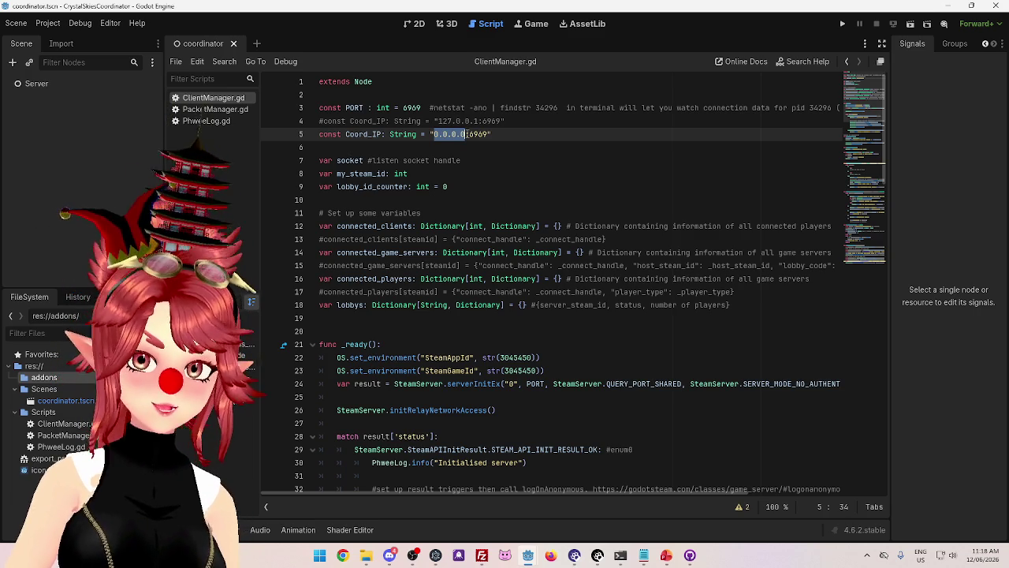
- Review the Steam server setup code, selecting the app id argument on line 22
scroll(477, 220, "down", 5)
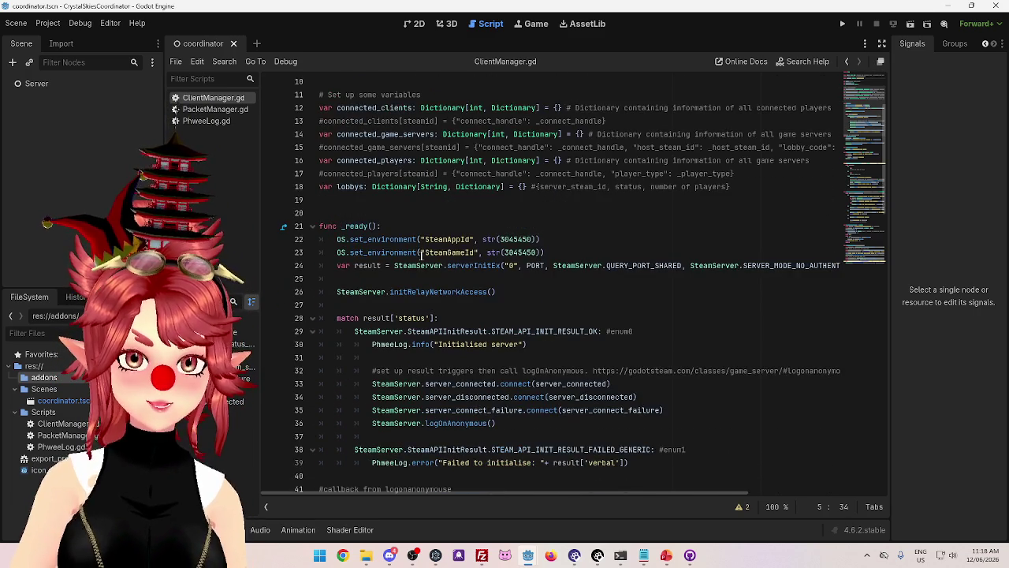
left_click_drag(540, 200, 476, 199)
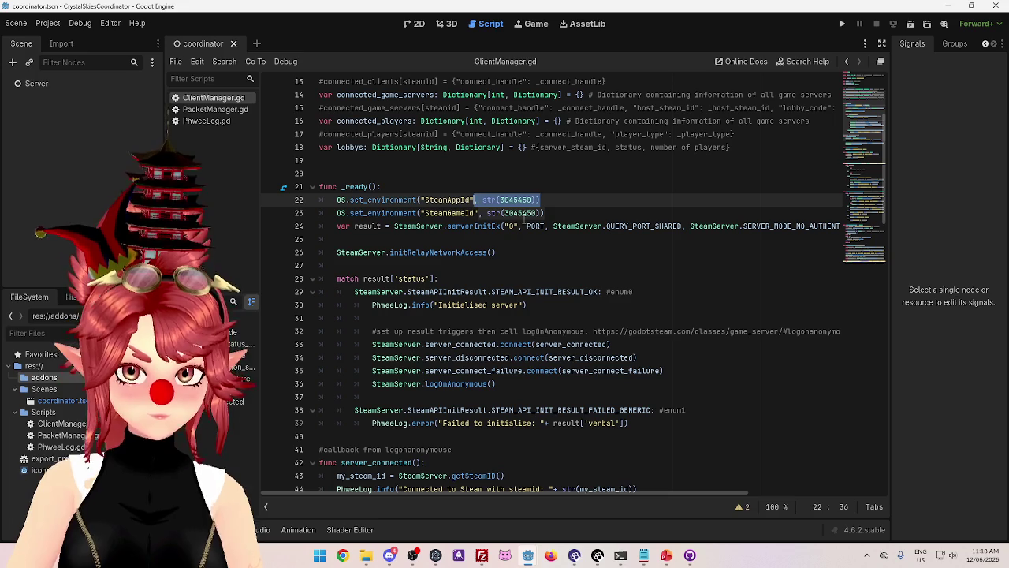
scroll(465, 207, "down", 3)
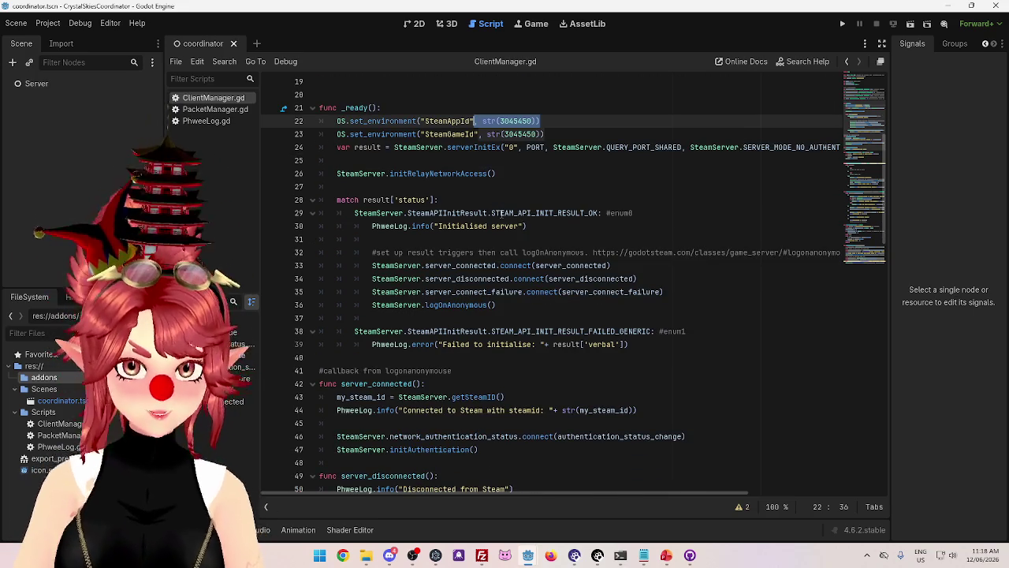
scroll(502, 213, "down", 4)
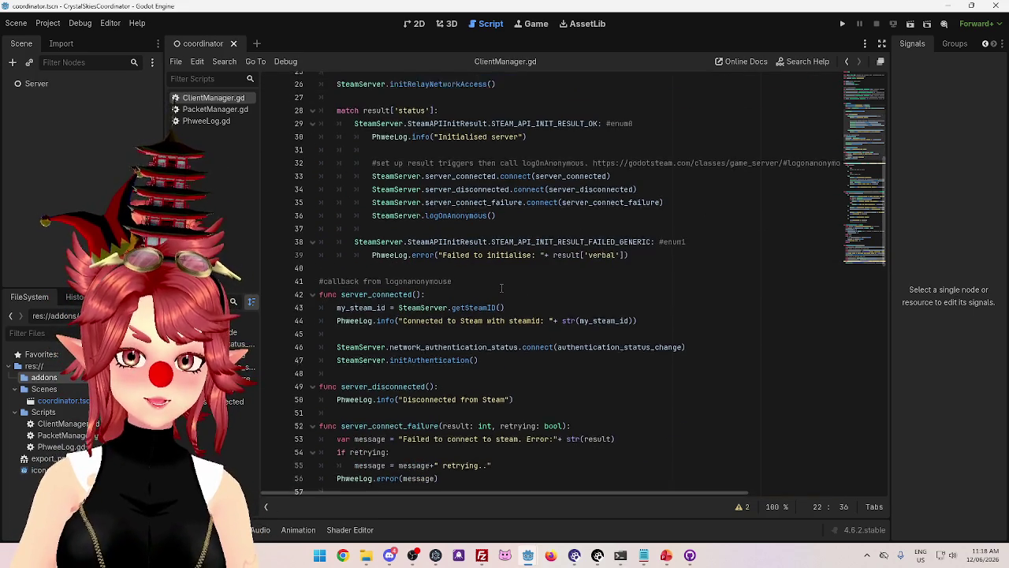
scroll(501, 289, "up", 5)
scroll(667, 491, "right", 4)
scroll(523, 473, "left", 4)
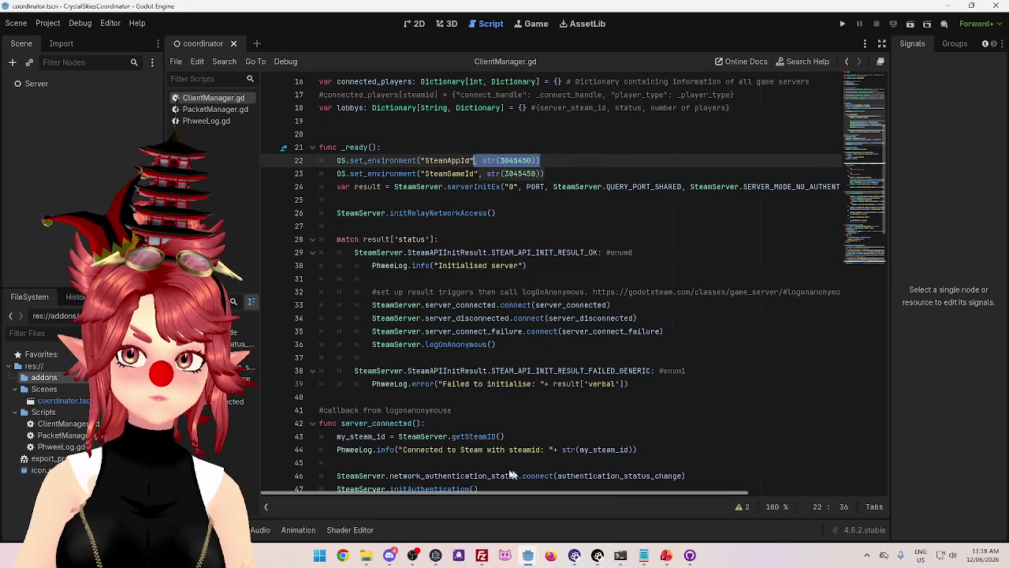
scroll(543, 372, "up", 3)
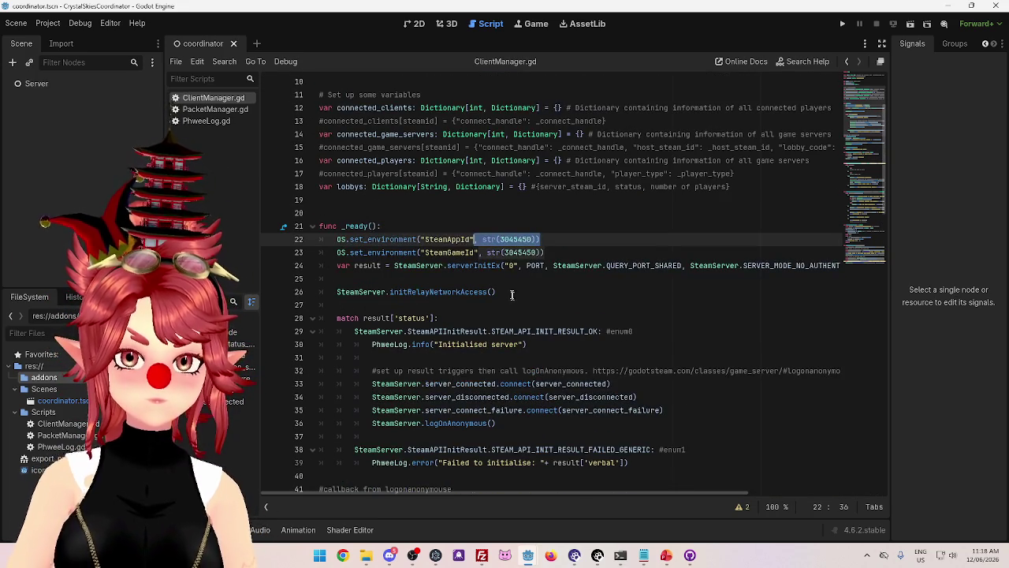
- Place the caret on the serverInitEx call and read down through the lobby-code functions
left_click(524, 266)
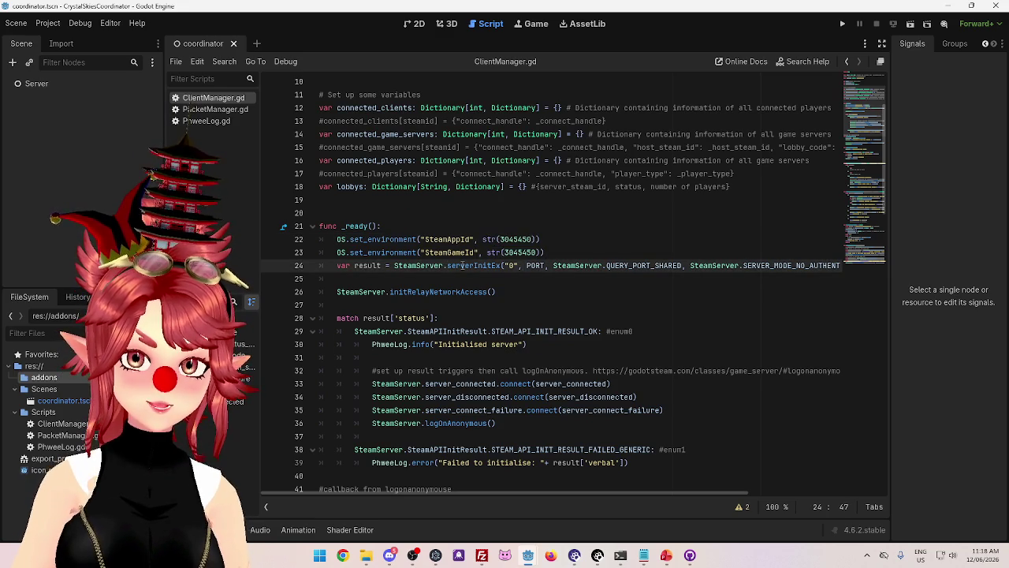
mouse_move(462, 266)
scroll(450, 284, "down", 5)
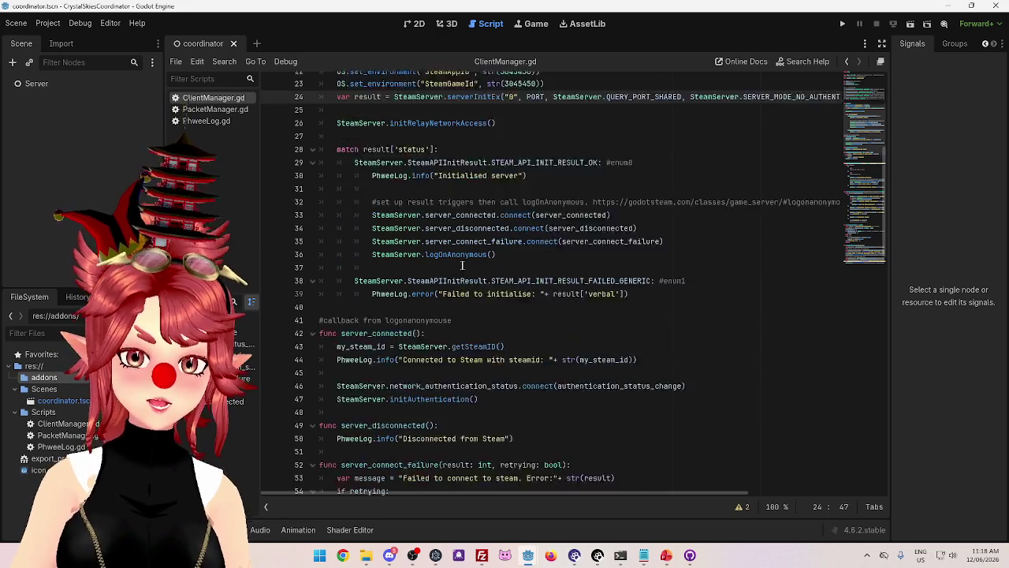
scroll(496, 266, "down", 2)
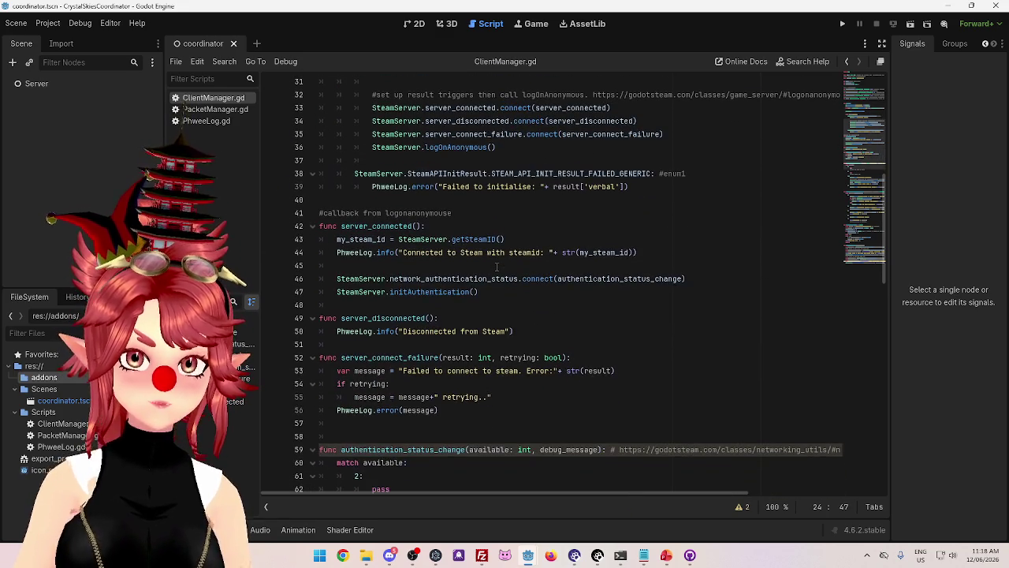
scroll(497, 267, "down", 16)
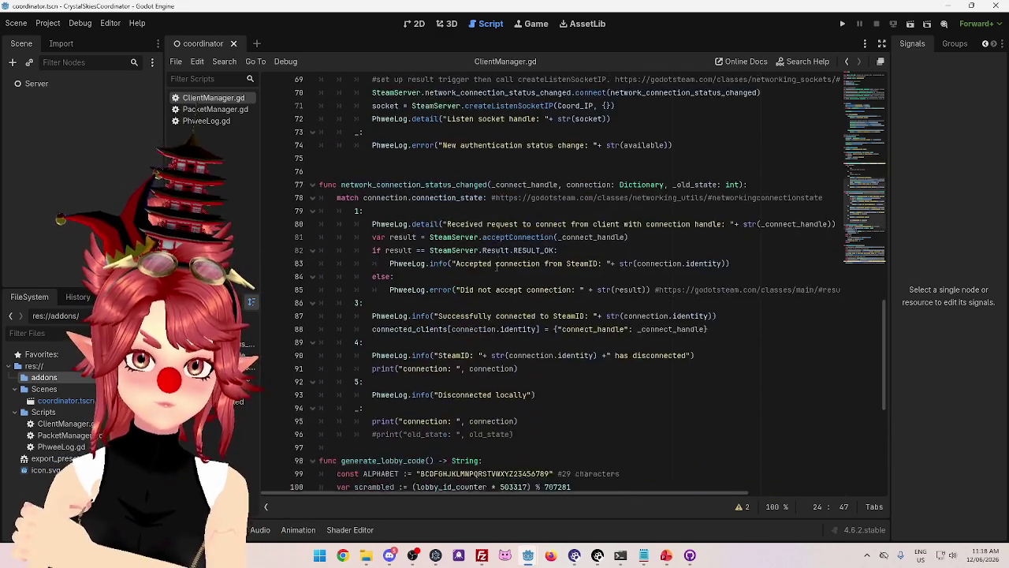
scroll(497, 267, "down", 5)
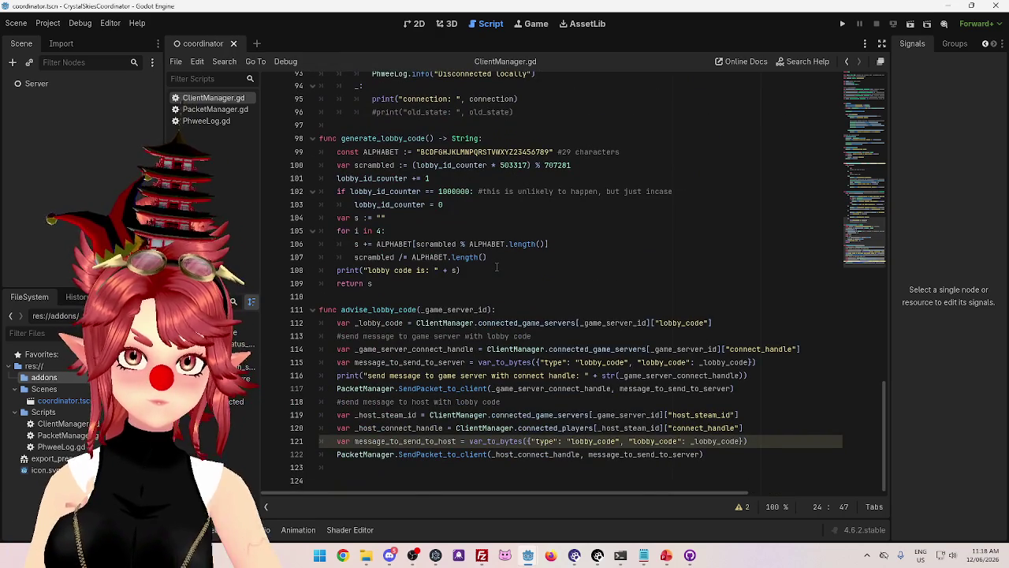
- Search ClientManager.gd for socket, stepping through matches to the createListenSocketIP call on line 71
scroll(497, 266, "up", 13)
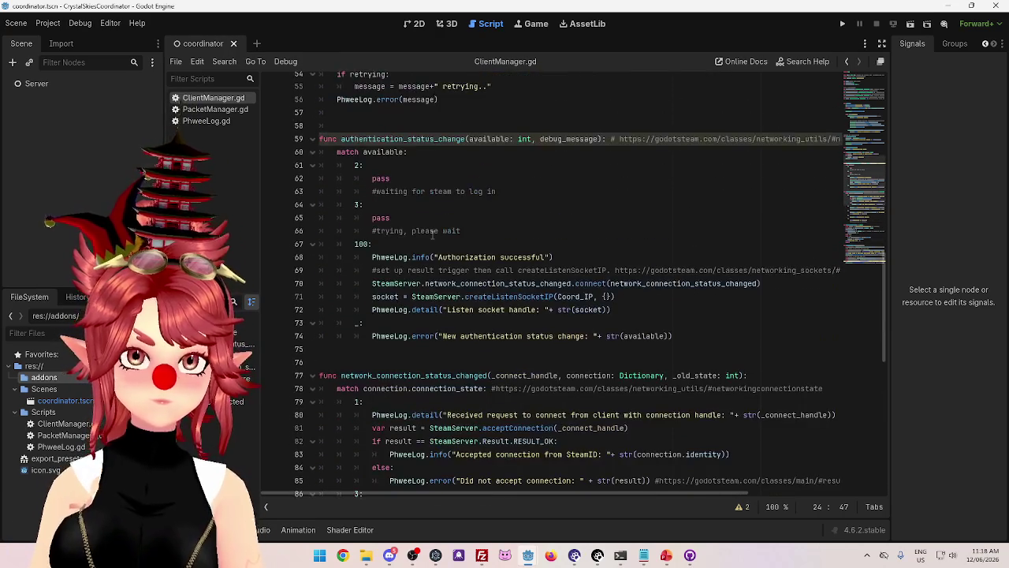
scroll(432, 234, "up", 13)
scroll(433, 234, "up", 5)
double_click(361, 160)
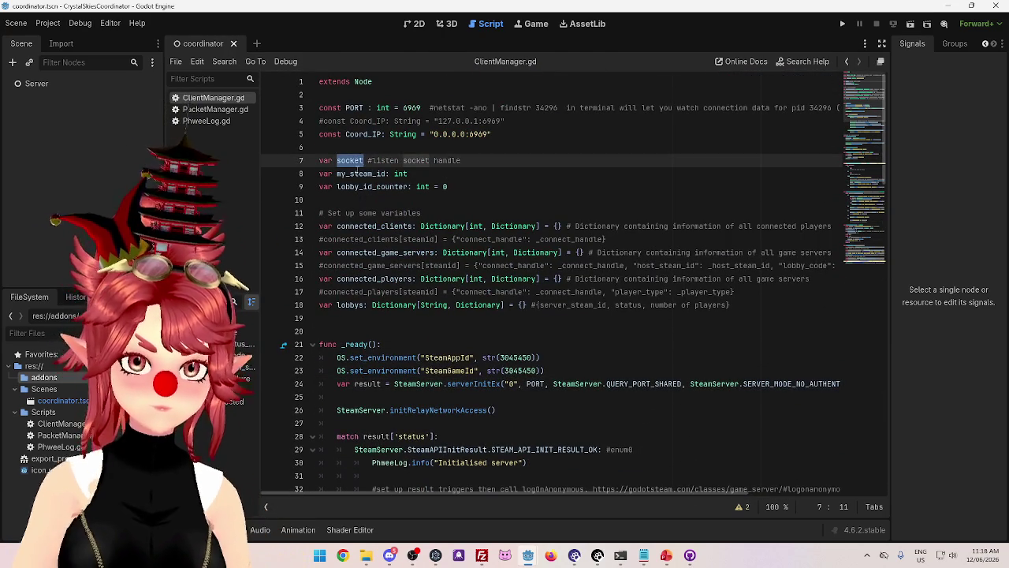
key("ctrl+f")
left_click(733, 508)
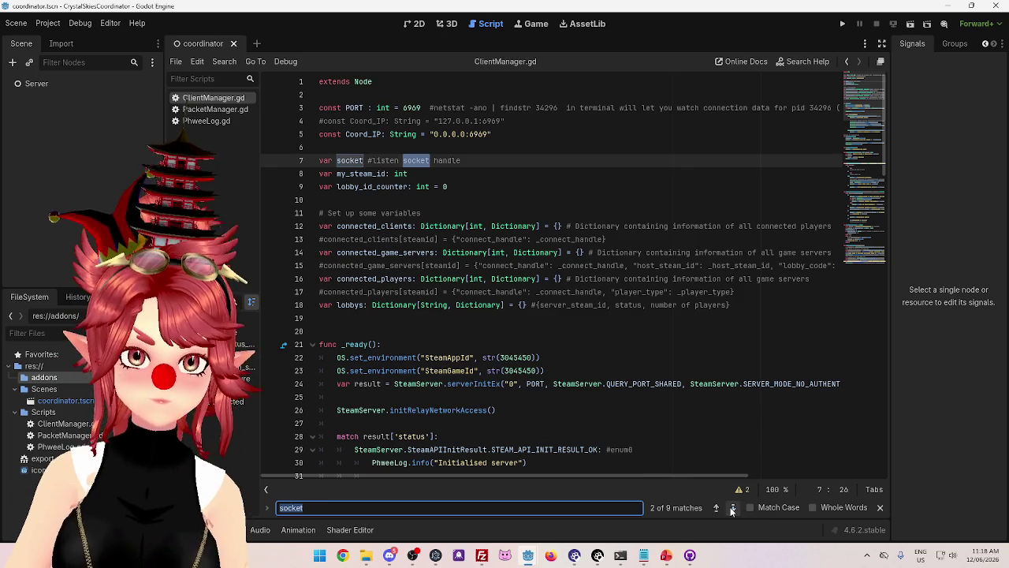
left_click(733, 507)
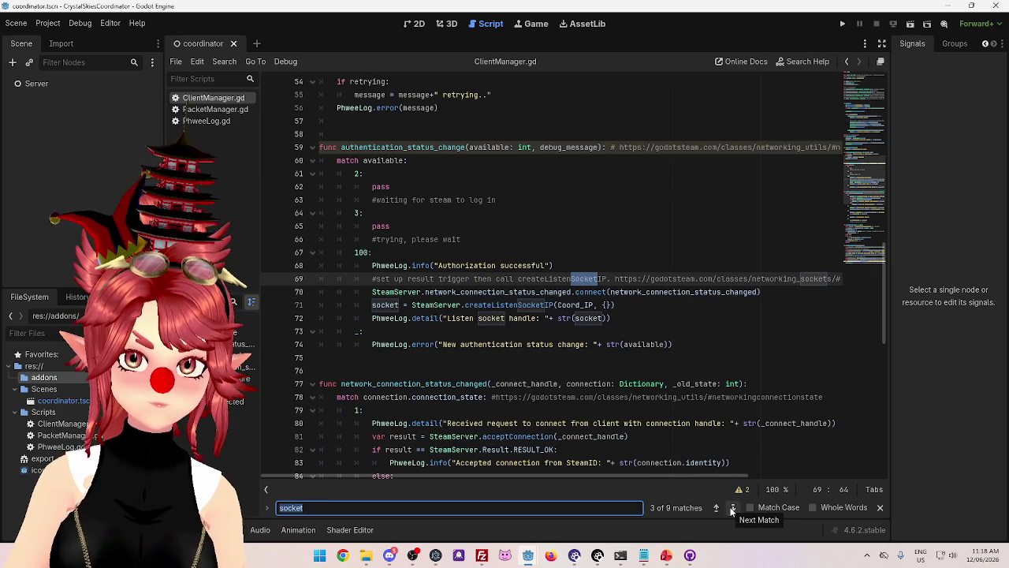
left_click(733, 508)
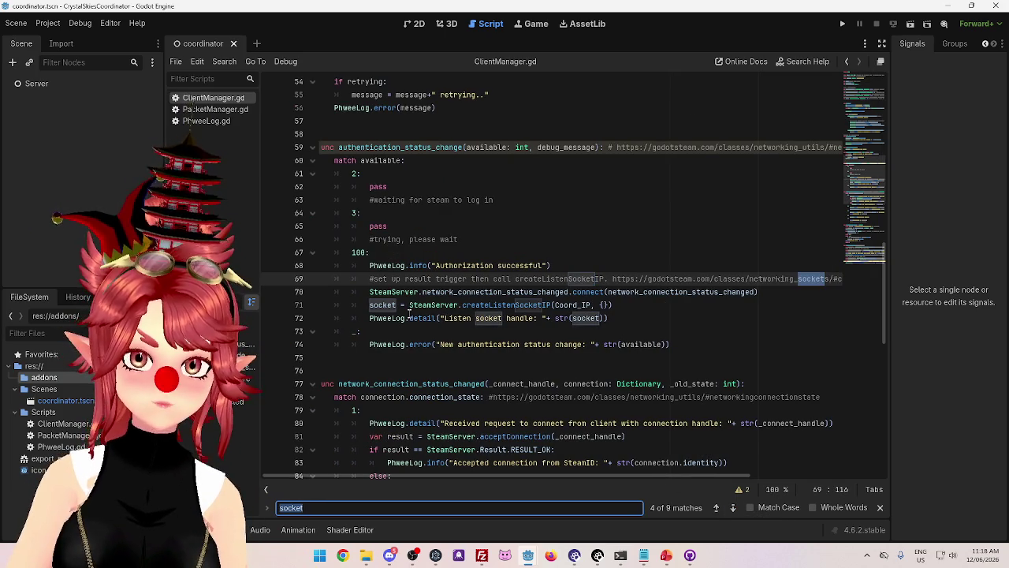
left_click(465, 304)
left_click_drag(465, 305, 593, 306)
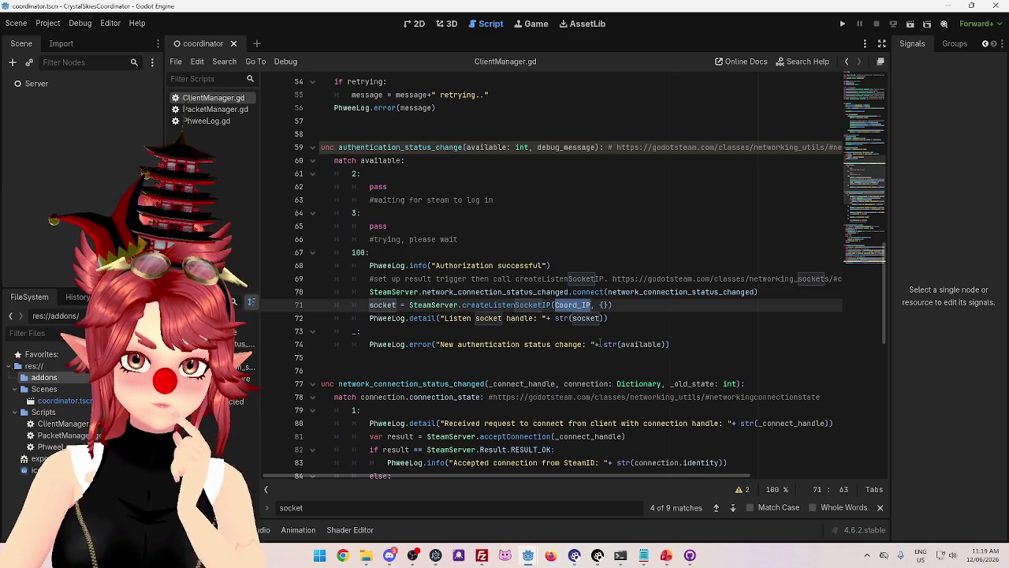
- Return to the top of the file and place the caret at the end of the Coord_IP line
left_click_drag(885, 331, 888, 154)
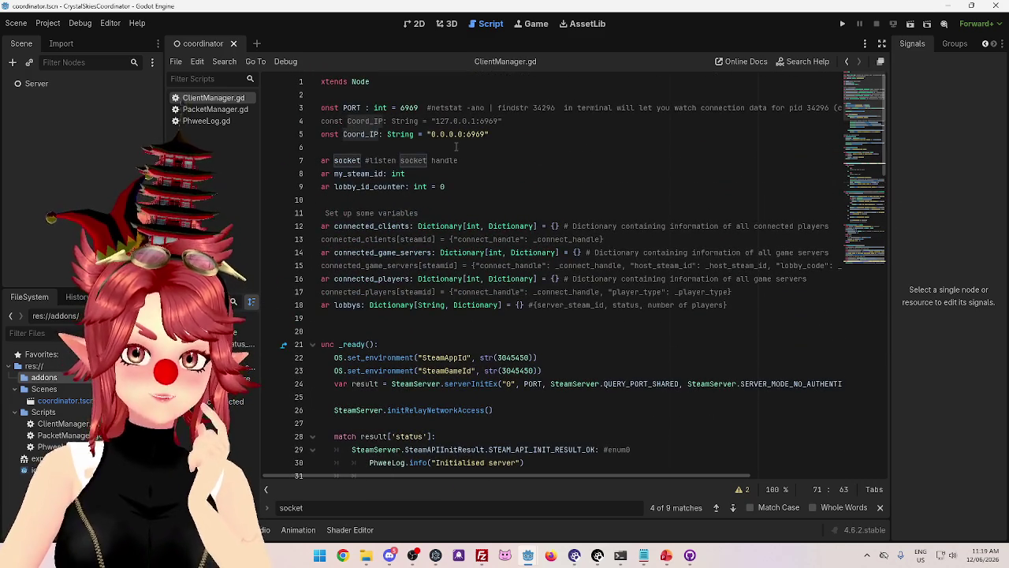
left_click(458, 148)
left_click(501, 134)
- Copy the coordinator IP 170.64.182.1 from line 21 of the join_campaign_menu project's links.gd
mouse_move(528, 555)
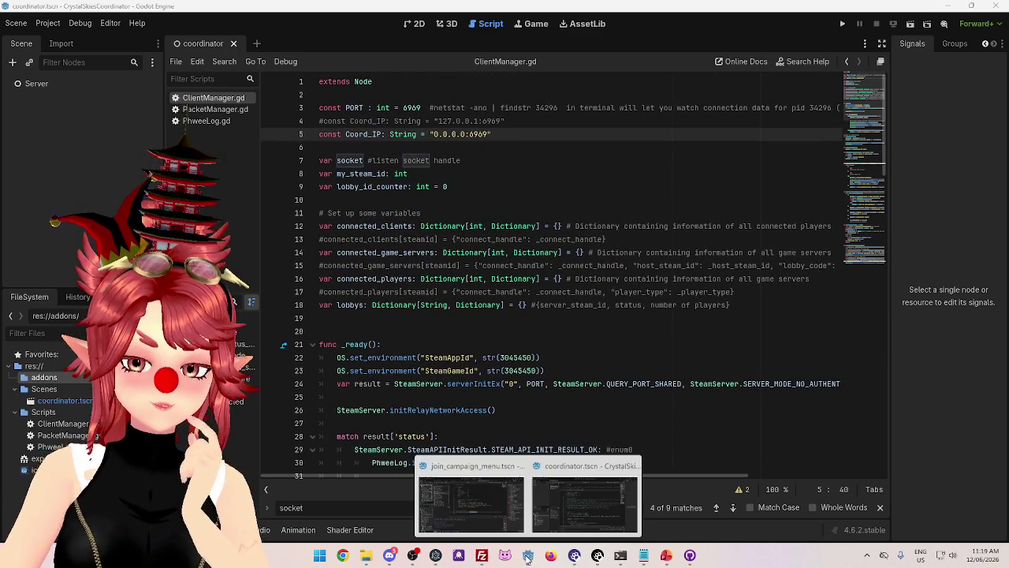
left_click(485, 503)
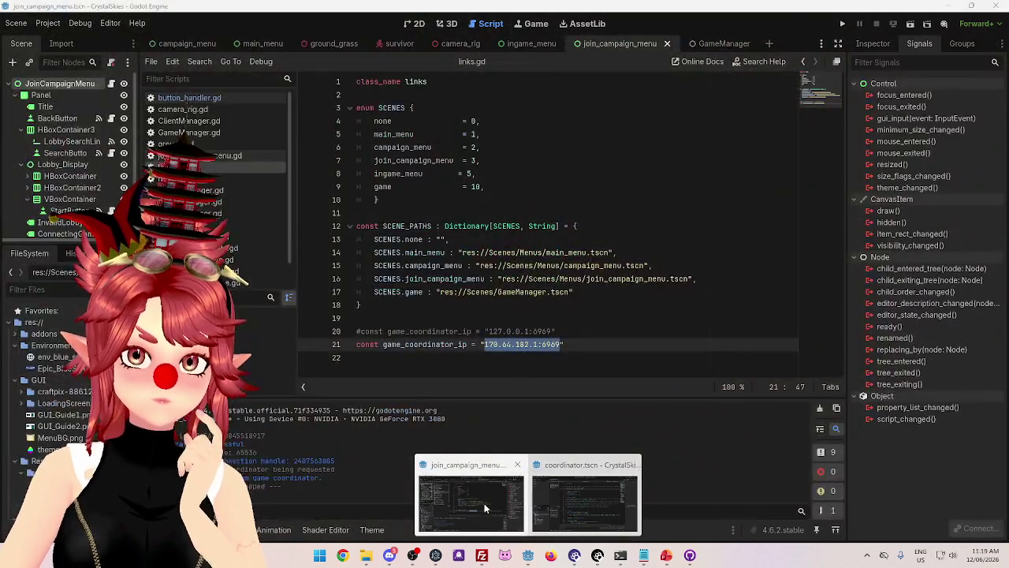
key("Up")
left_click_drag(484, 345, 537, 345)
key("ctrl+c")
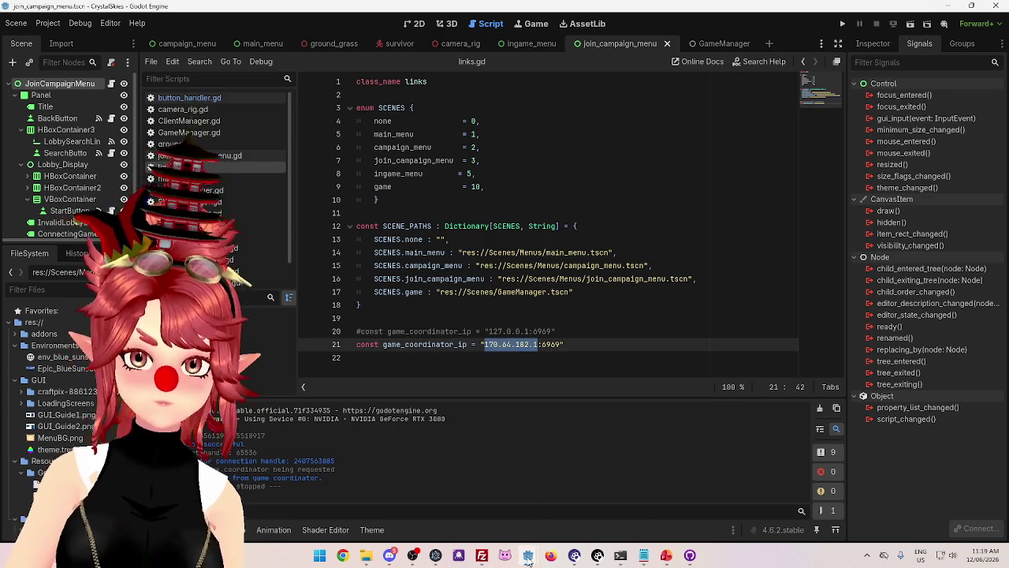
mouse_move(527, 555)
left_click(576, 518)
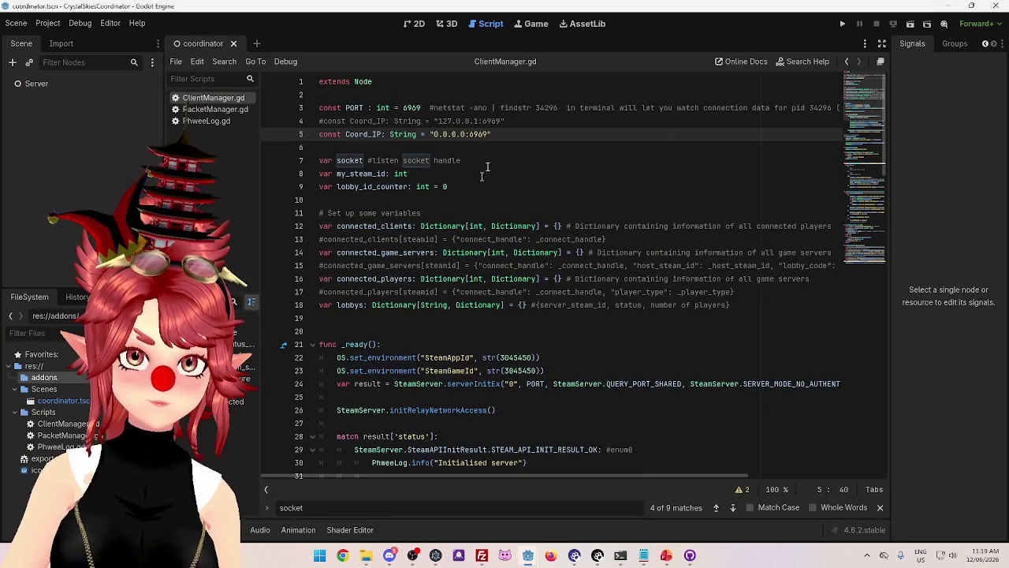
- Duplicate the 0.0.0.0:6969 Coord_IP line in ClientManager.gd, keeping the copied IP on the clipboard
key("Return")
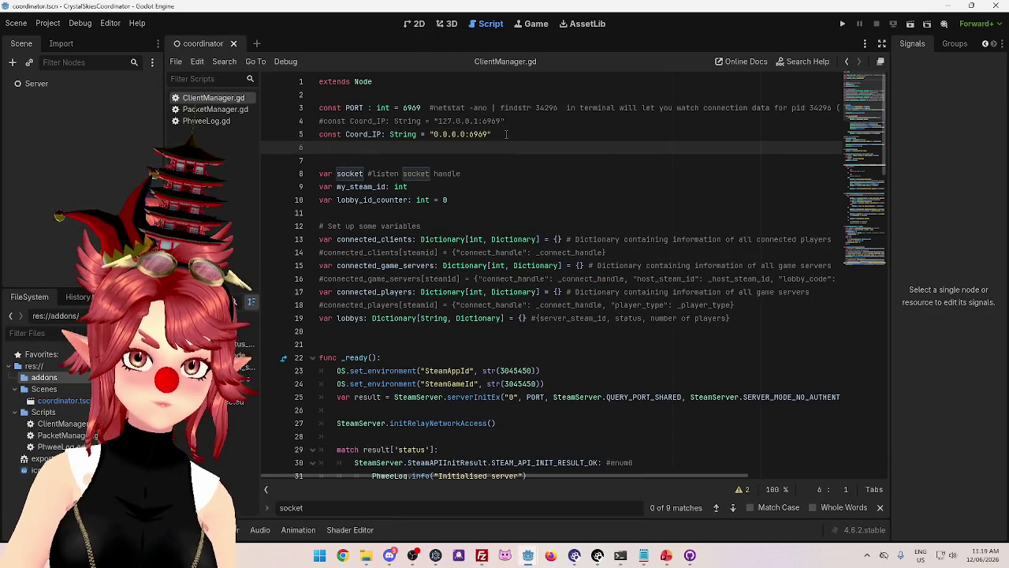
key("ctrl+v")
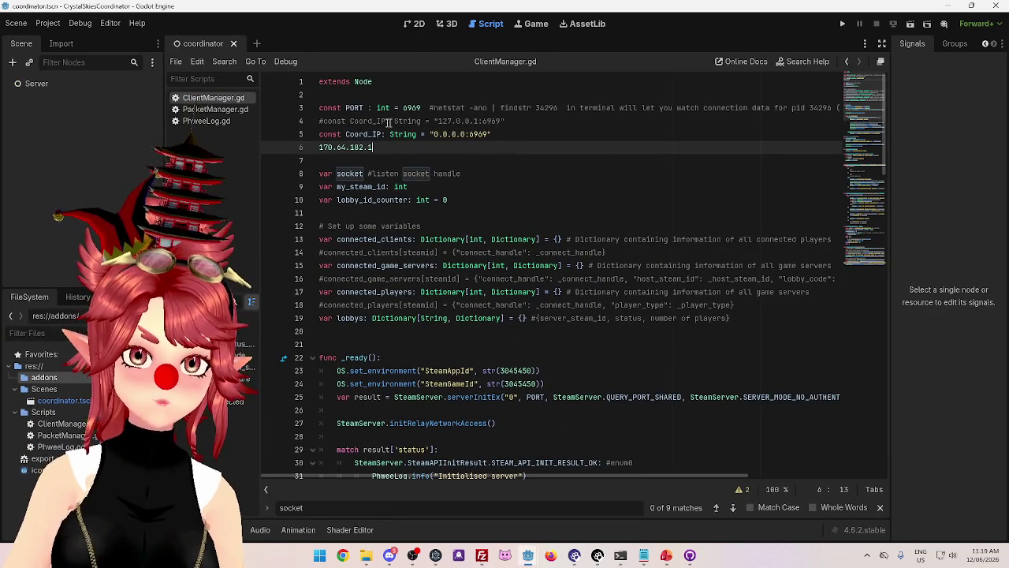
mouse_move(359, 121)
left_mouse_down()
mouse_move(493, 122)
mouse_move(452, 121)
mouse_move(480, 121)
left_mouse_up()
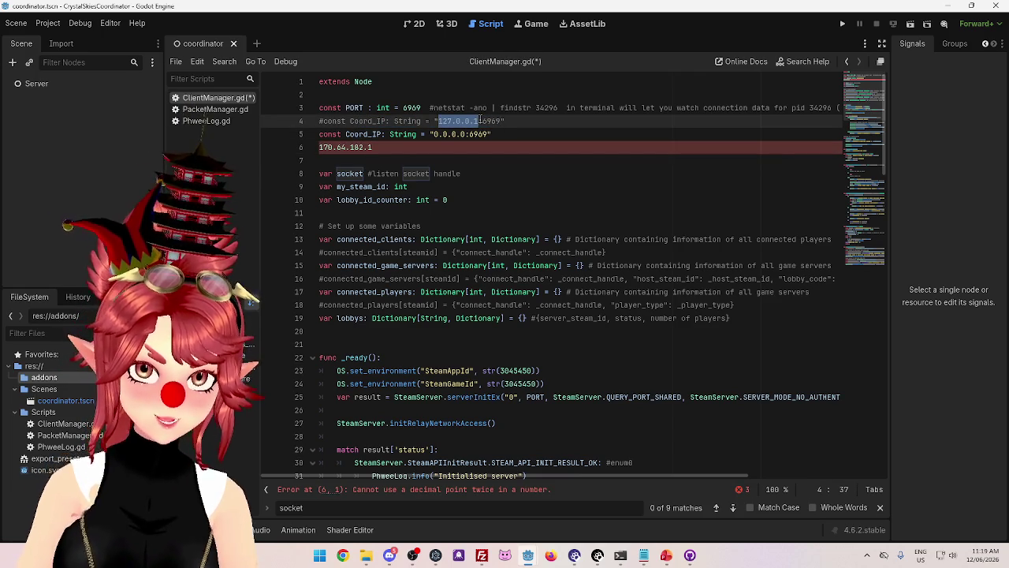
left_click_drag(320, 134, 491, 134)
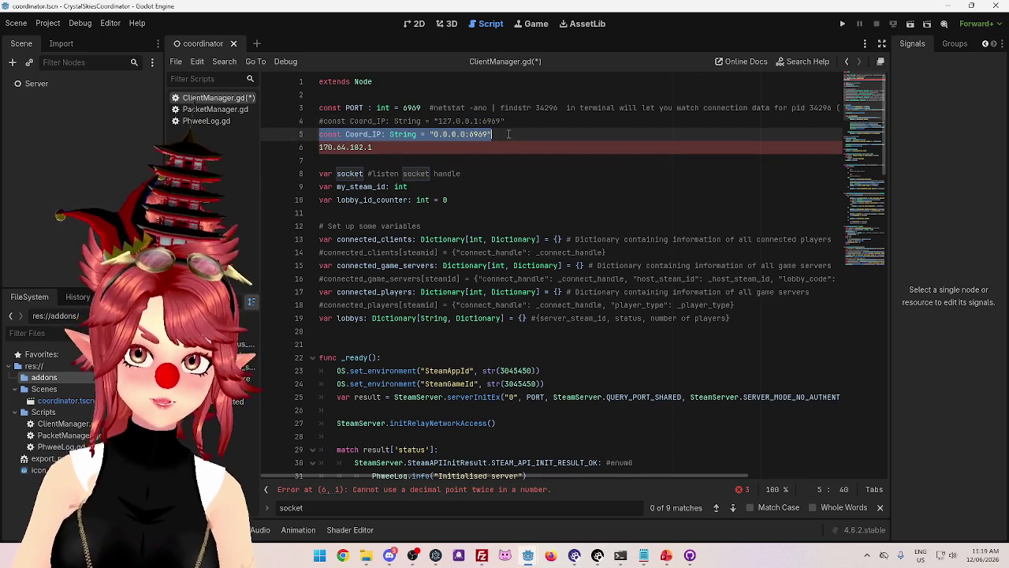
left_click(492, 134)
key("ctrl+shift+d")
left_click_drag(379, 160, 319, 160)
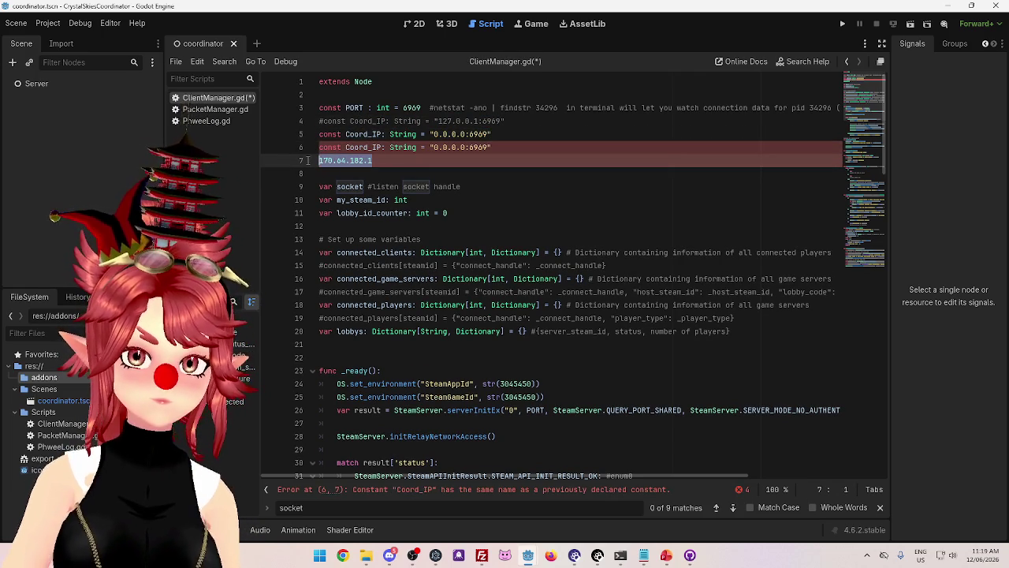
key("ctrl+x")
- Replace 0.0.0.0 with 170.64.182.1 in the copy, comment out the original line, and save
left_click(435, 148)
left_click_drag(434, 147, 470, 148)
key("ctrl+v")
left_click(493, 134)
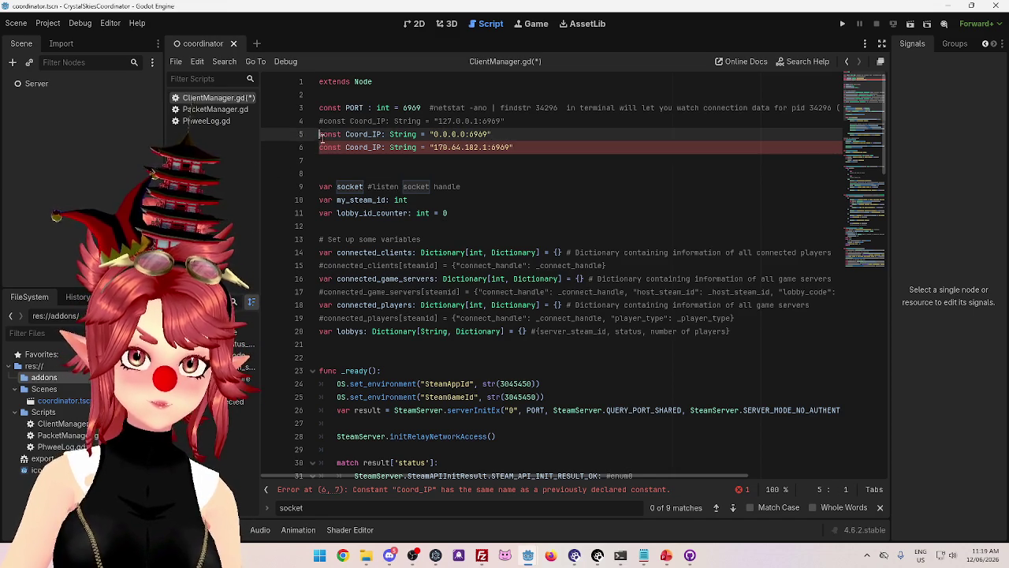
key("ctrl+k")
key("Down")
key("Down")
key("Down")
left_click(505, 134)
key("ctrl+s")
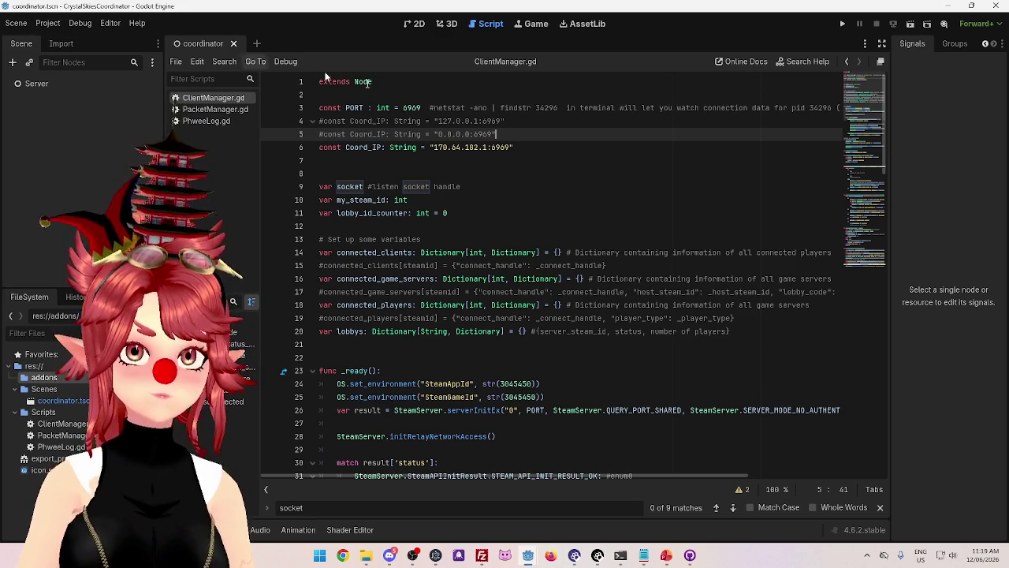
left_click(15, 23)
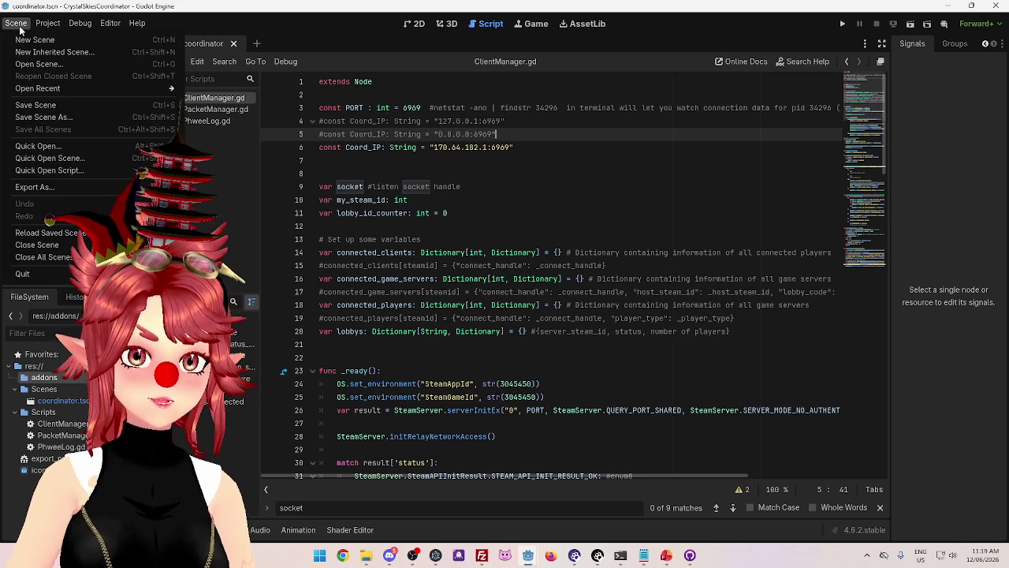
- Export the Linux build with the file-name version changed to 0.0.1, saving CrystalSkiesV4_0.0.1.zip
mouse_move(46, 23)
left_click(58, 85)
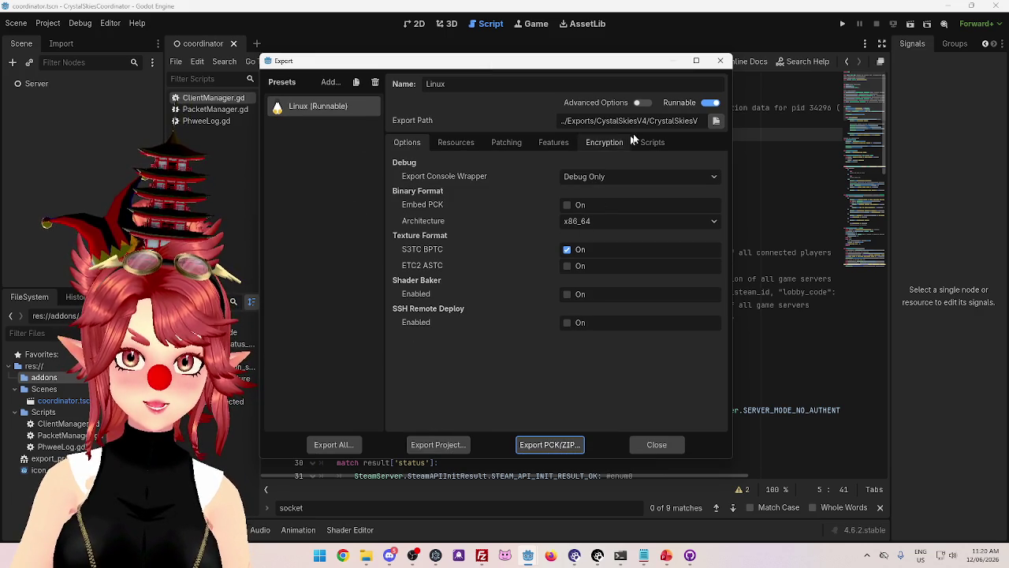
left_click_drag(665, 121, 708, 121)
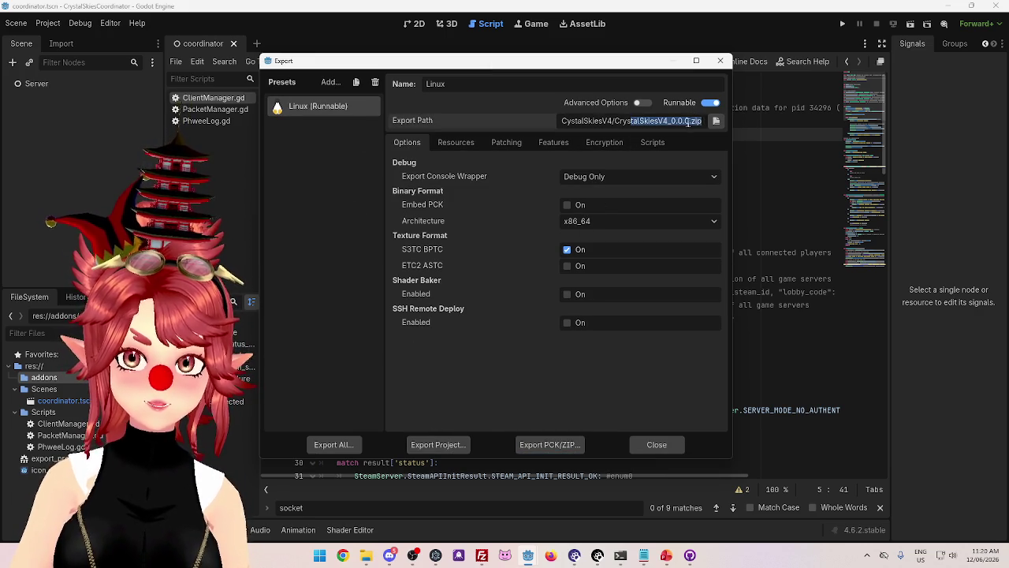
left_click(690, 121)
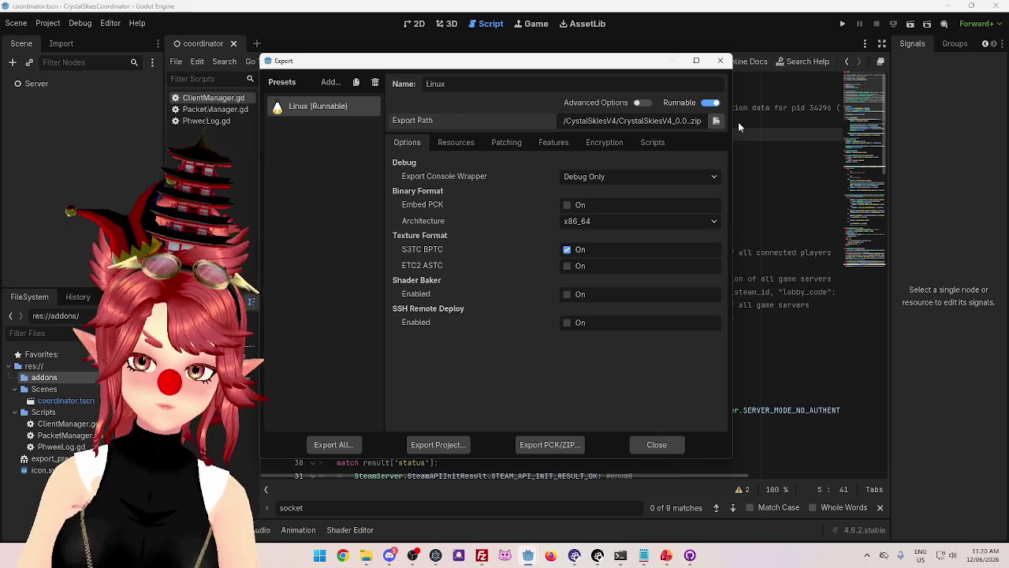
type("1")
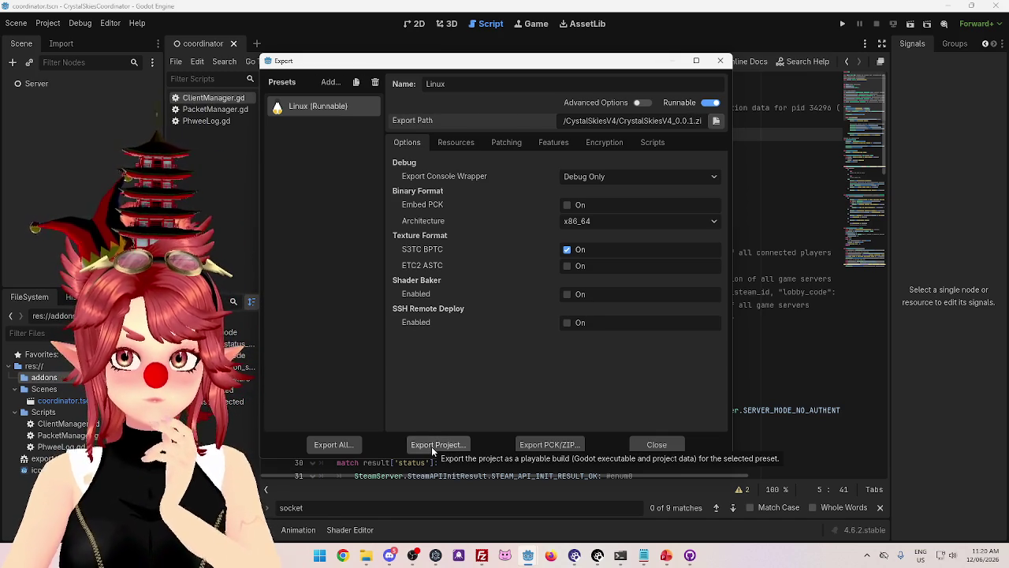
left_click(432, 446)
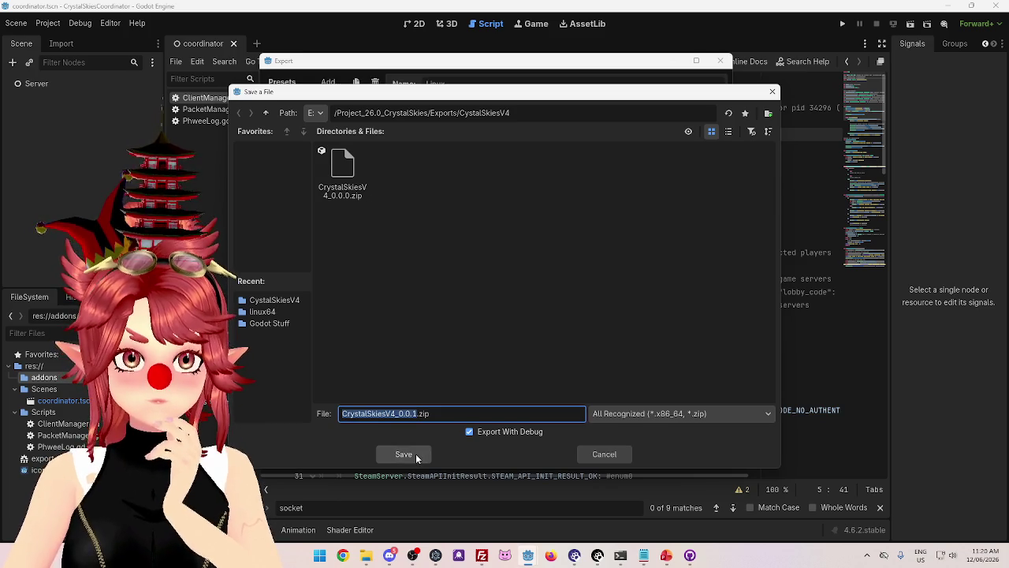
left_click(416, 453)
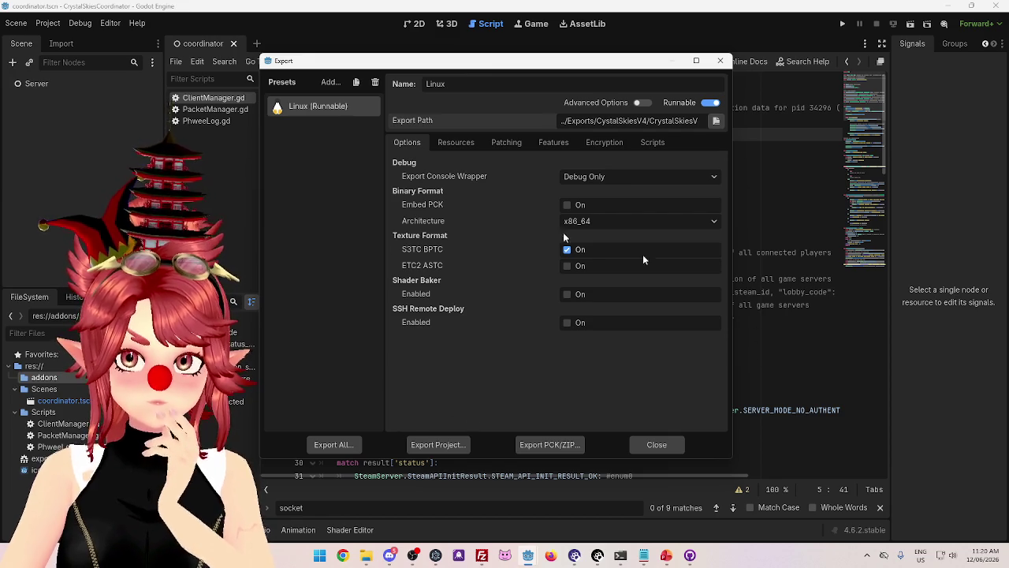
left_click(482, 555)
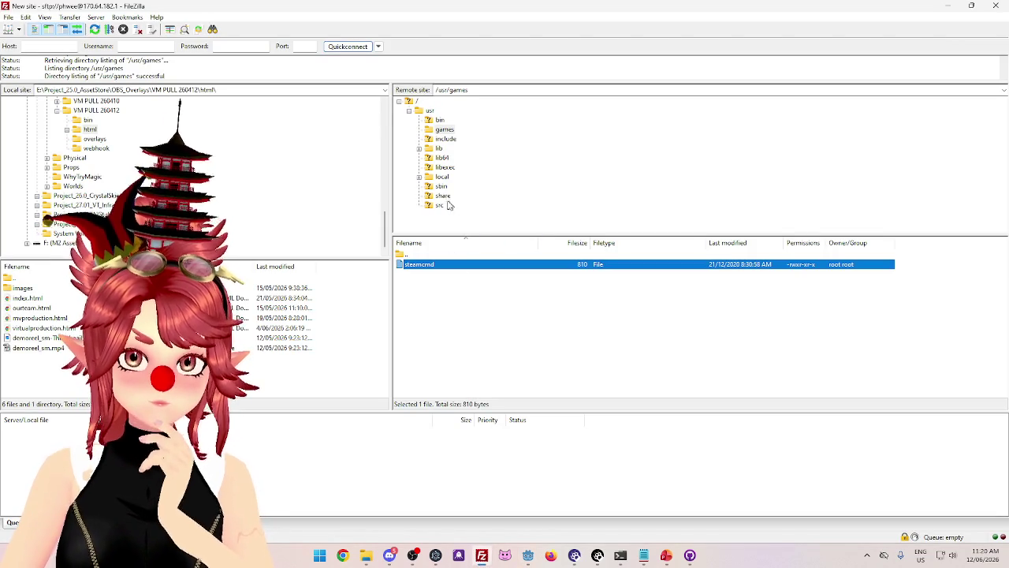
- Browse the remote server tree to the crystal-skies-4 folder under the user's home directory
left_click(433, 179)
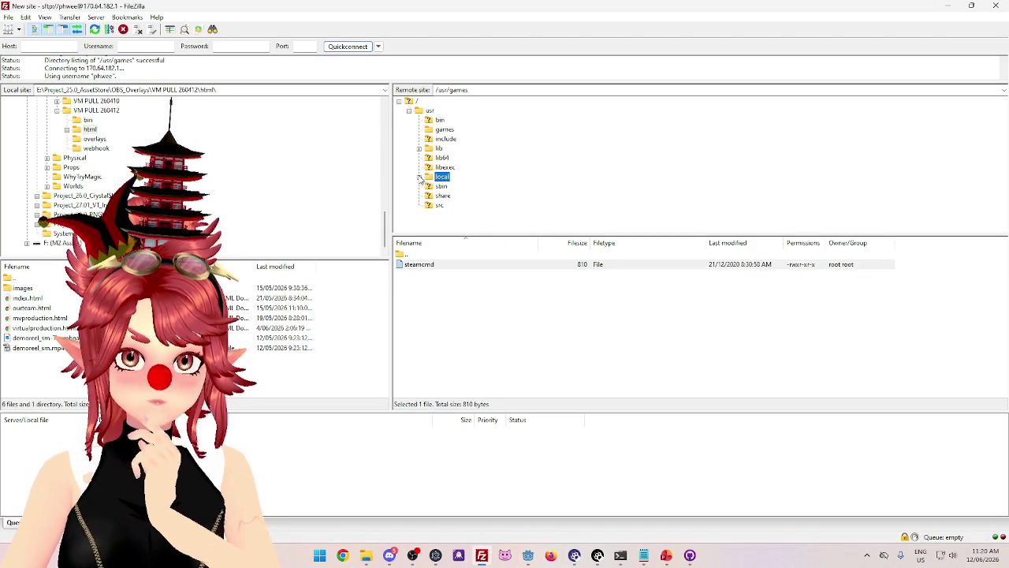
left_click(415, 102)
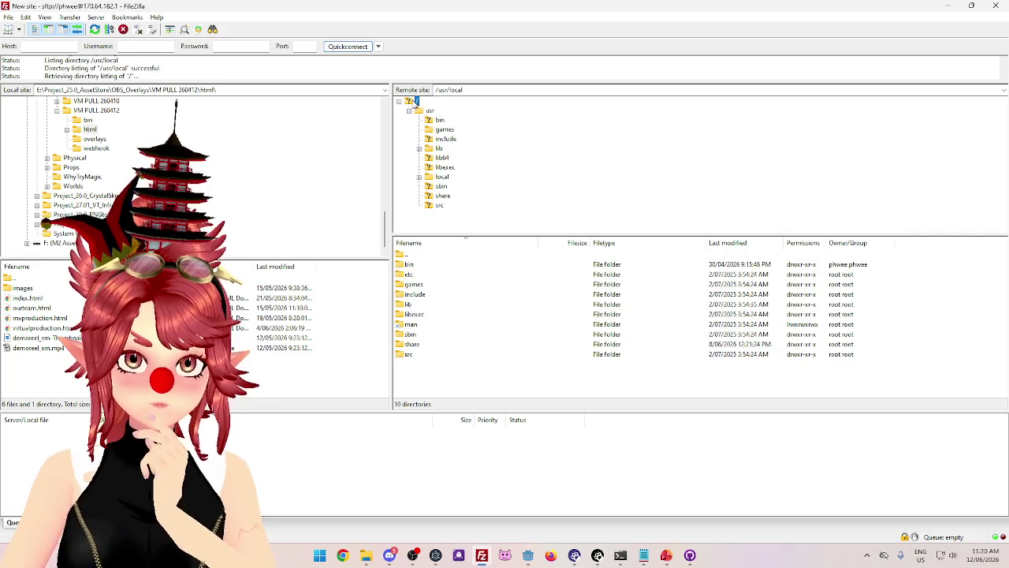
left_click(432, 150)
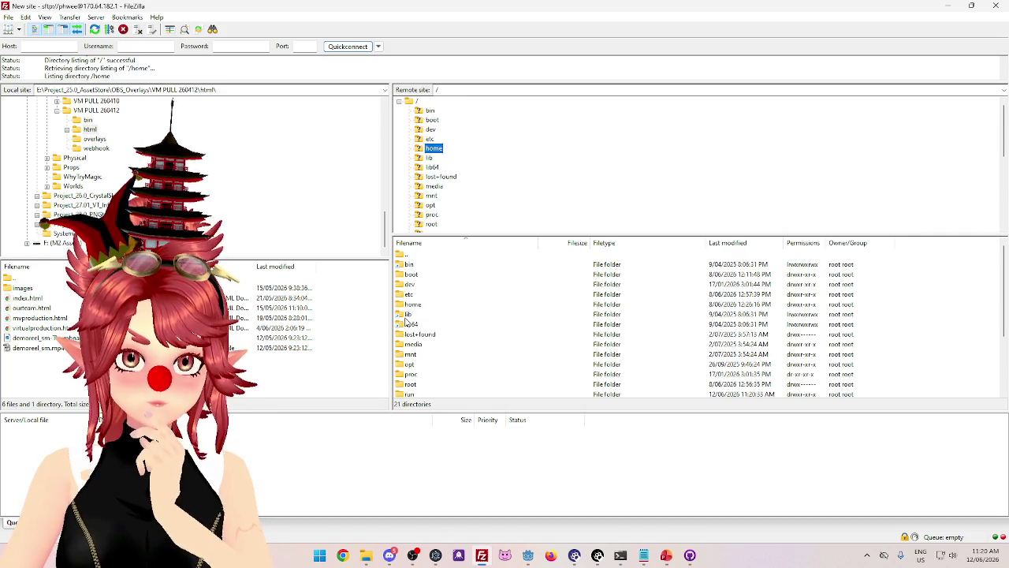
double_click(411, 265)
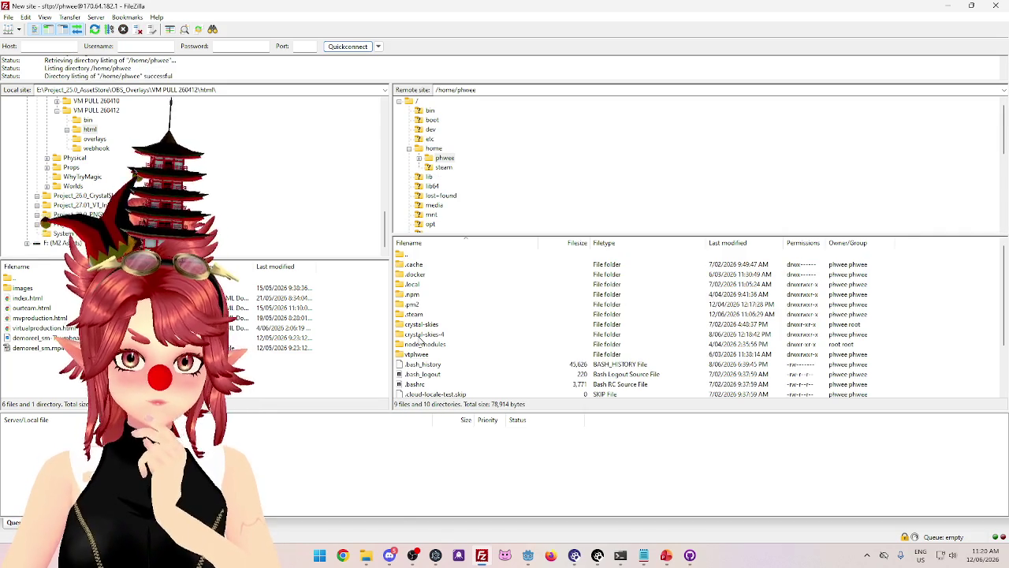
double_click(421, 338)
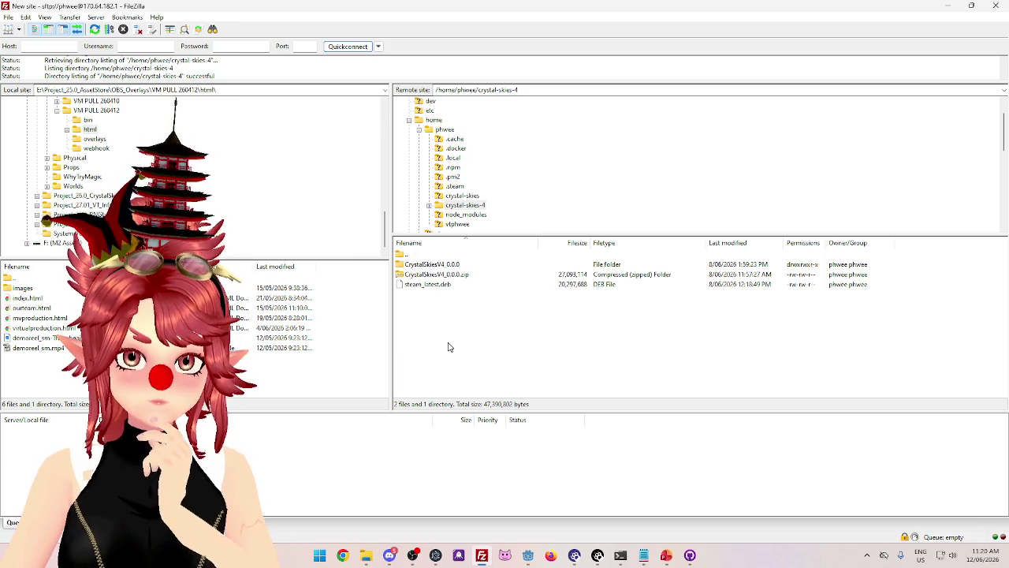
- Upload CrystalSkiesV4_0.0.1.zip from the local build folder into crystal-skies-4 on the server
left_click(366, 555)
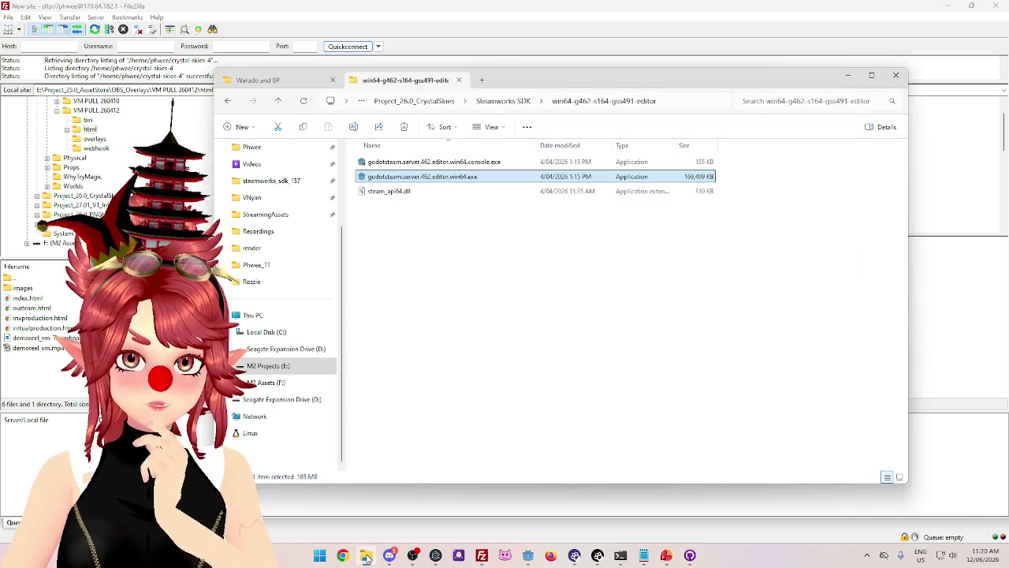
left_click(365, 555)
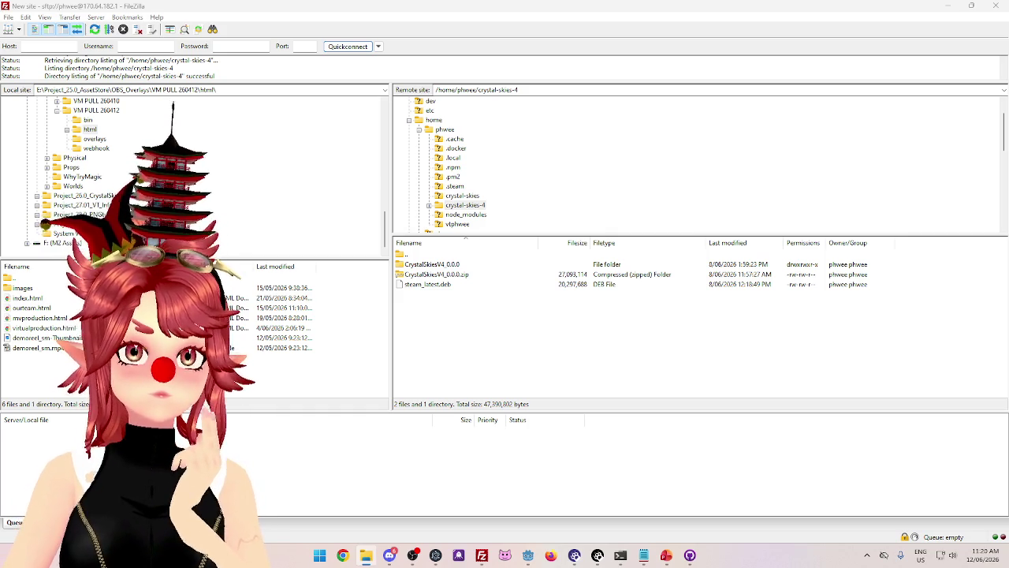
left_click_drag(479, 276, 487, 337)
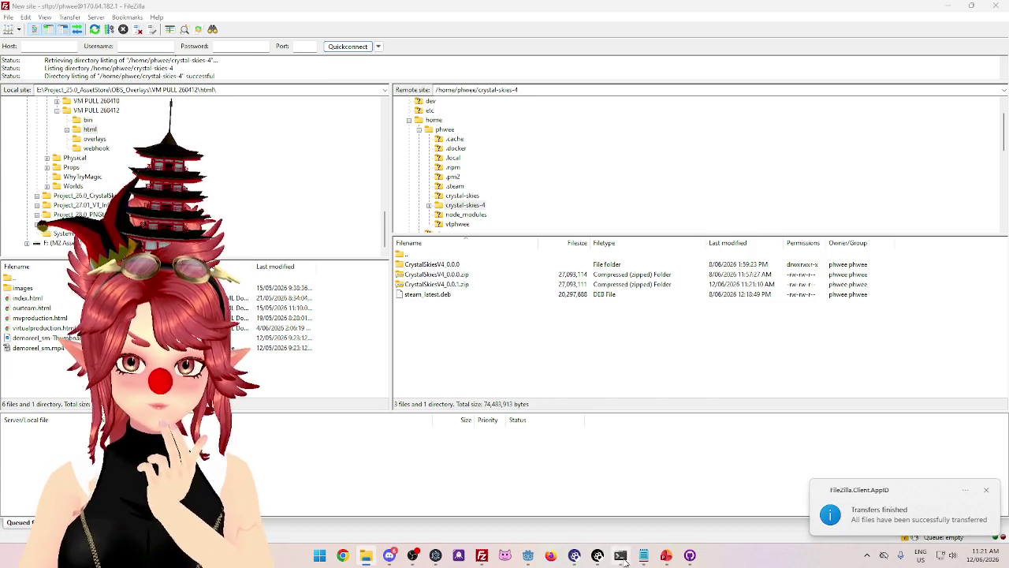
left_click(622, 556)
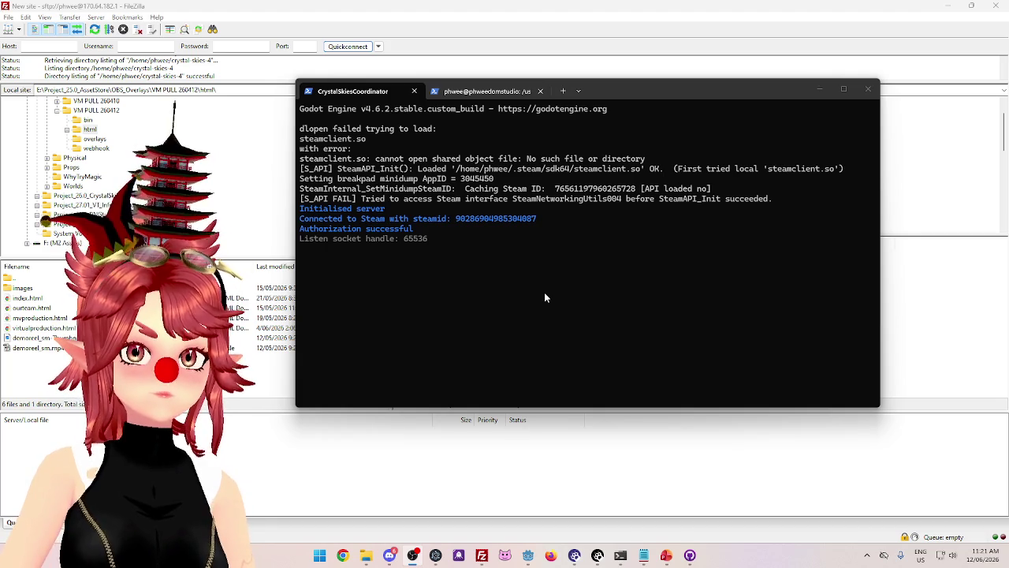
- Stop the Godot coordinator server in the CrystalSkiesCoordinator terminal tab with Ctrl+C
mouse_move(647, 93)
left_mouse_down()
mouse_move(641, 117)
mouse_move(651, 110)
left_mouse_up()
left_click(507, 116)
left_click(359, 110)
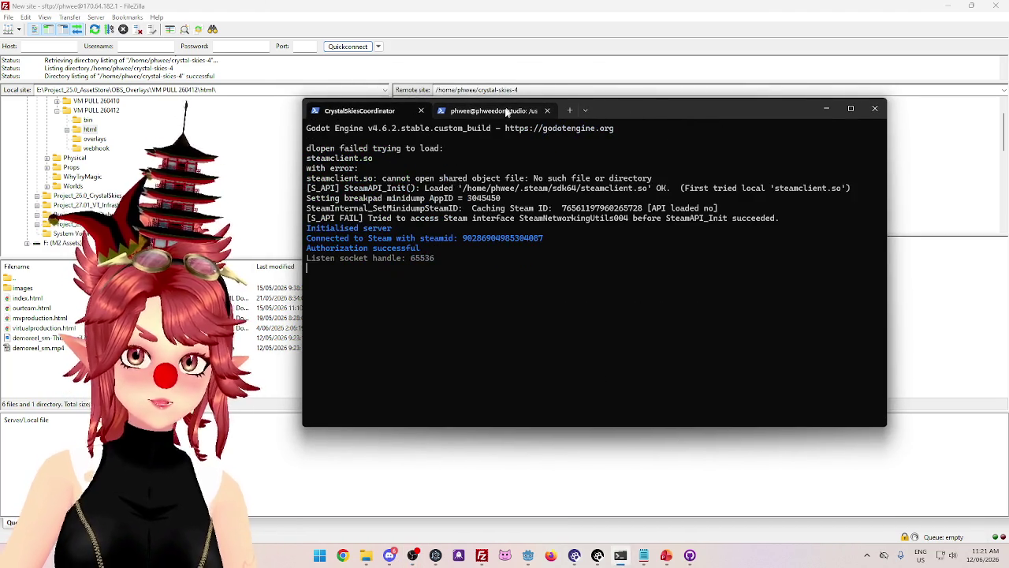
left_click(503, 110)
left_click(385, 114)
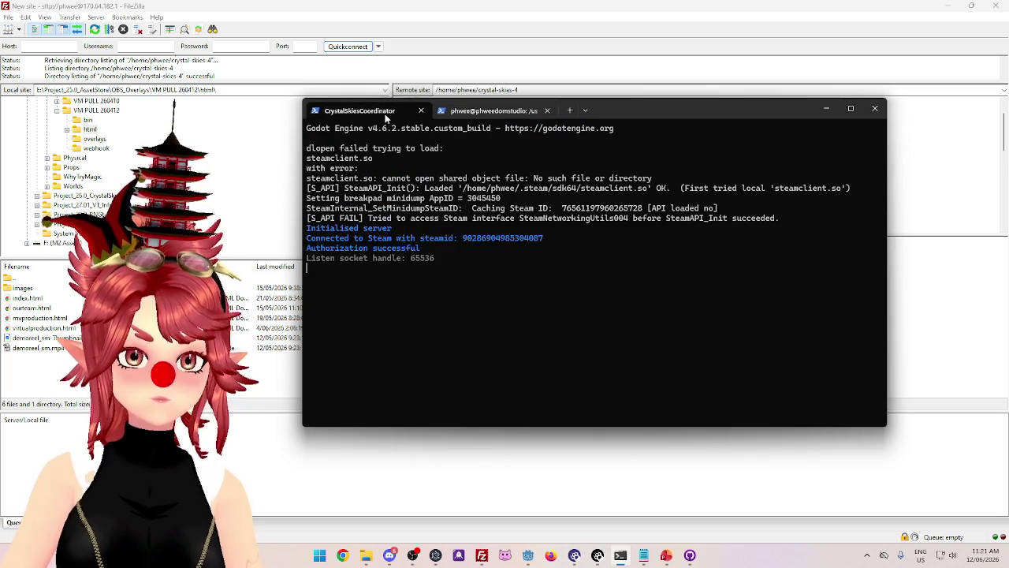
left_click_drag(656, 119, 677, 115)
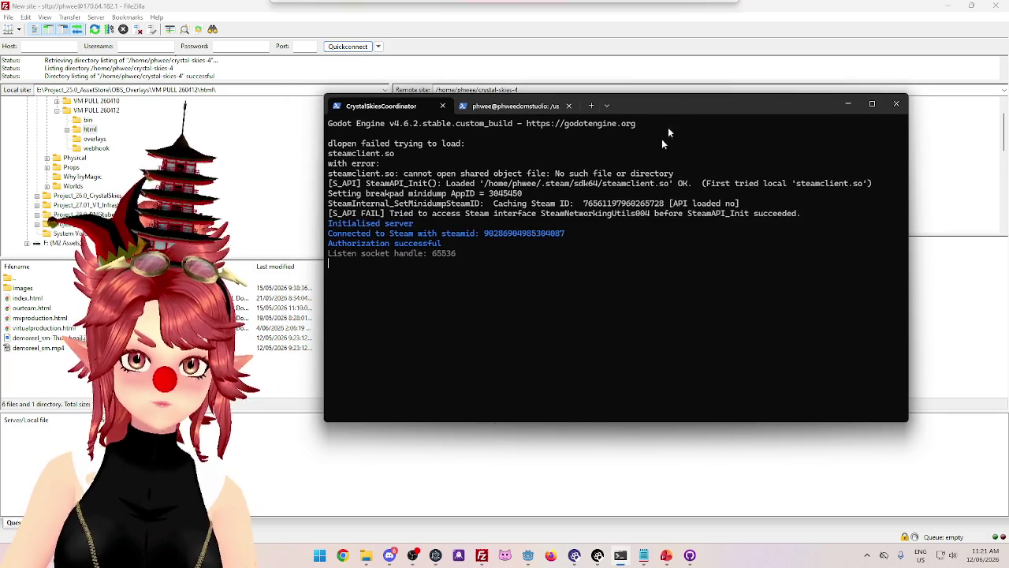
key("ctrl+c")
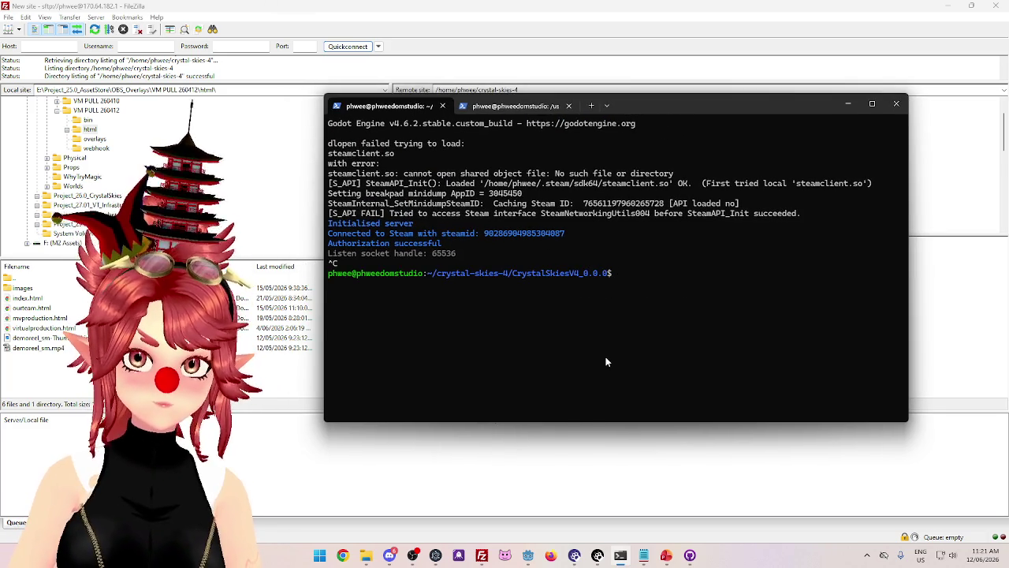
- Move up to crystal-skies-4, unzip CrystalSkiesV4_0.0.1.zip there, and list the extracted files
type("cd ..")
key("Return")
type("ls")
key("Return")
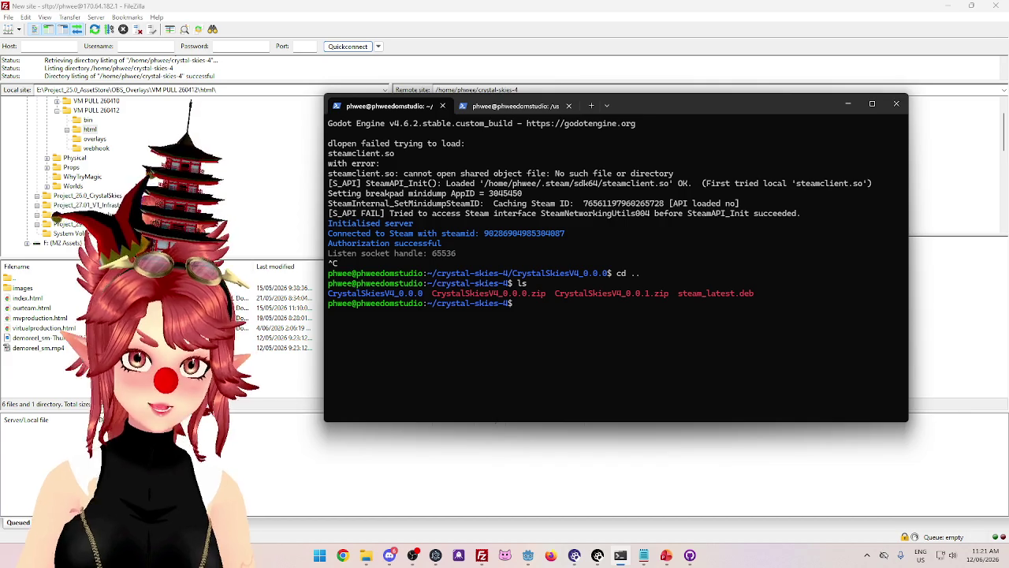
type("unzip ")
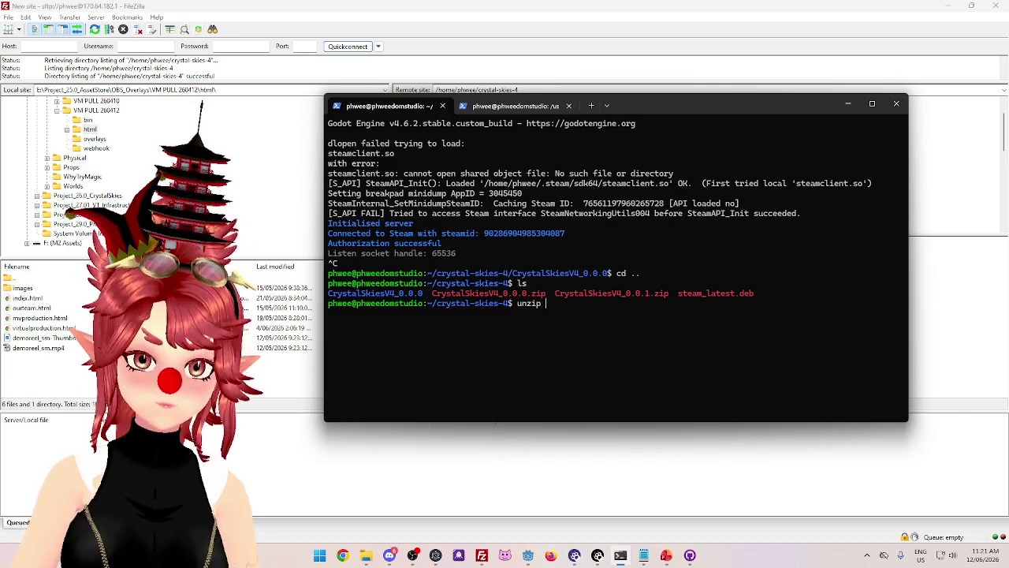
type("Cryst")
key("Tab")
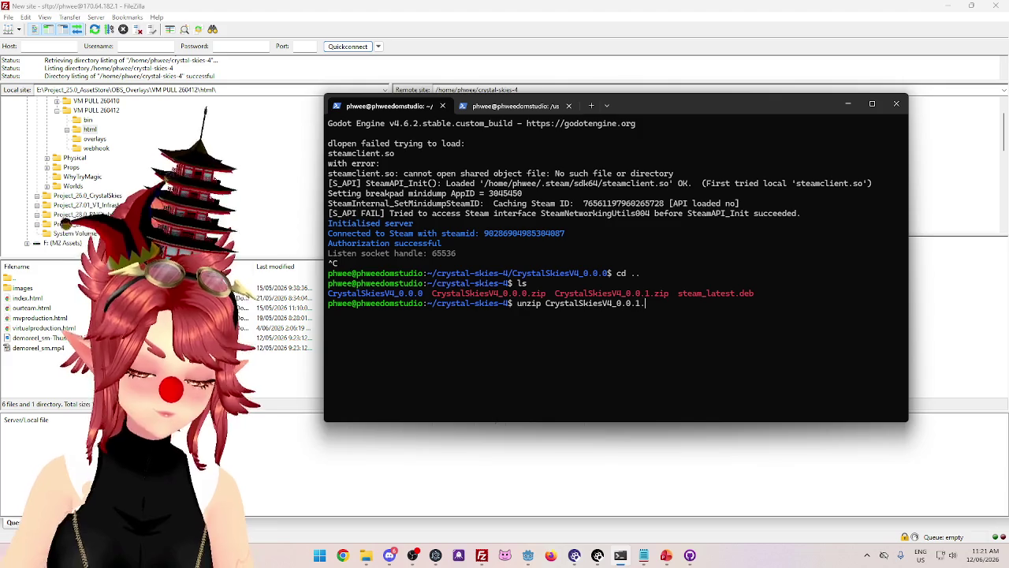
type("zip")
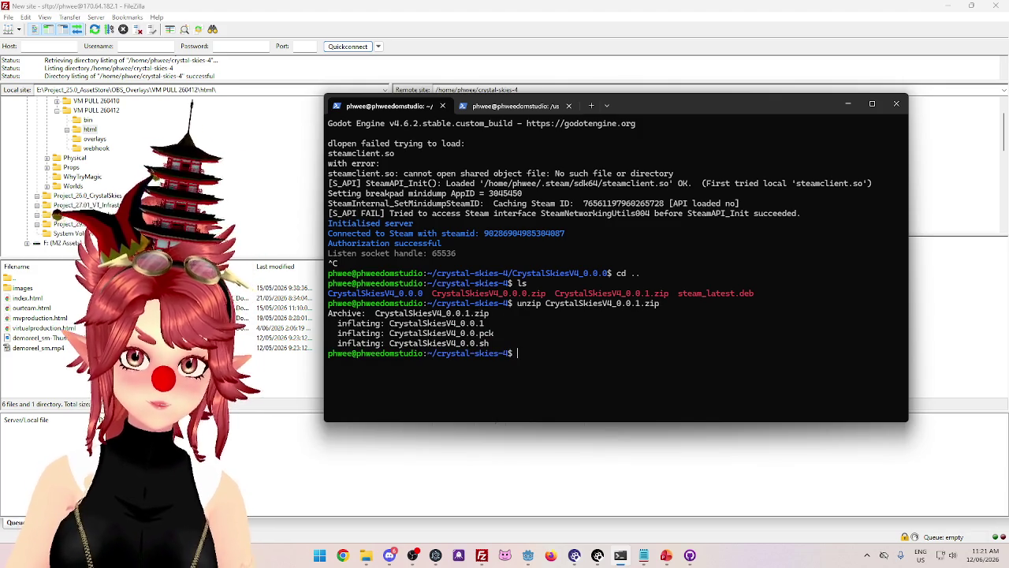
type("ls")
key("Return")
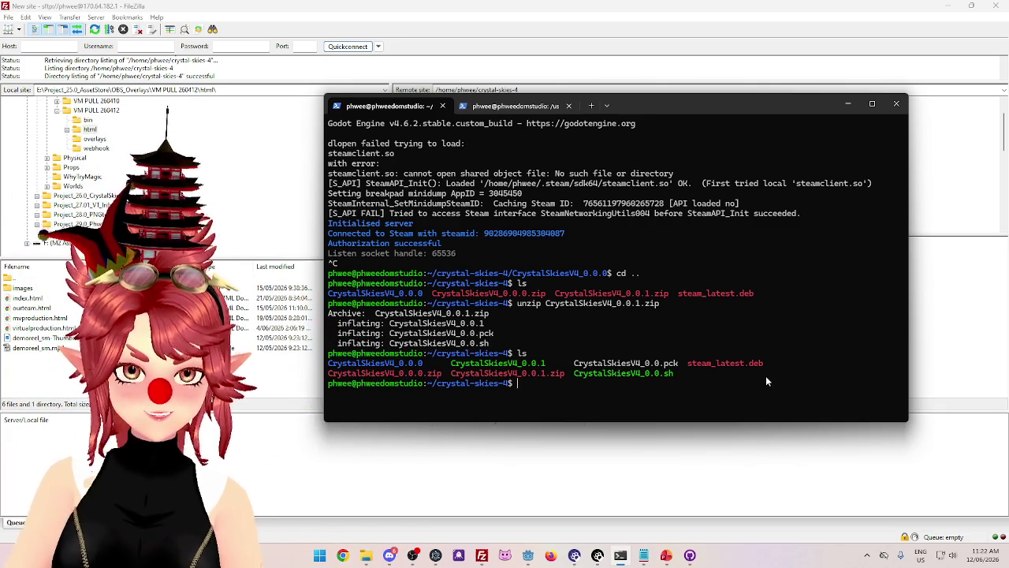
- Refresh the remote listing and delete the extracted CrystalSkiesV4_0.0.1, .pck and .sh files
left_click(643, 17)
left_click(95, 32)
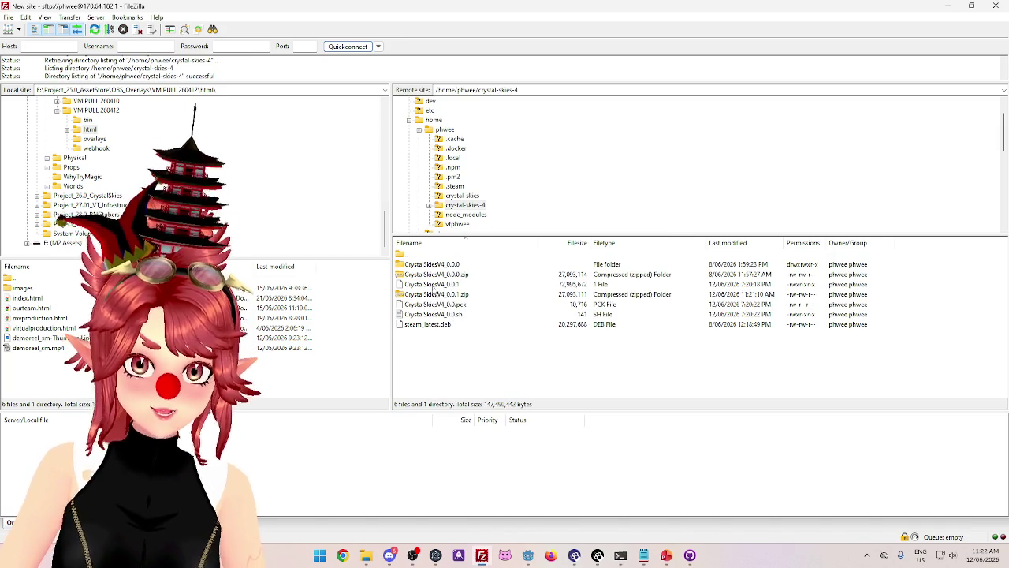
left_click(434, 285)
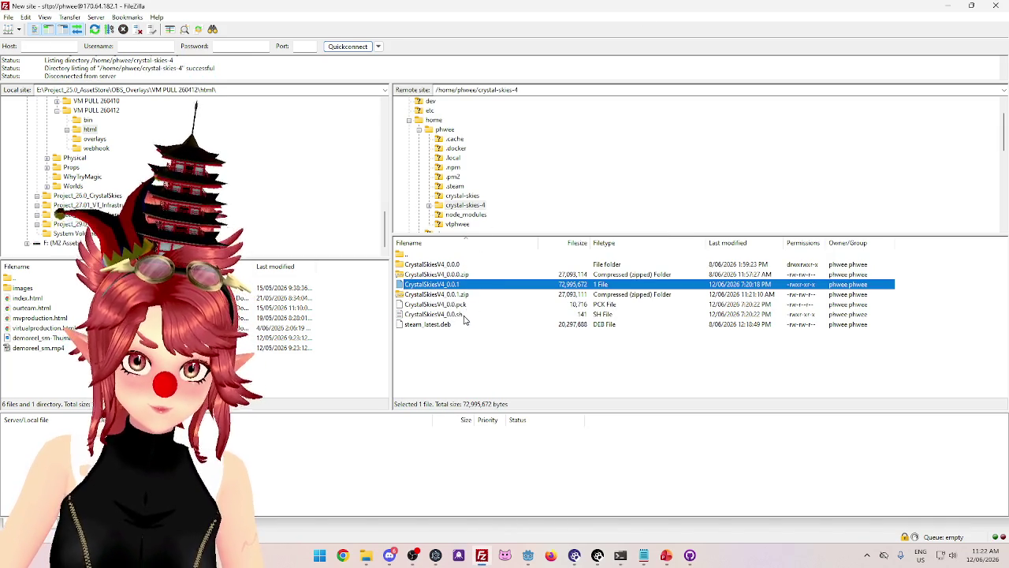
left_click(457, 304, "ctrl")
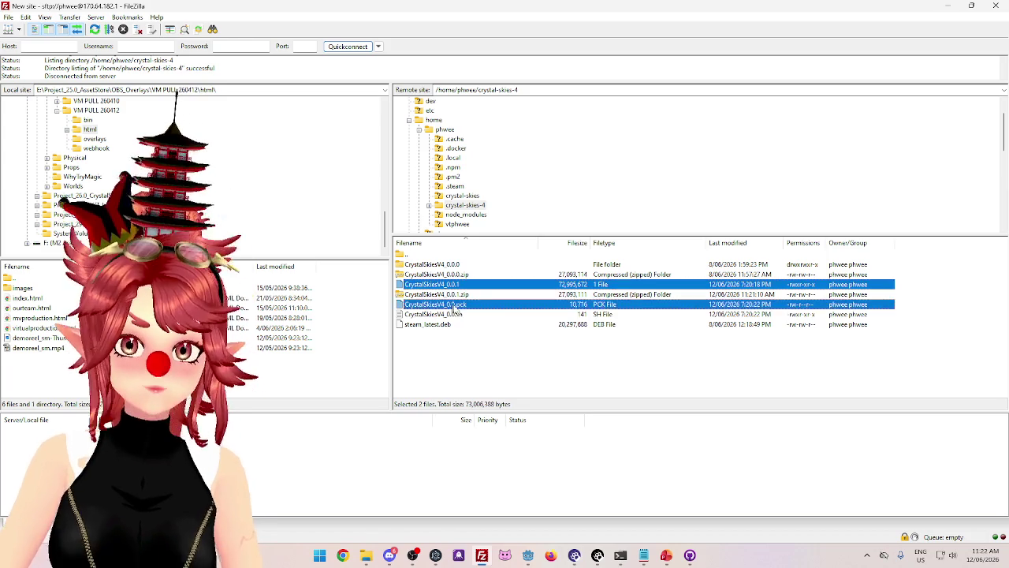
left_click(463, 314, "ctrl")
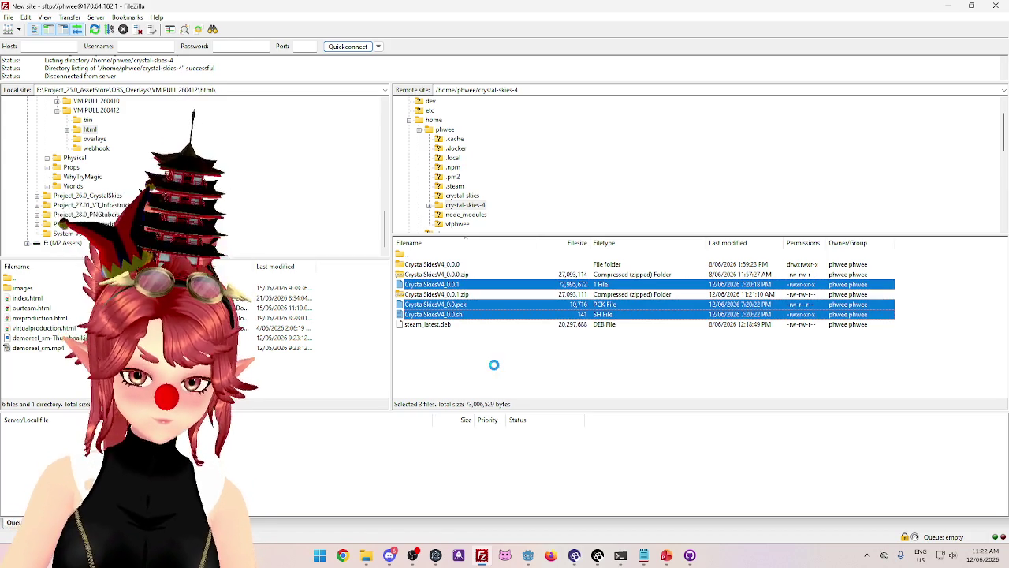
key("Delete")
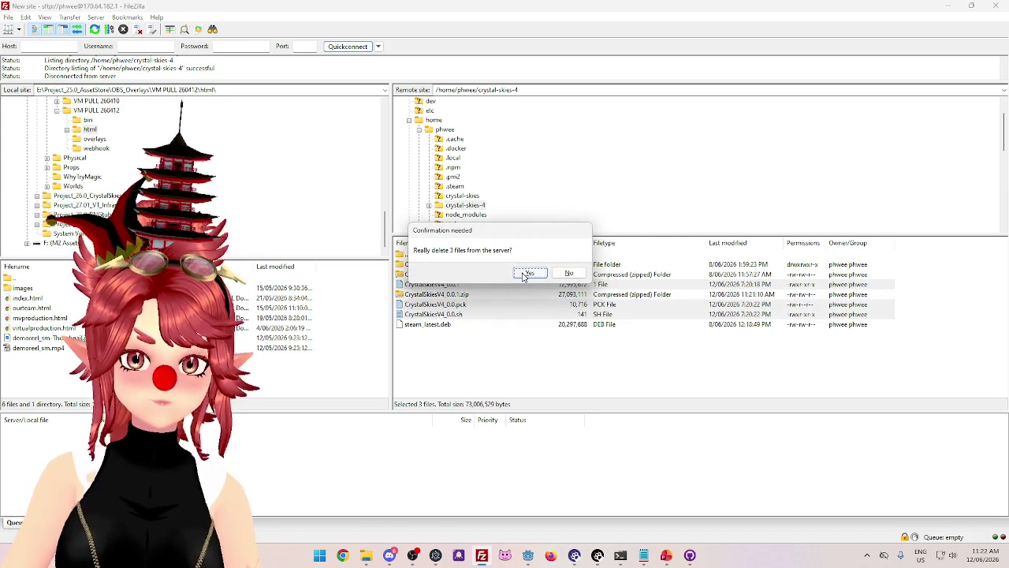
left_click(526, 273)
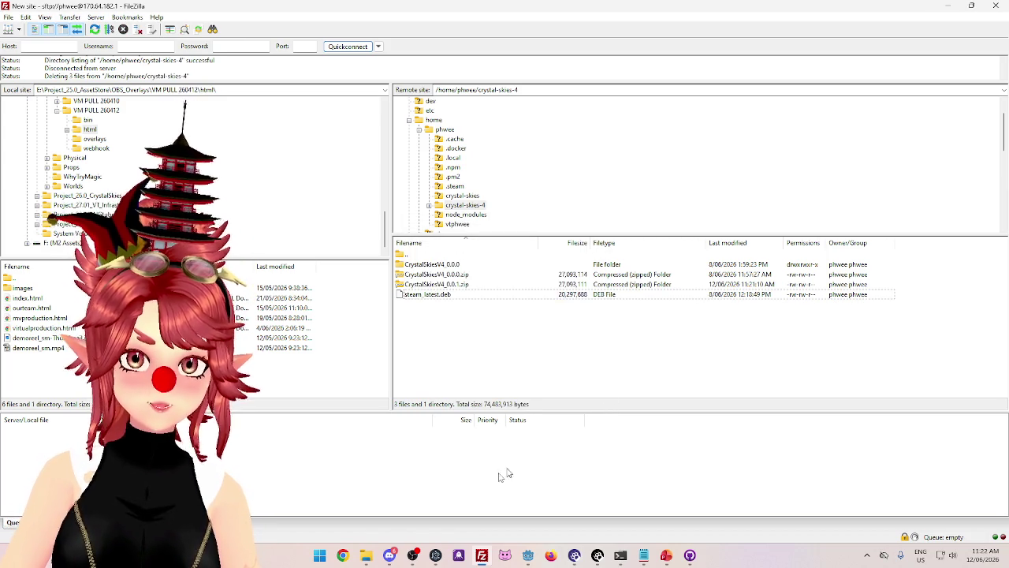
left_click(621, 556)
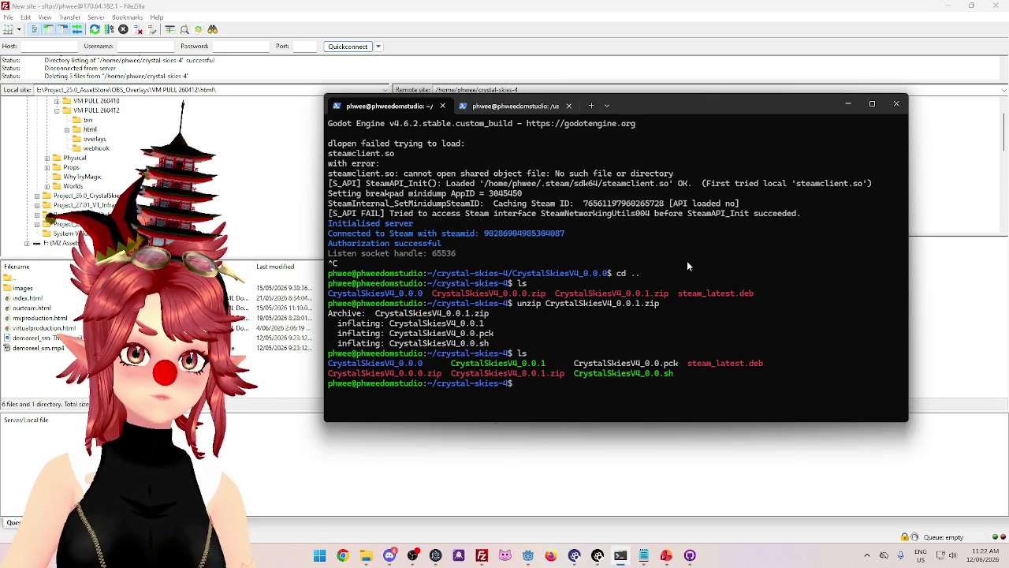
- Re-run the unzip with '-d CrystalSkiesV4_0.0.1' into its own folder, then list the directory
key("Up")
key("Up")
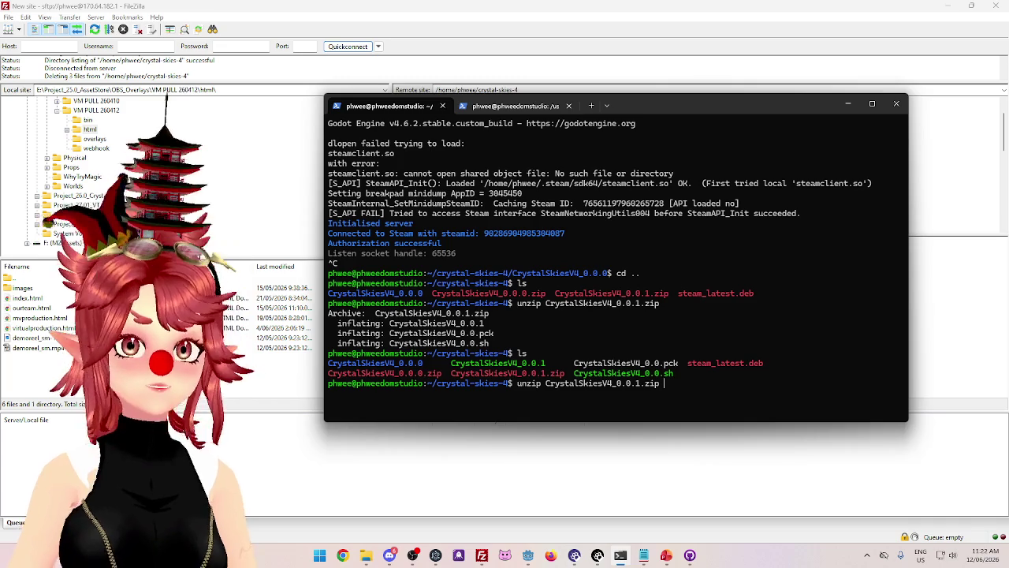
type("-d ")
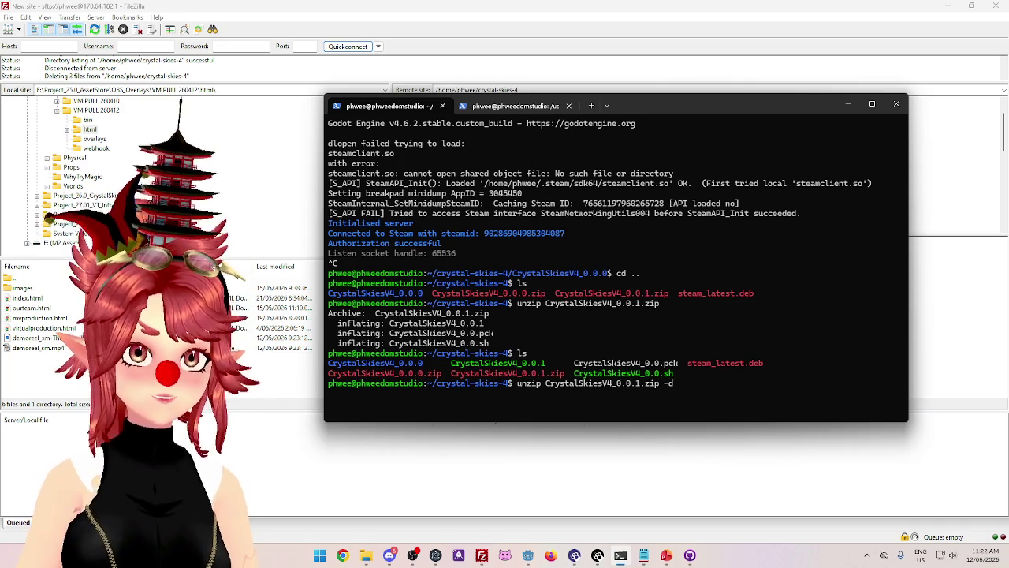
type("Crystal")
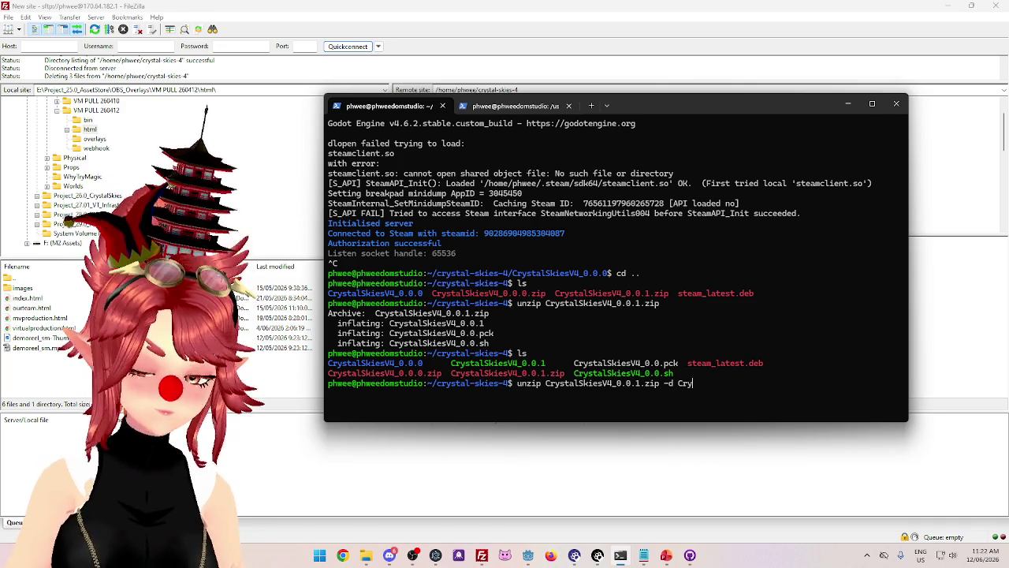
type("Skies")
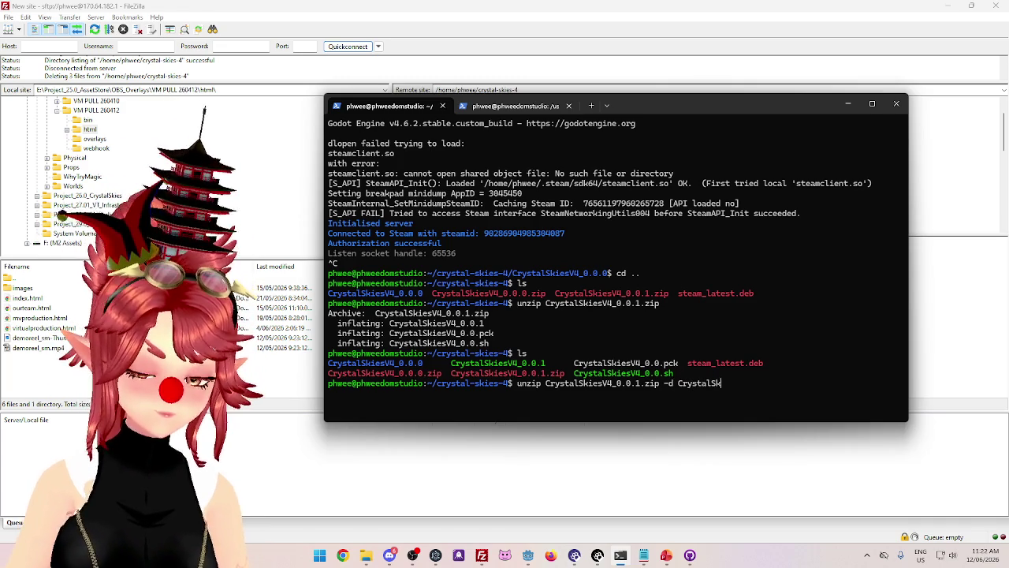
type("V4")
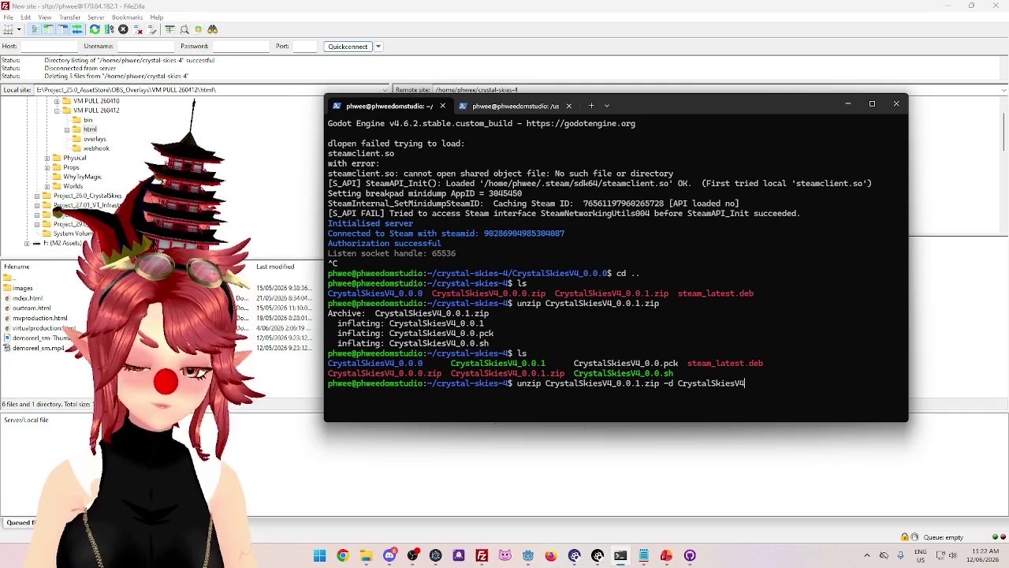
type("_0.0")
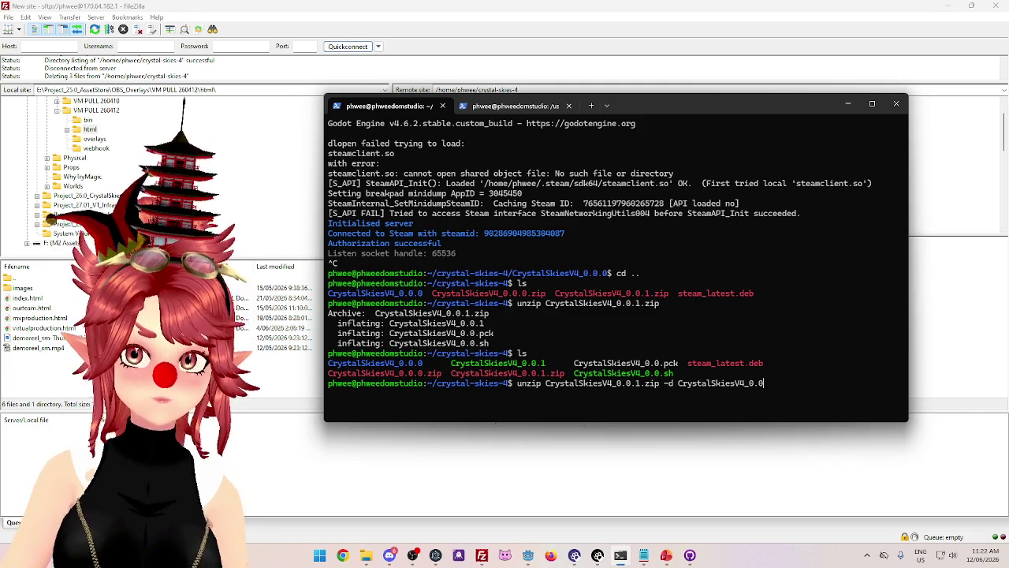
type("1")
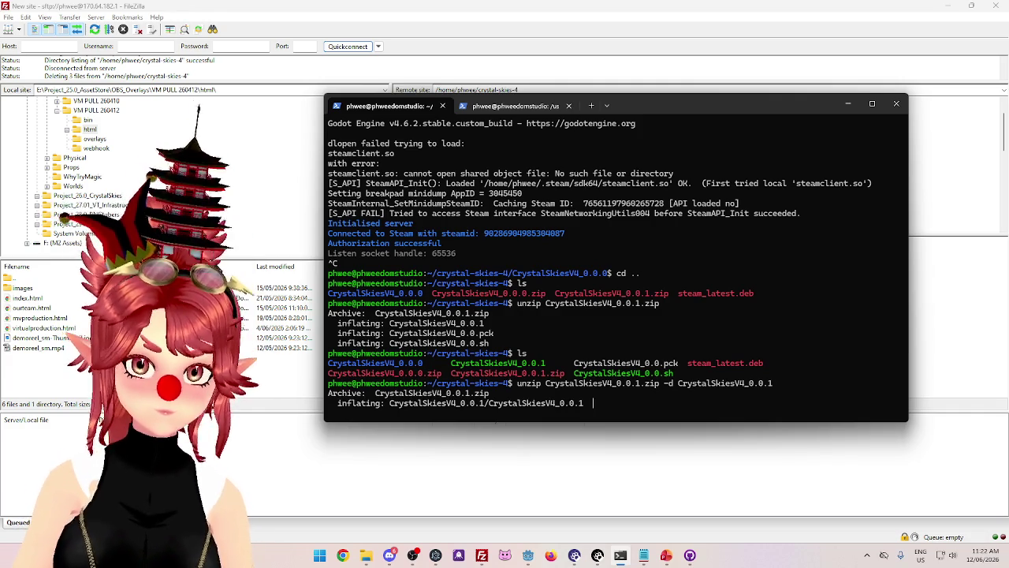
type("ls")
key("Return")
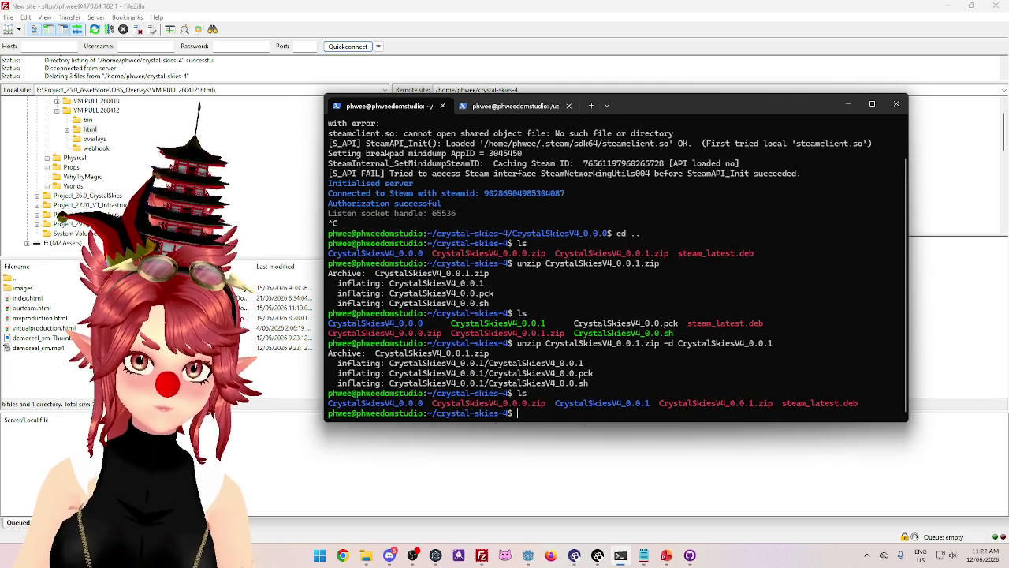
left_click_drag(742, 105, 665, 83)
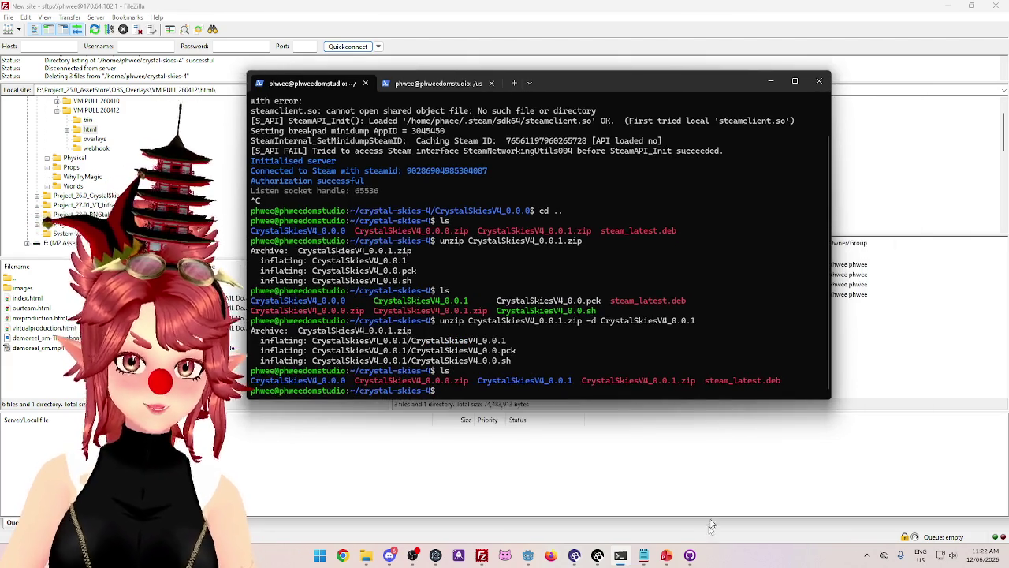
left_click(664, 557)
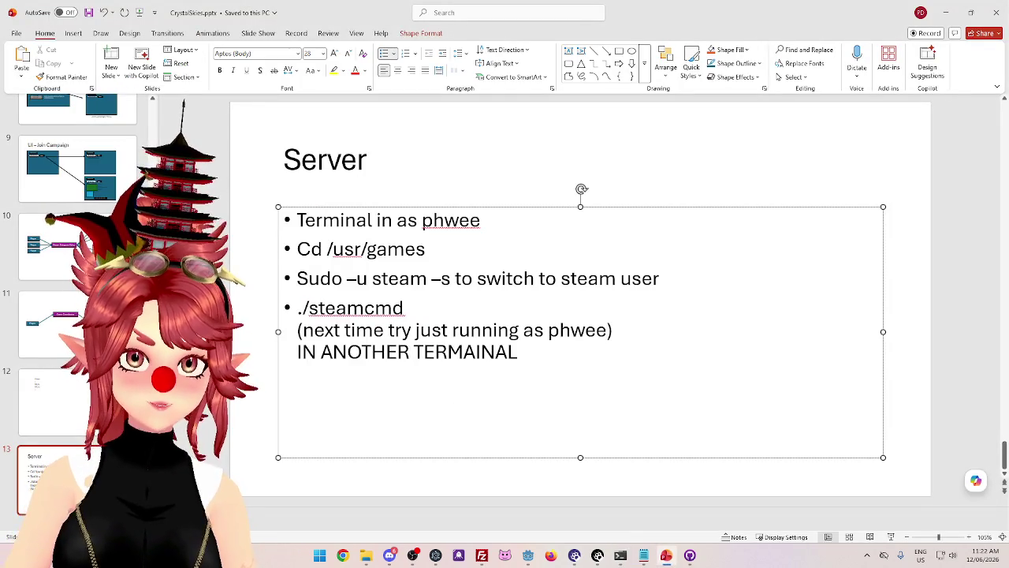
- Delete the '(next time try running as…)' reminder line from the Server slide
left_click(347, 278)
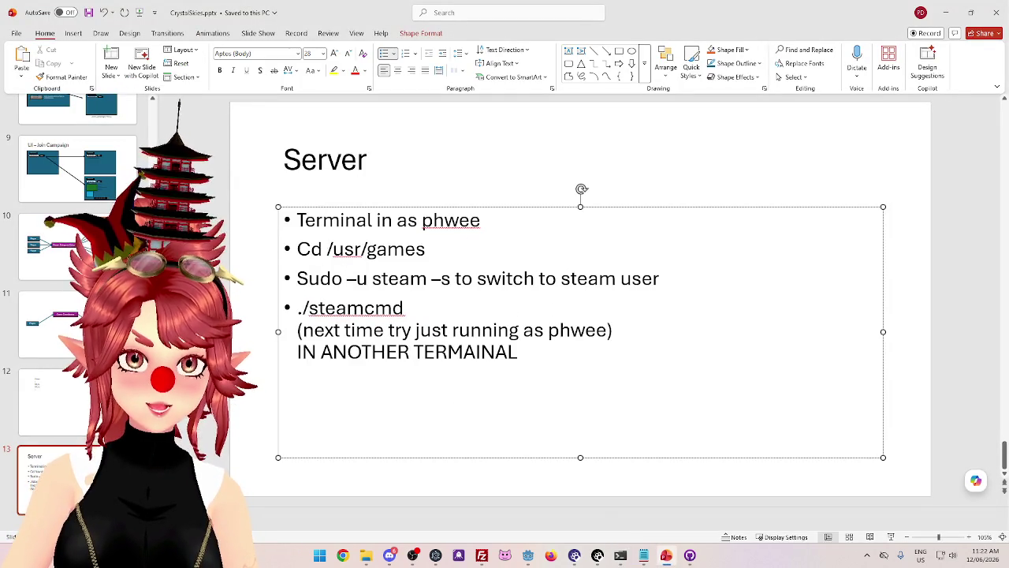
left_click(620, 557)
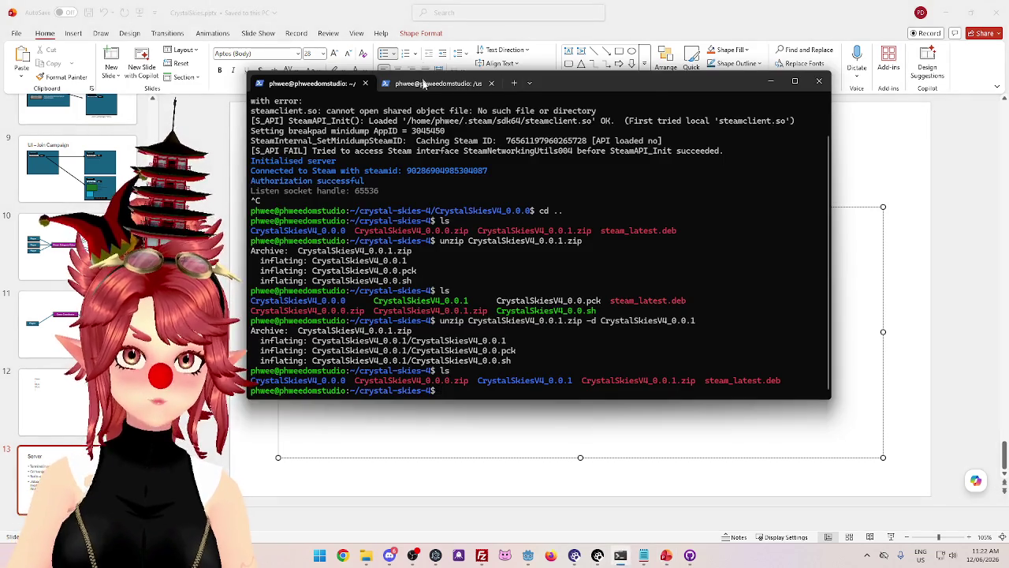
left_click(426, 84)
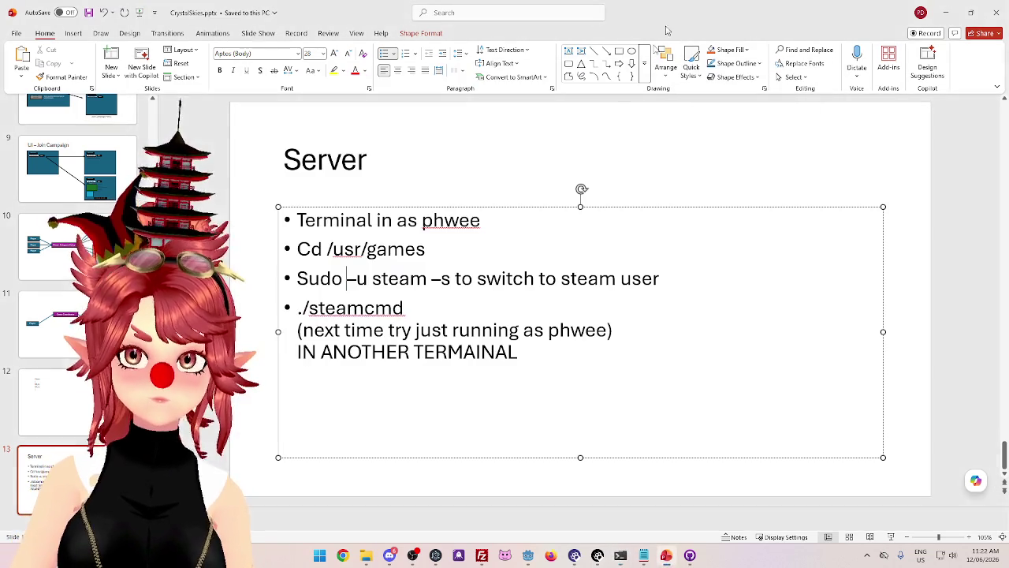
left_click(674, 25)
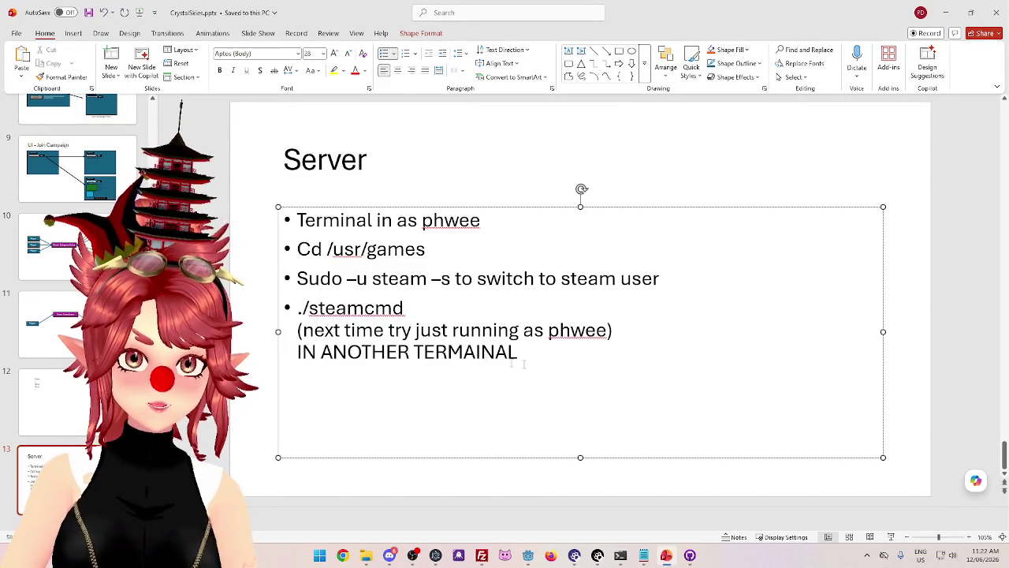
mouse_move(613, 332)
left_mouse_down()
mouse_move(300, 309)
mouse_move(297, 332)
left_mouse_up()
key("BackSpace")
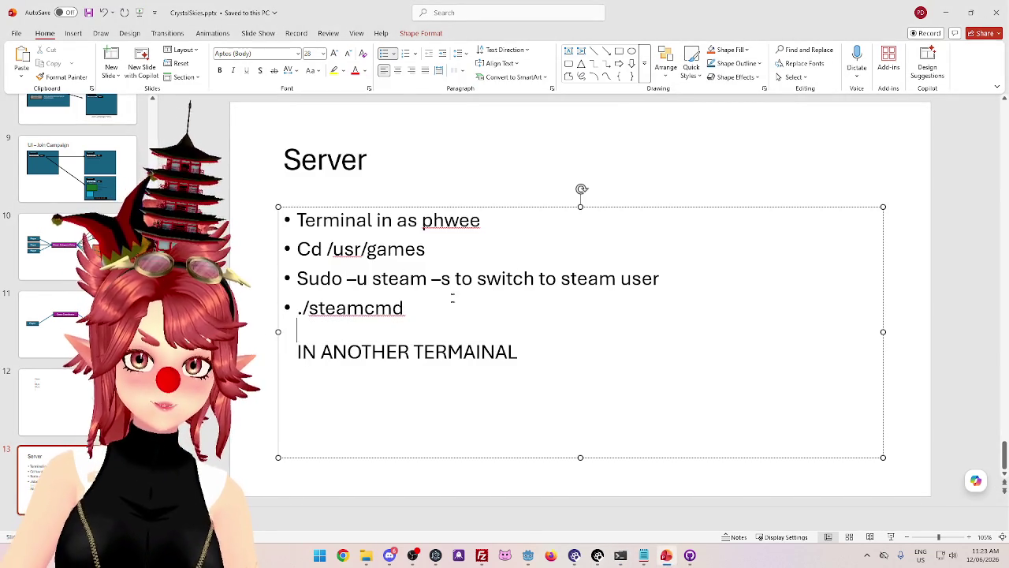
key("BackSpace")
- Remove the 'Sudo –u steam –s' bullet while keeping ./steamcmd bulleted
left_click(426, 249)
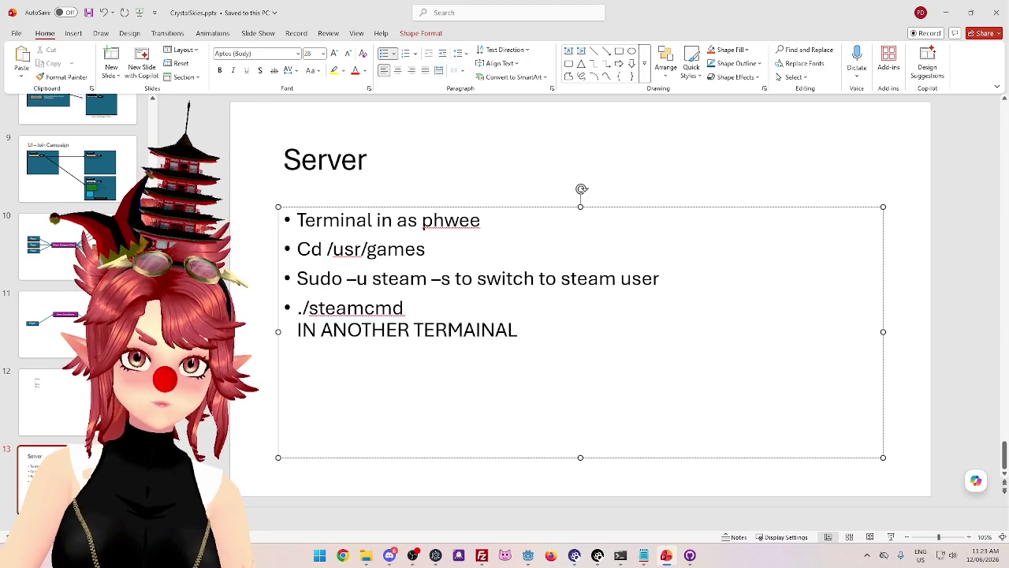
triple_click(473, 279)
key("BackSpace")
key("BackSpace")
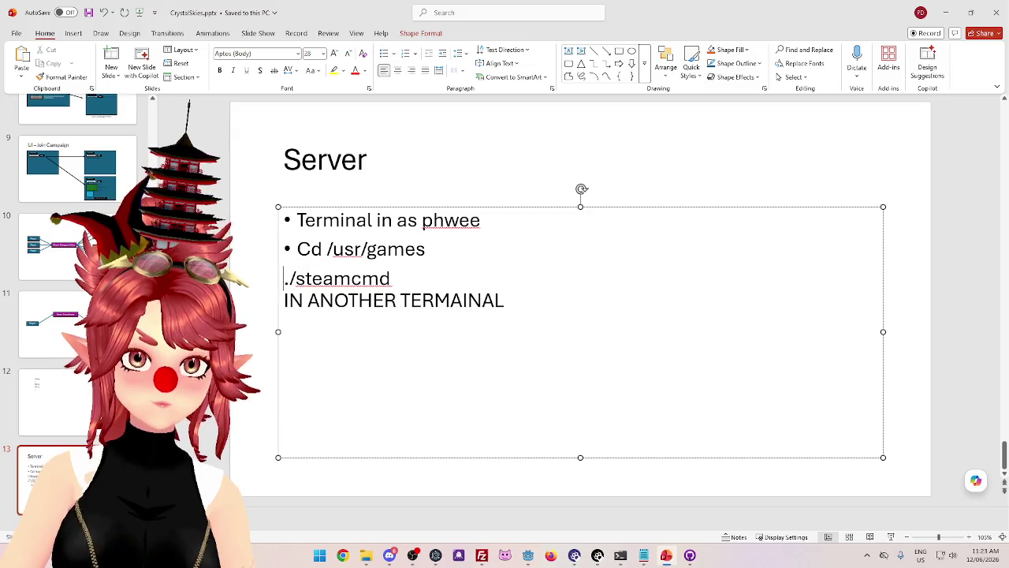
key("ctrl+z")
- Correct 'IN ANOTHER TERMAINAL' to 'IN ANOTHER TERMINAL'
left_click(409, 300)
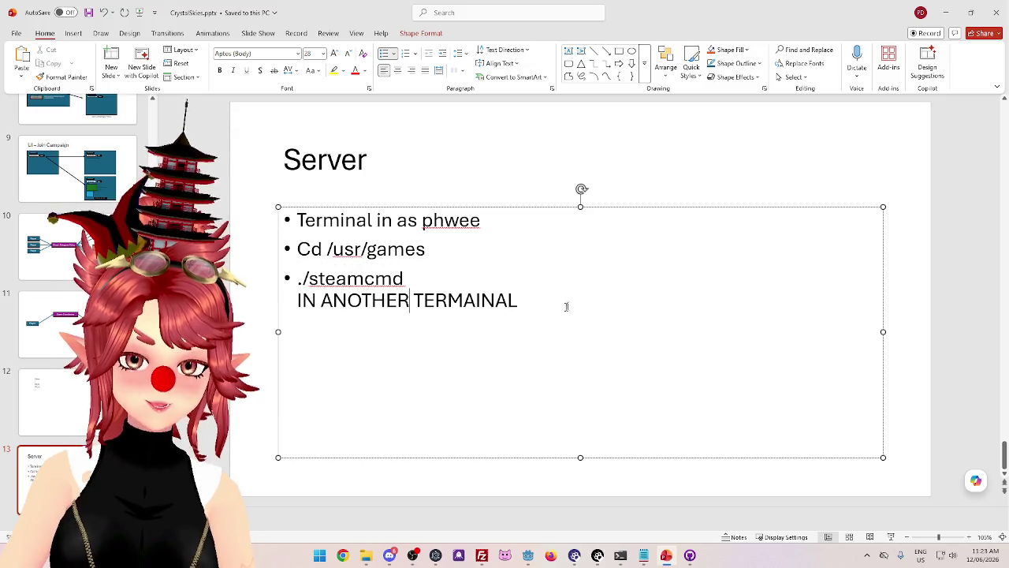
left_click(519, 300)
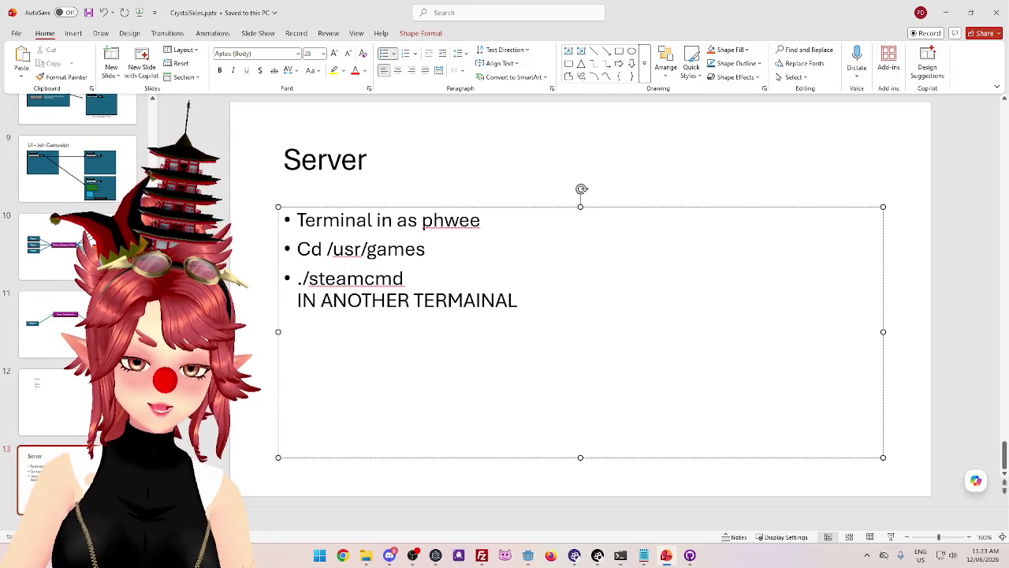
left_click(465, 301)
key("BackSpace")
left_click(505, 301)
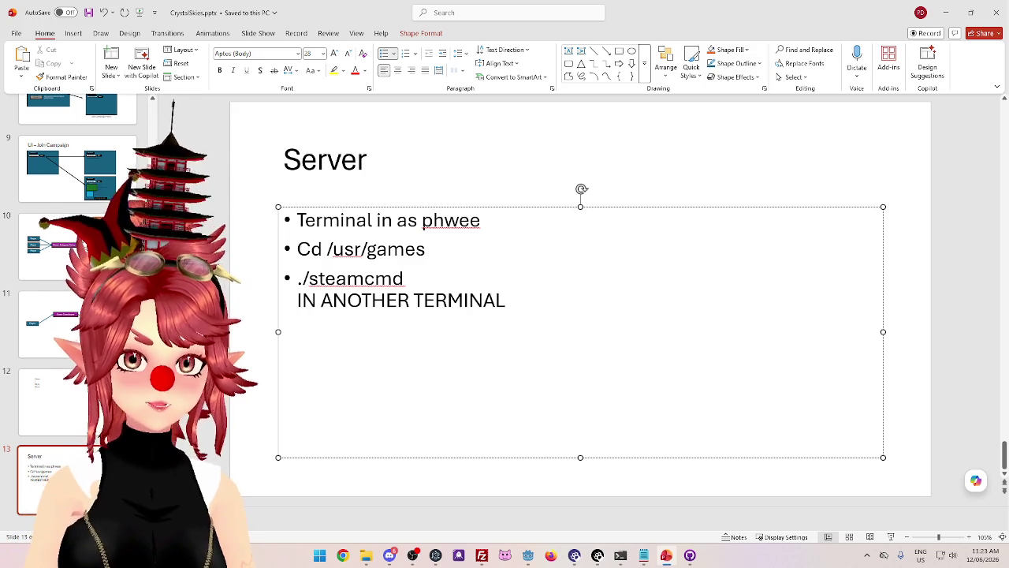
- Add a 'Run .sh' bullet below the IN ANOTHER TERMINAL line on the Server slide
key("Return")
type("navi")
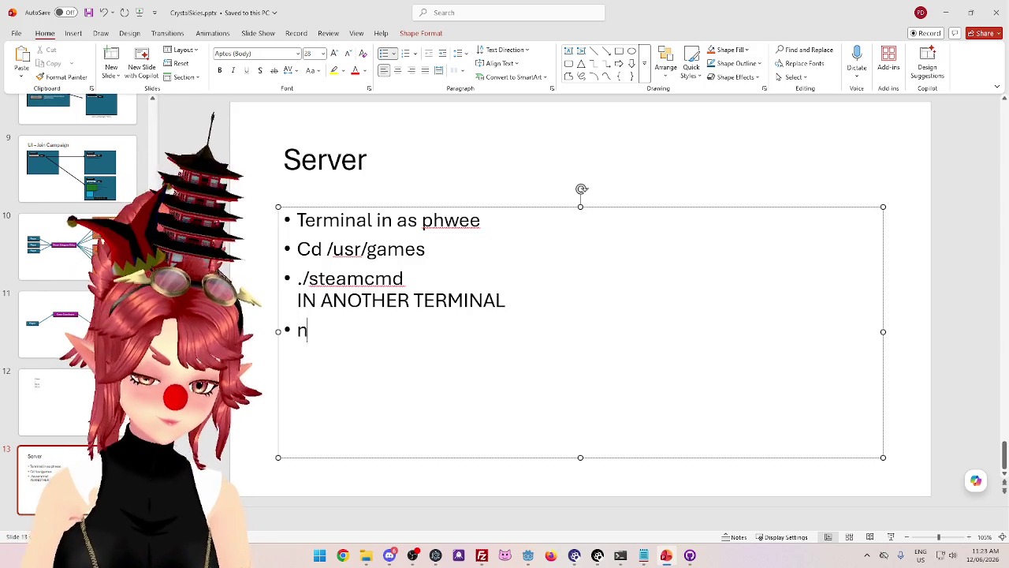
type("gat")
key("BackSpace")
key("BackSpace")
key("BackSpace")
type("cd")
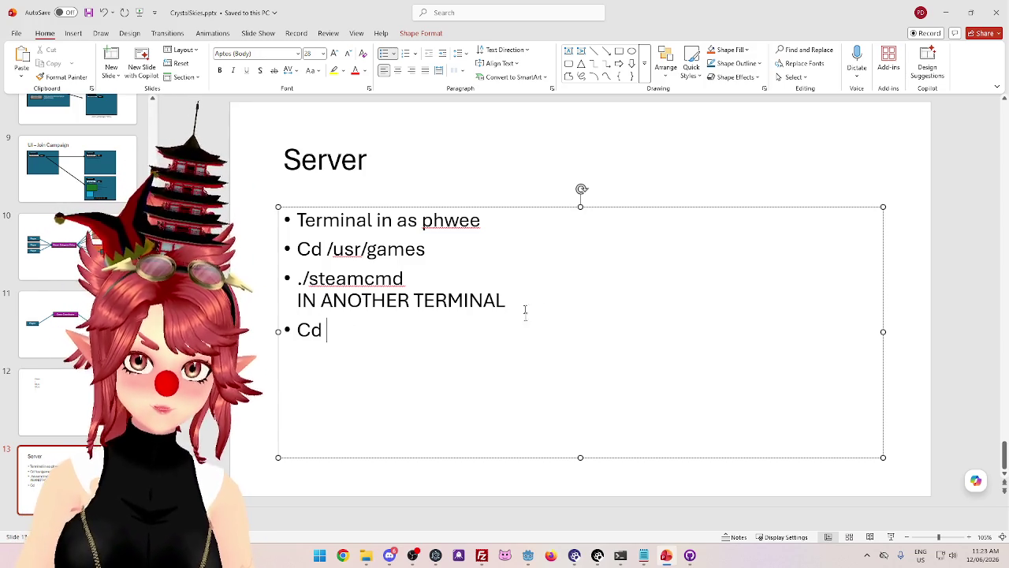
left_click(620, 555)
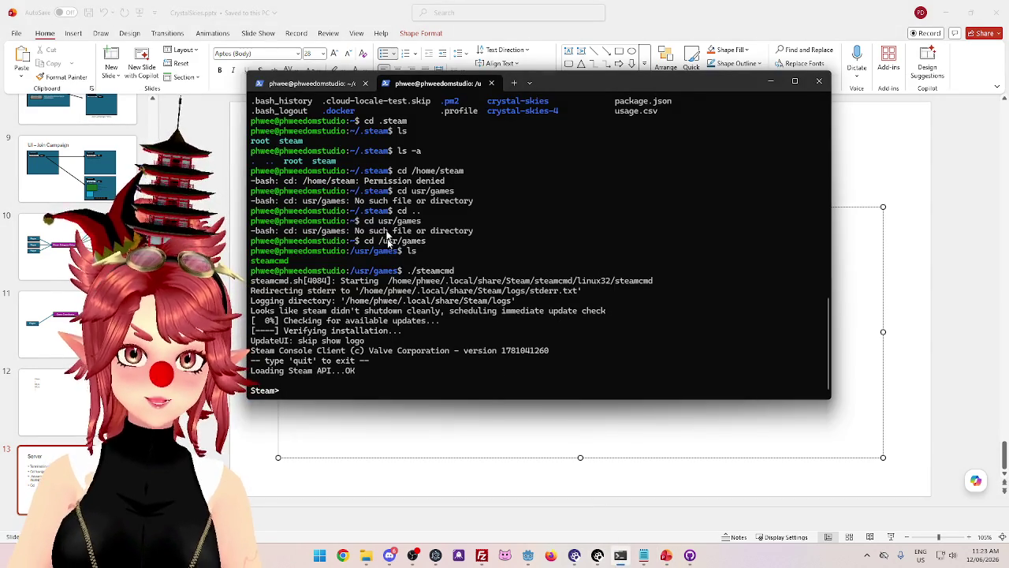
left_click(308, 84)
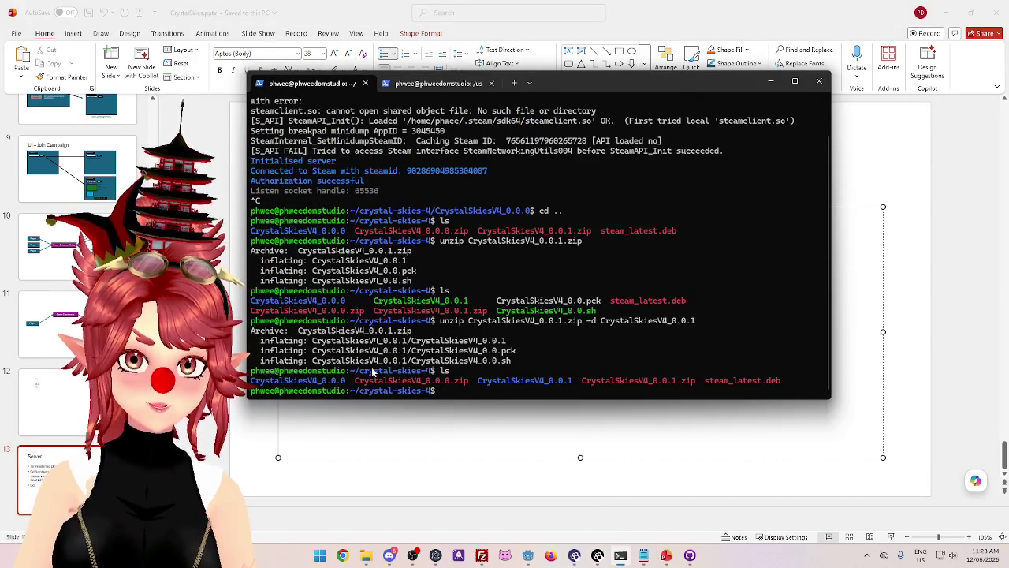
left_click(457, 447)
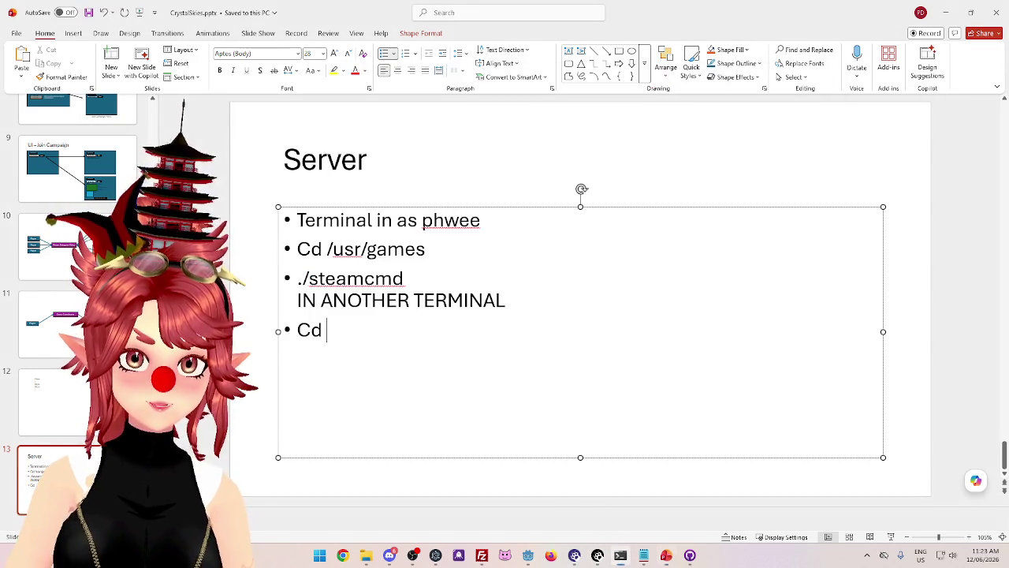
type("crystal")
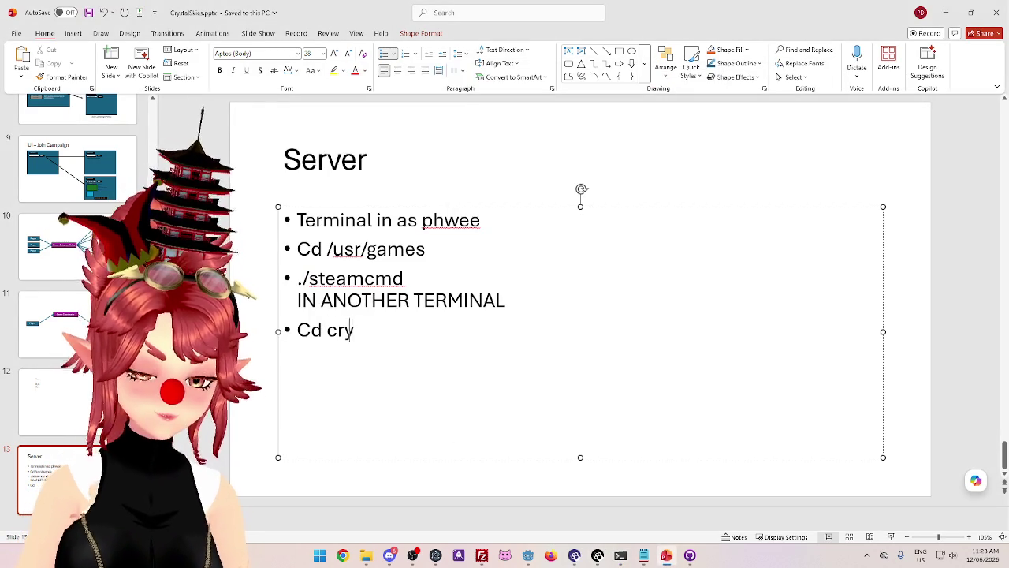
type("-skies-4")
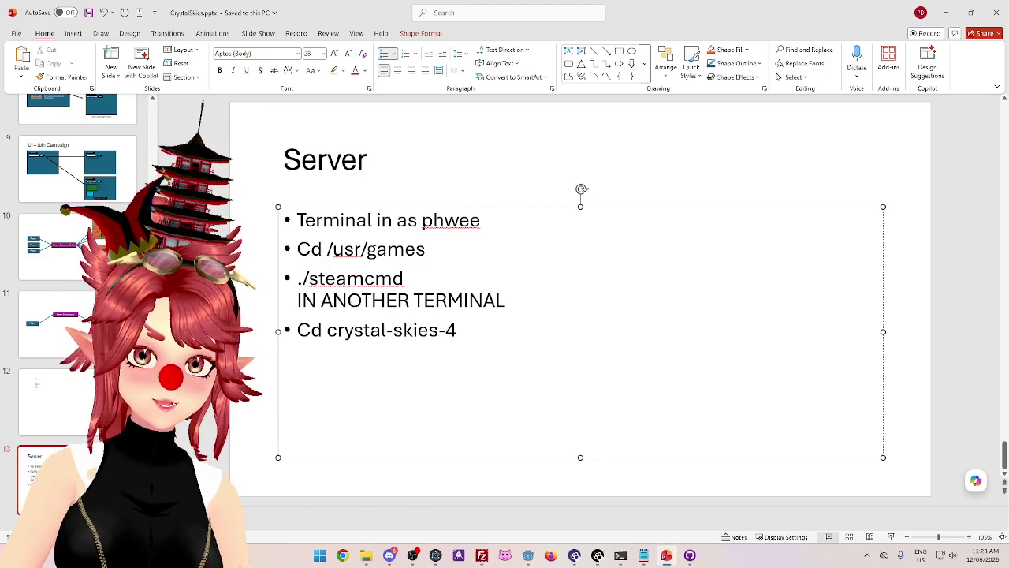
type("Run .sh")
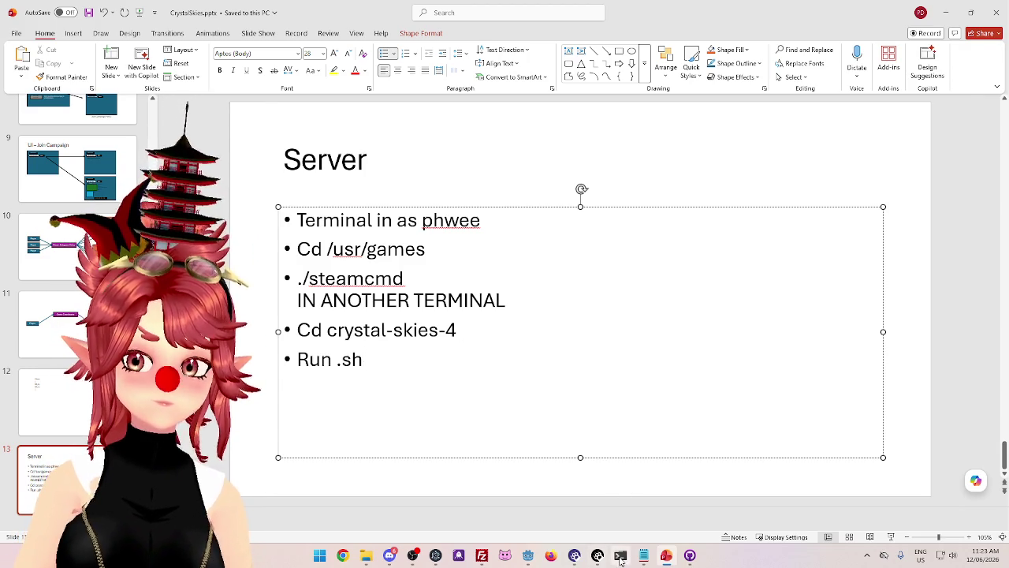
left_click(620, 555)
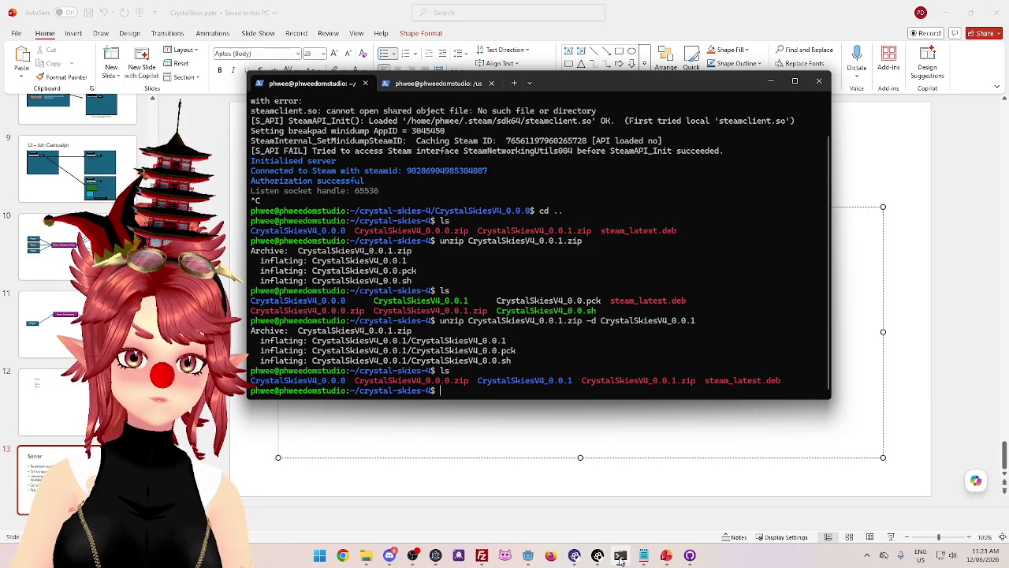
left_click(621, 557)
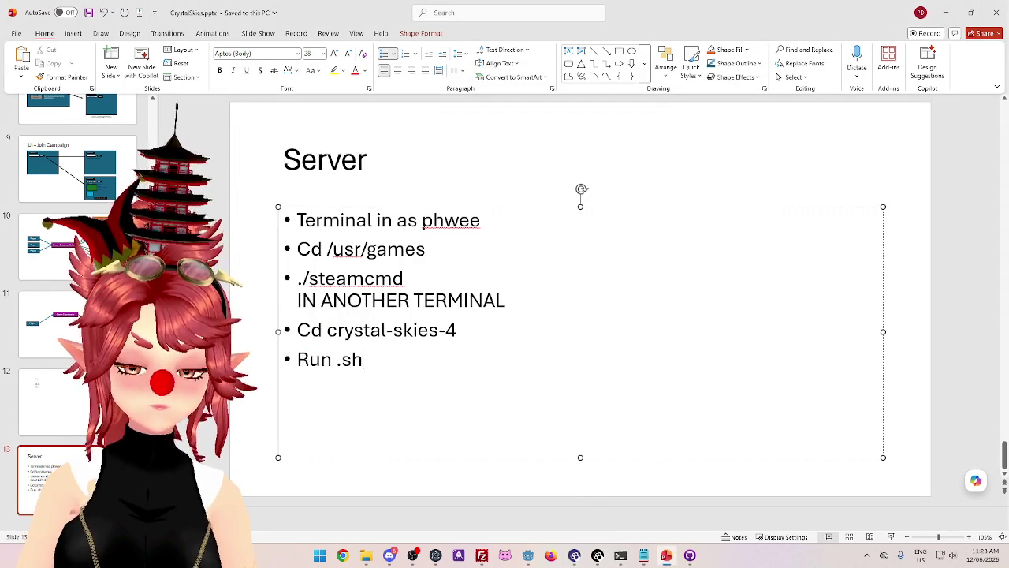
- Add the note '(after importing, unzip blah.zip -d directoryname)' below the Run .sh bullet
key("Return")
key("Return")
type("()")
key("Left")
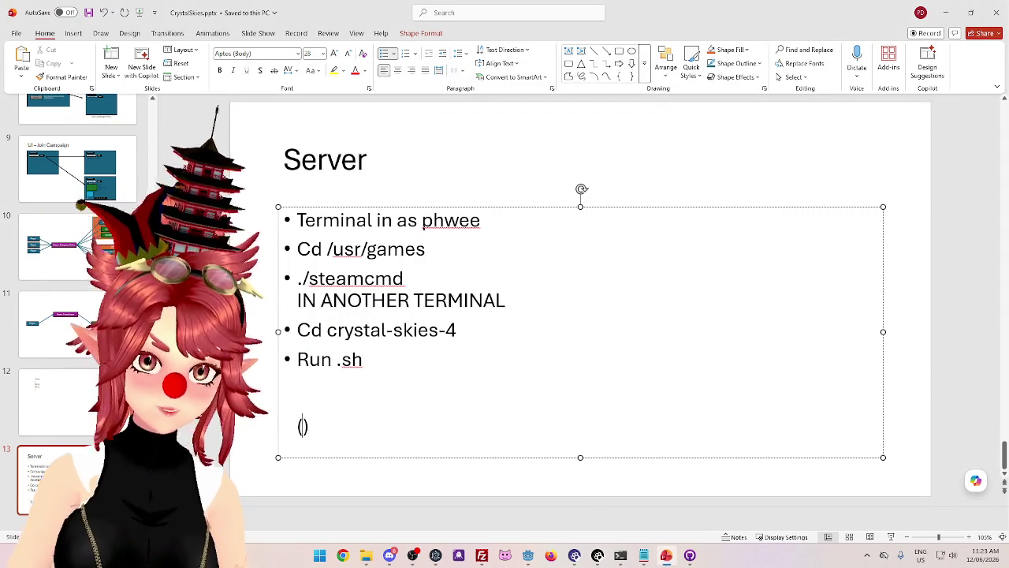
type("after impor")
type("ting, unzi")
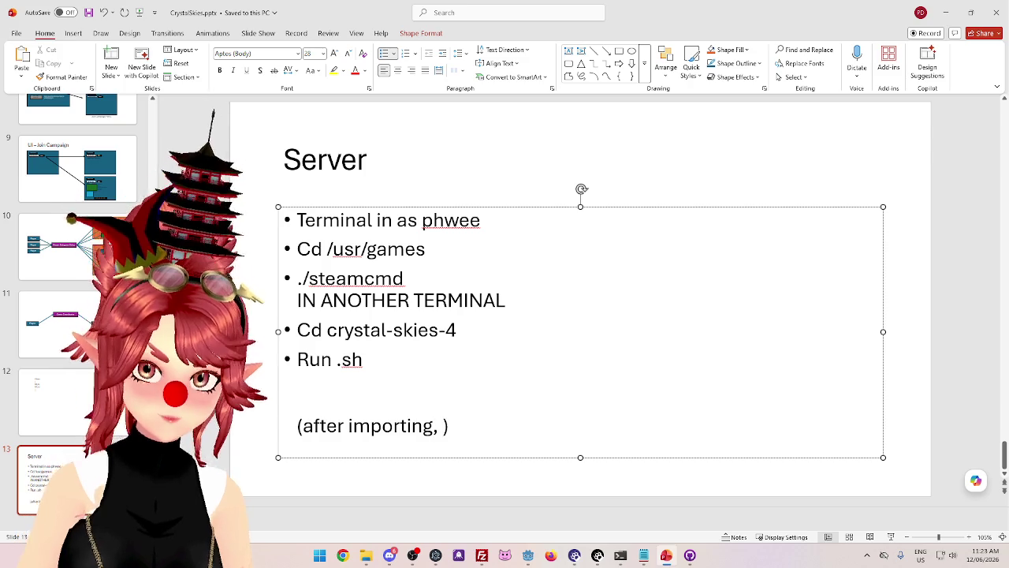
type("p ")
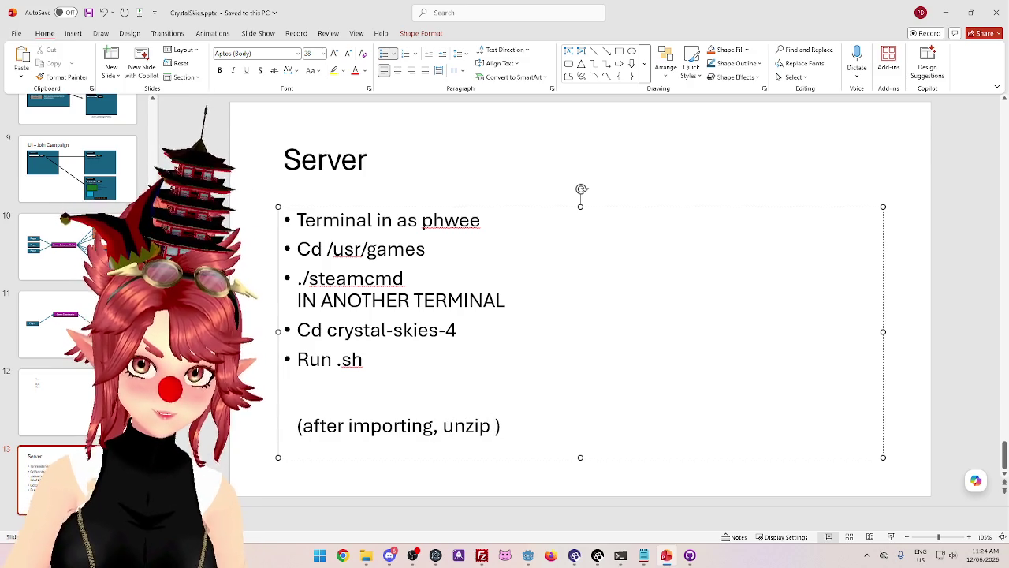
type("blah.zi")
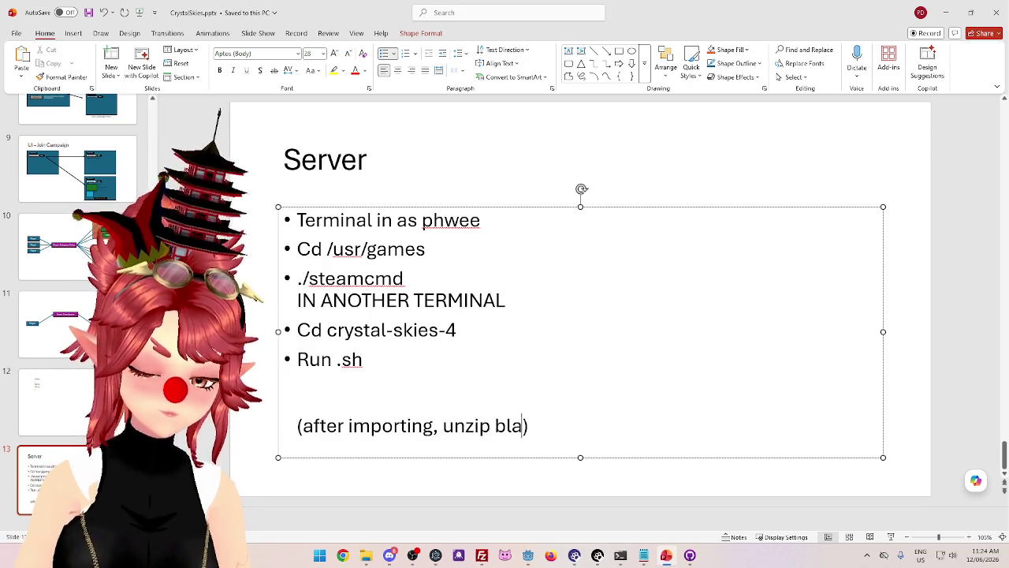
type("p -d ")
type("directoryname")
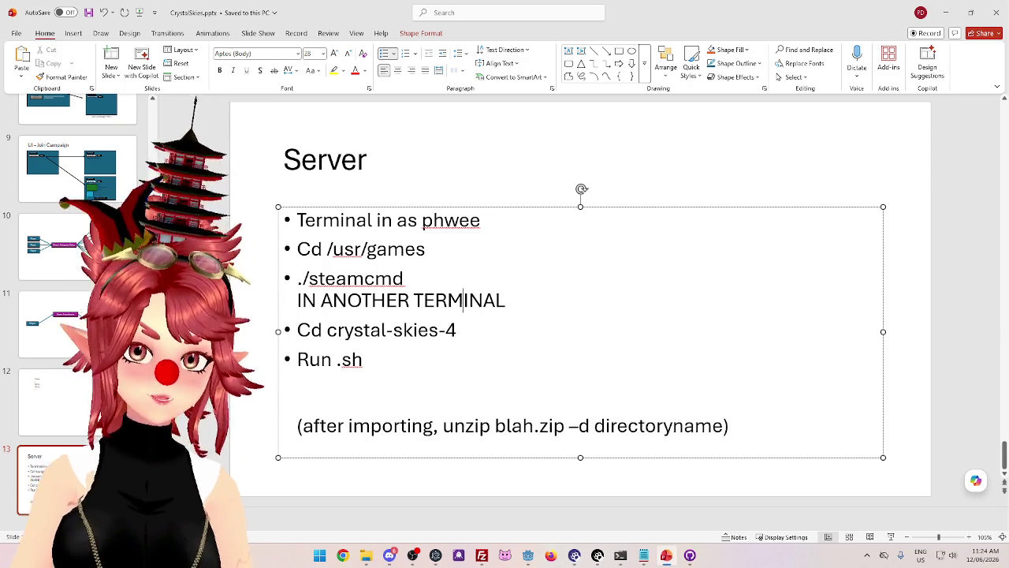
left_click(622, 557)
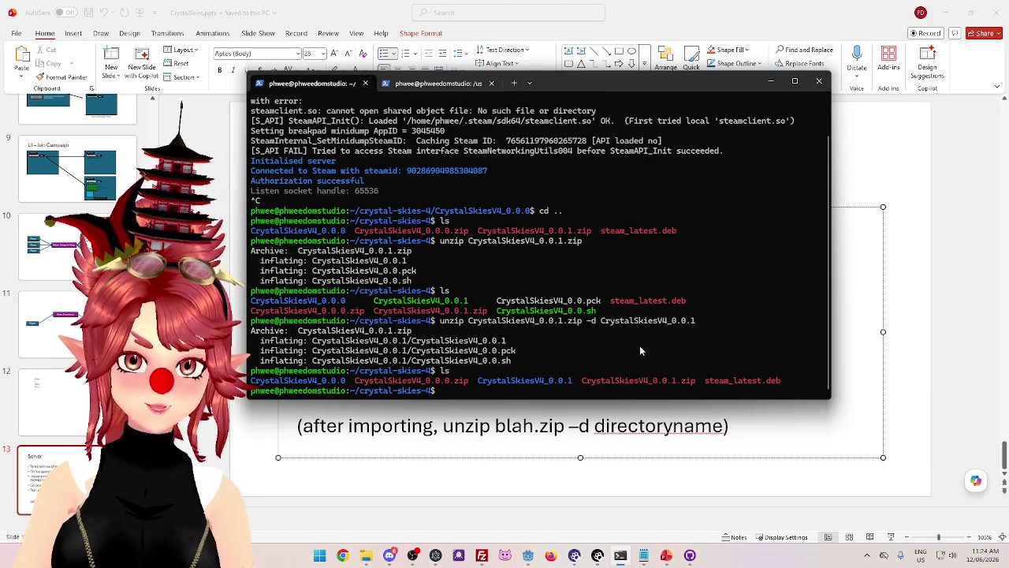
- Enter the CrystalSkiesV4_0.0.1 folder and list its files
type("cd Crys")
key("Tab")
type("1")
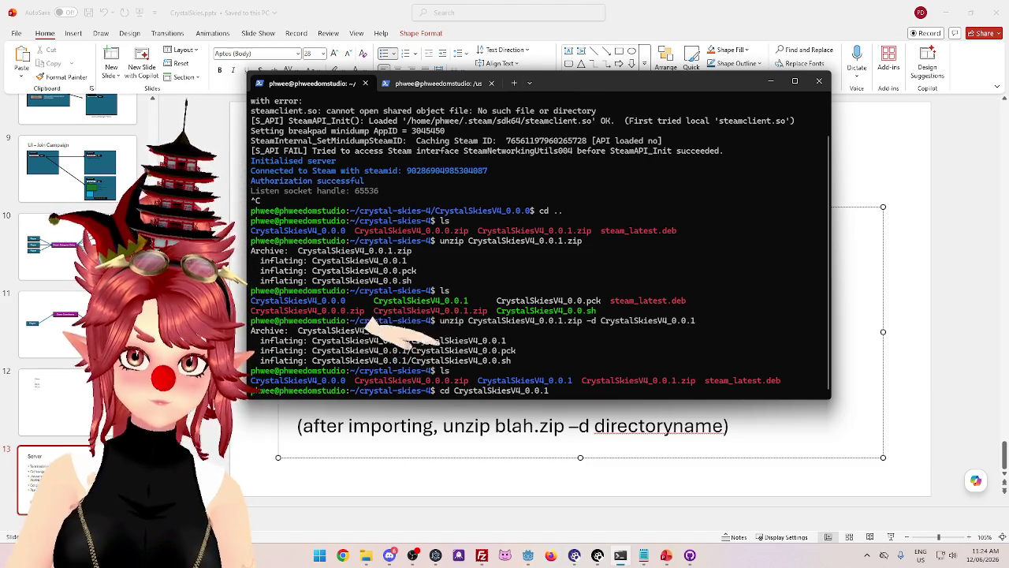
key("Return")
type("ls")
key("Return")
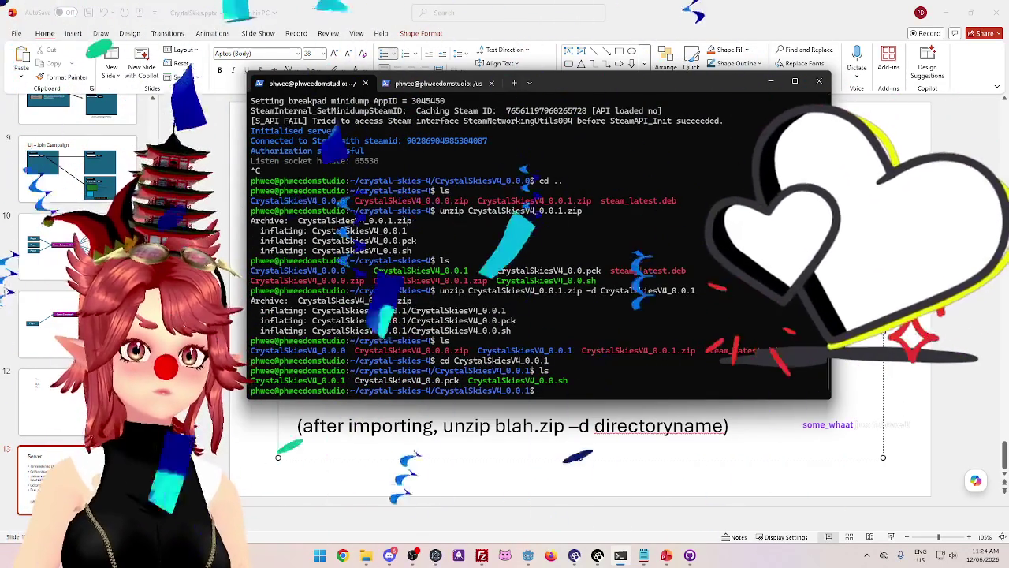
- Run ./CrystalSkiesV4_0.0.1, which fails on missing libsteam_api.so, and bring up FileZilla
type("./Crys")
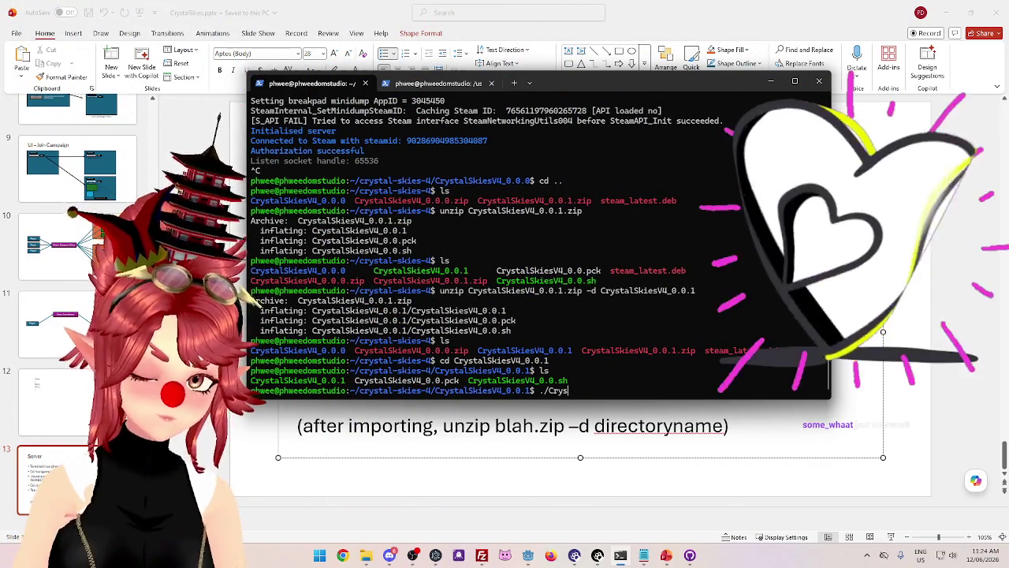
key("Tab")
type("1")
key("Return")
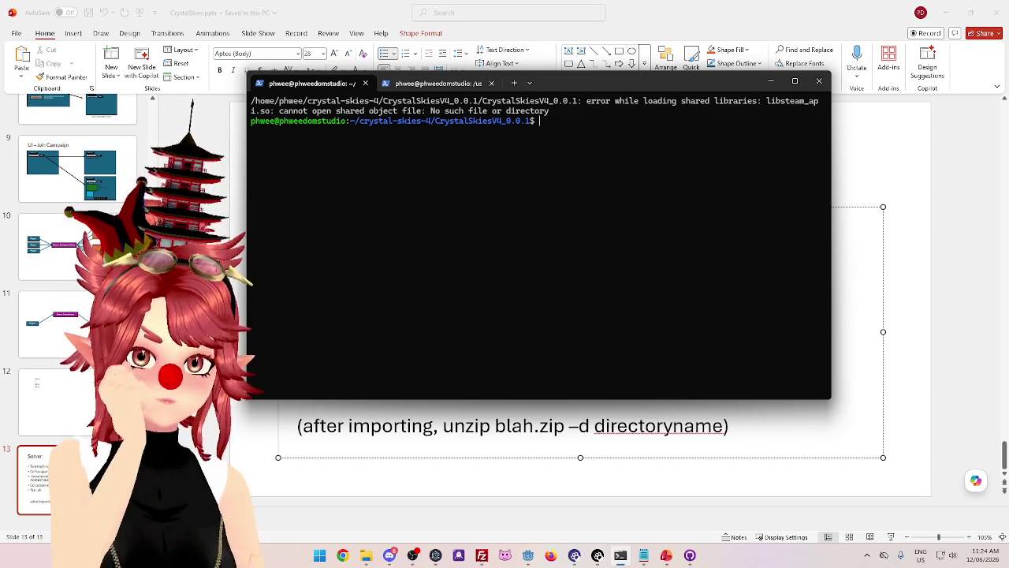
left_click(482, 555)
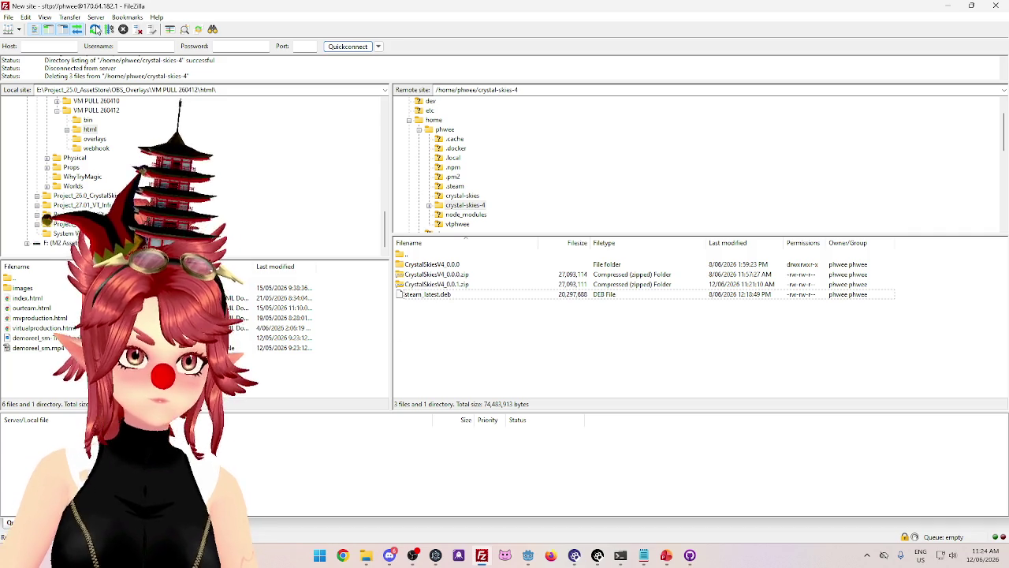
- Move libsteam_api.so from CrystalSkiesV4_0.0.0 into the CrystalSkiesV4_0.0.1 folder on the server
left_click(96, 29)
double_click(442, 265)
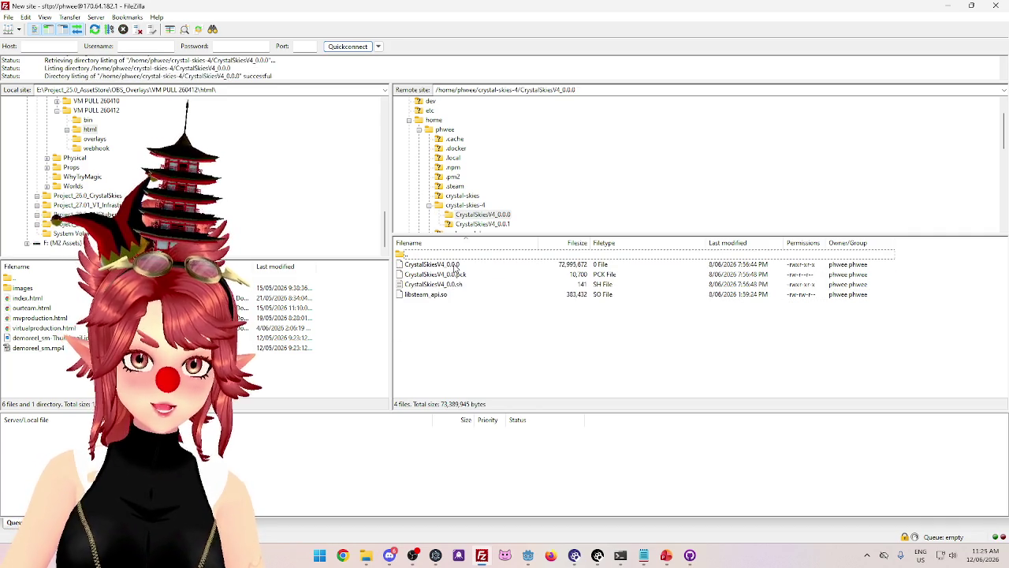
left_click(440, 296)
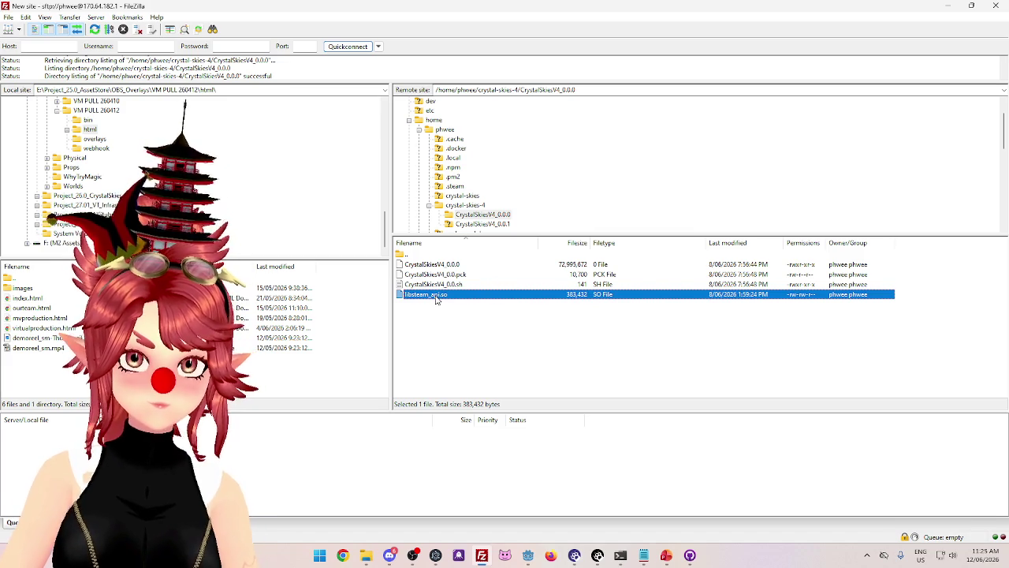
scroll(490, 155, "down", 1)
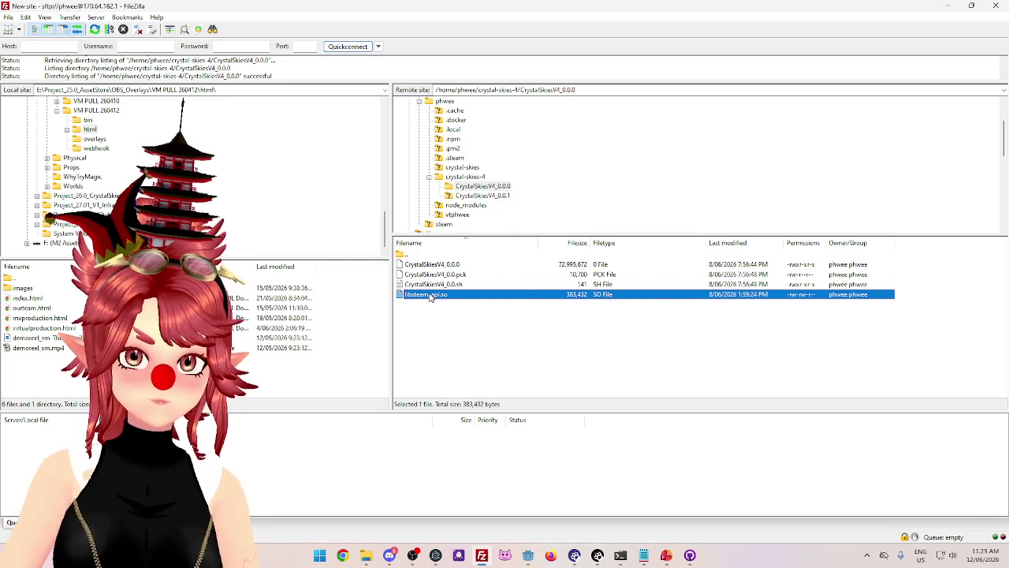
mouse_move(428, 296)
left_mouse_down()
mouse_move(474, 239)
mouse_move(479, 195)
left_mouse_up()
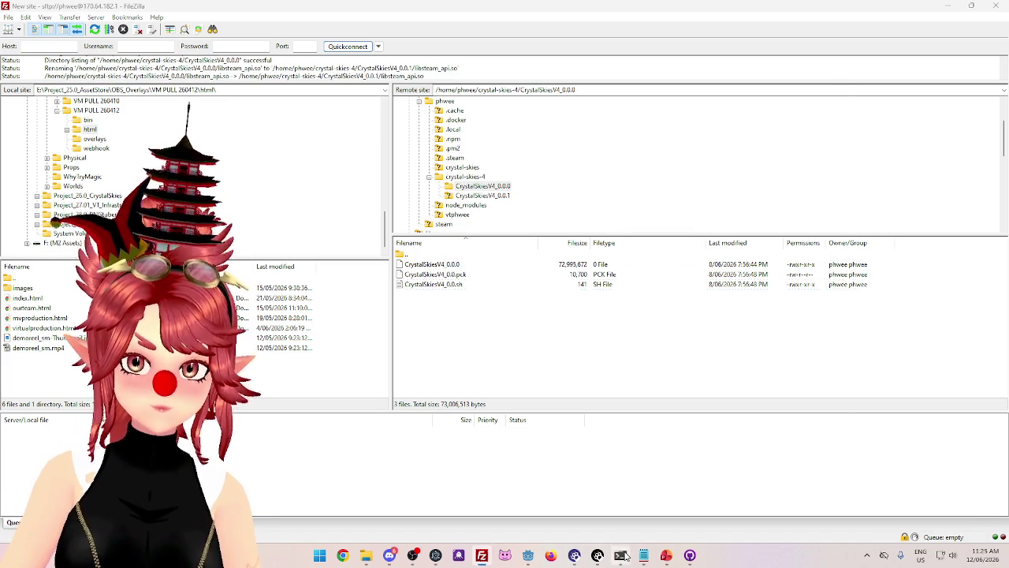
- Rerun the server launch script in the terminal, then return to the PowerPoint slides
left_click(621, 555)
key("Up")
key("Return")
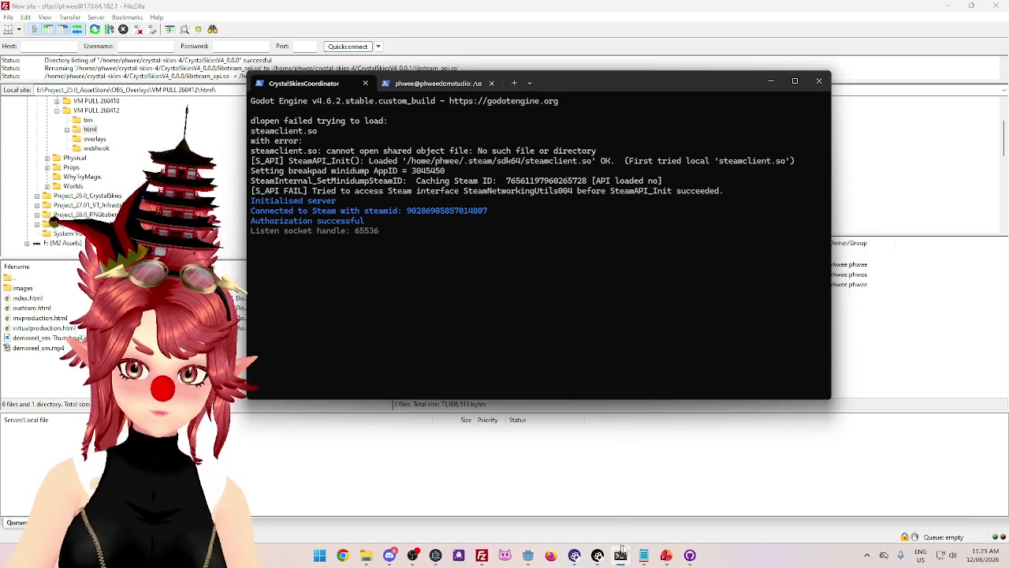
left_click(666, 555)
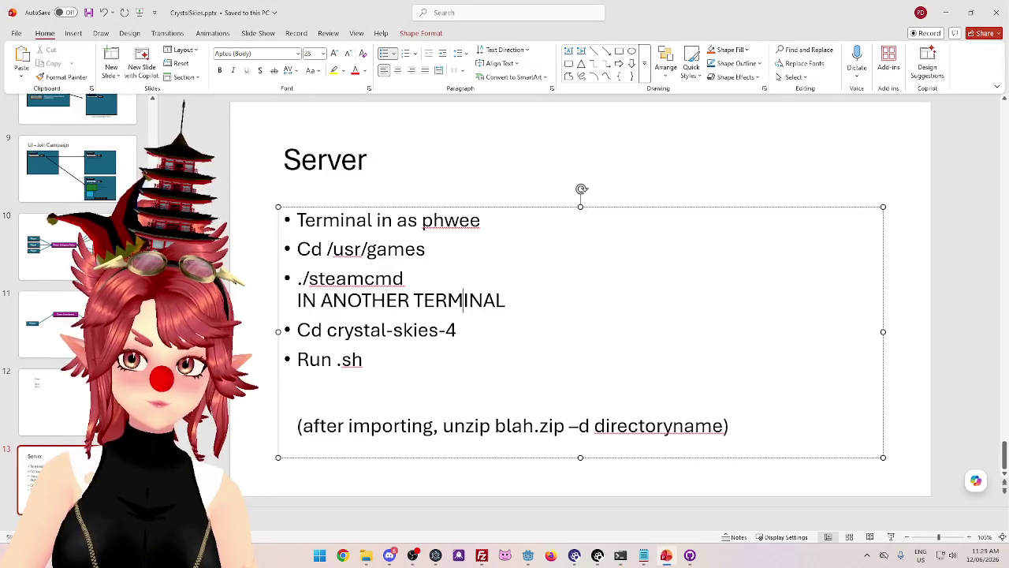
- Add a note line below the unzip note: 'move steam_lib.so into resulting folder'
left_click(729, 426)
key("Return")
type("move s")
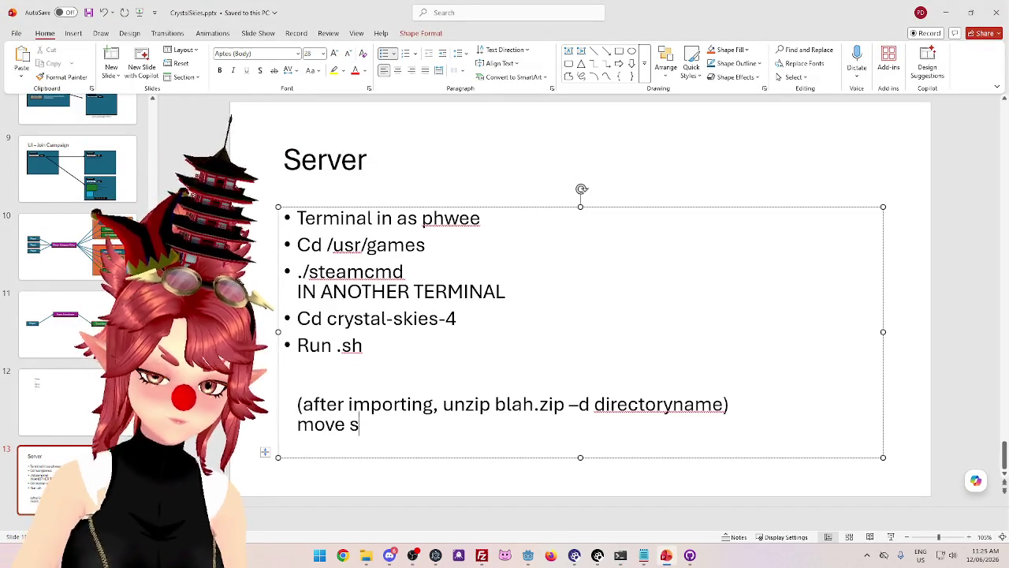
type("team_lib")
key("BackSpace")
type("ib.so")
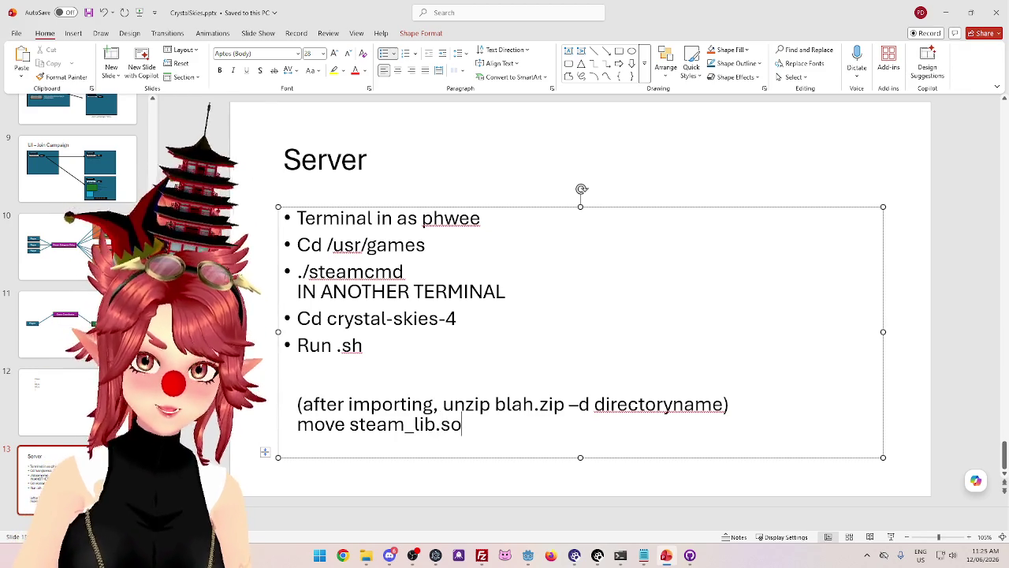
type(" iunto")
key("BackSpace")
key("BackSpace")
key("BackSpace")
type("nto resulting folder")
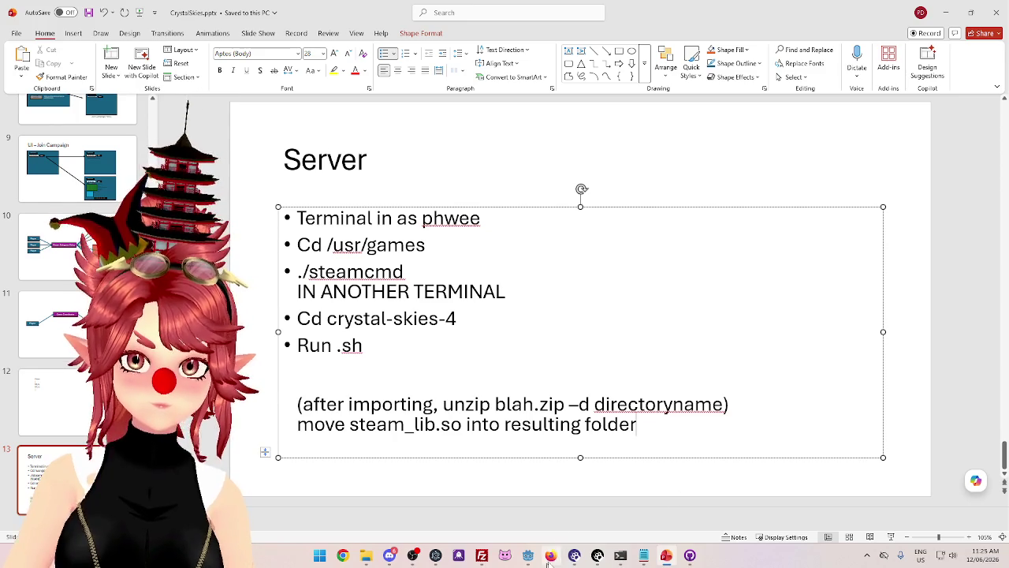
- Check the running coordinator terminal and the CrystalSkiesV4_0.0.1 folder contents in FileZilla
left_click(620, 556)
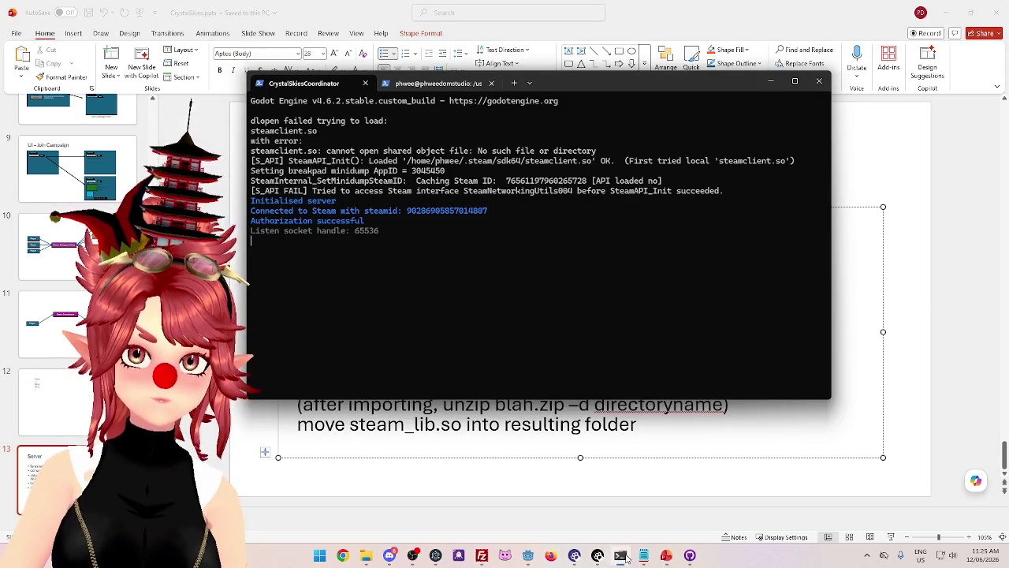
left_click(482, 556)
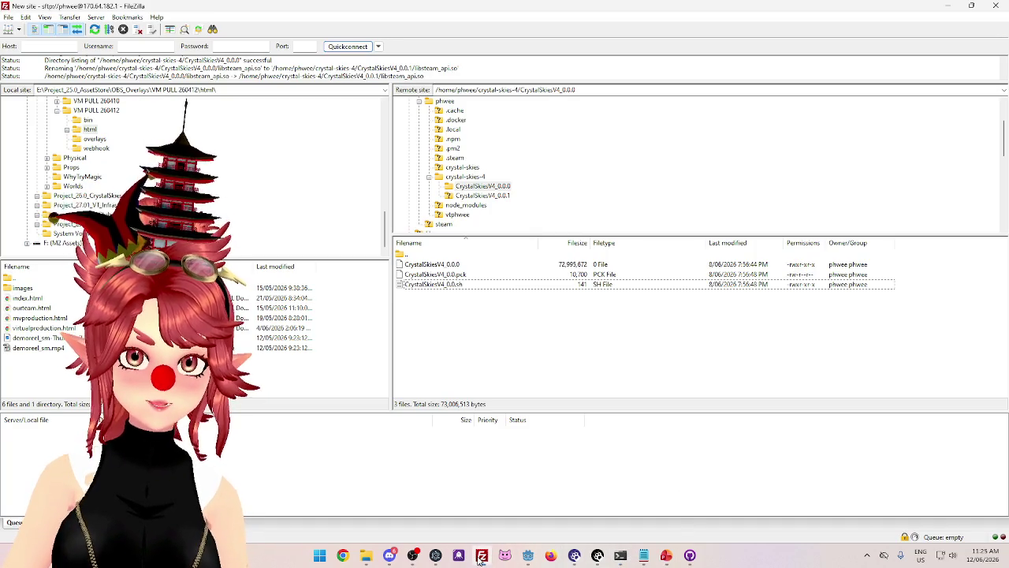
left_click(486, 196)
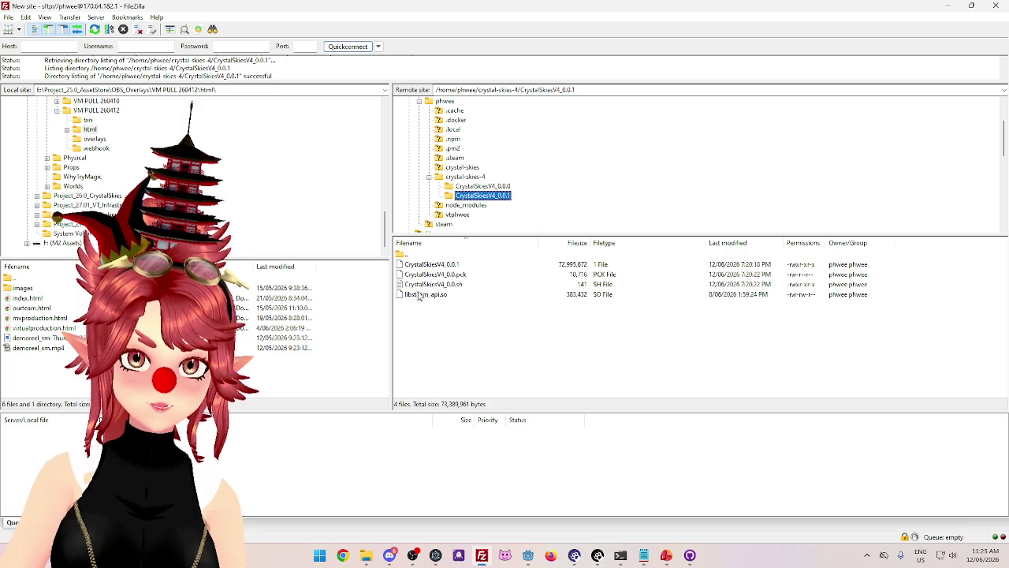
- Correct the note to say 'libsteam_api.so', then minimize PowerPoint and show the terminal
left_click(667, 556)
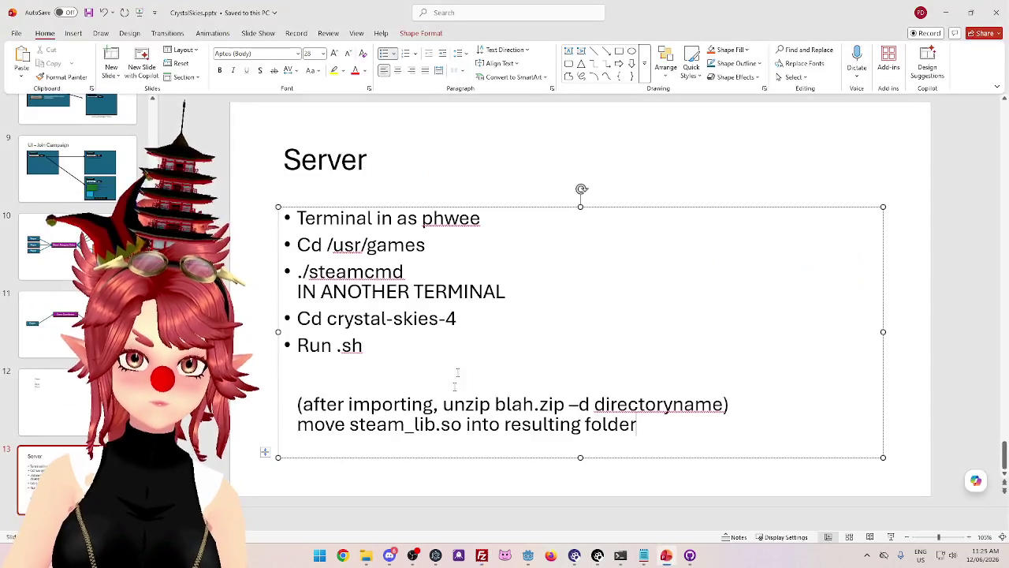
key("shift+Right")
key("shift+Right")
key("shift+Right")
key("Delete")
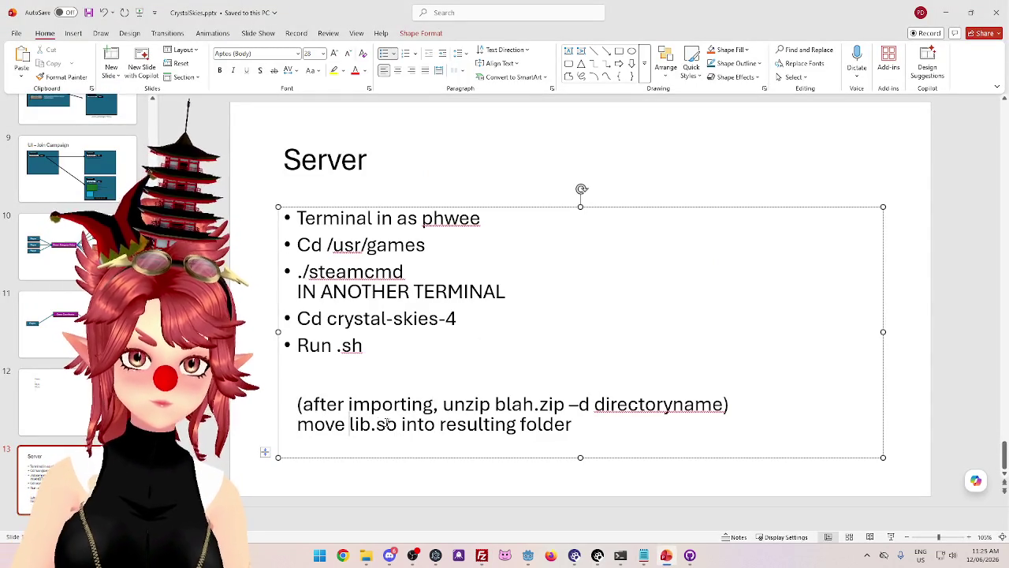
type("steam_api")
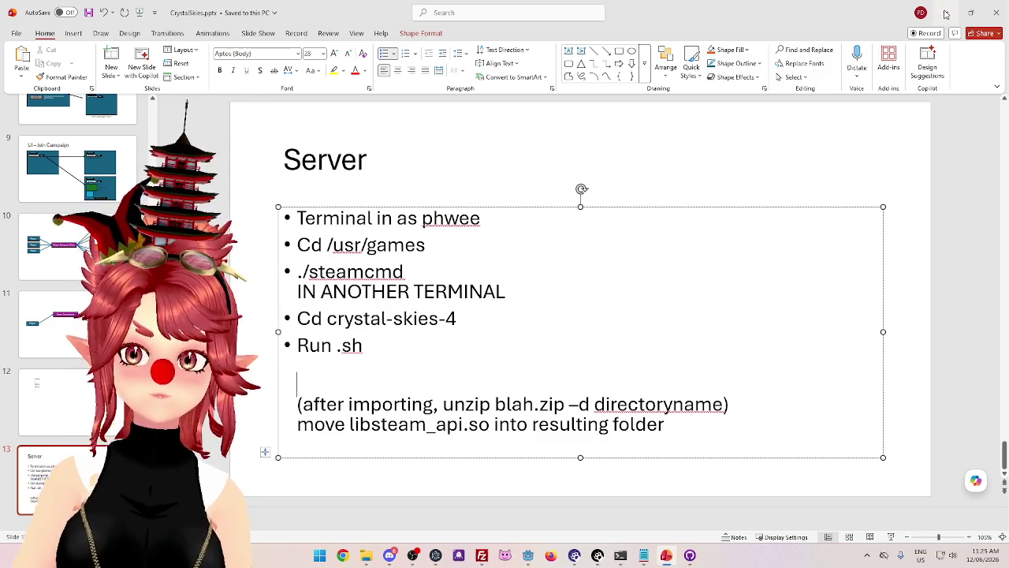
left_click(945, 13)
left_click(621, 556)
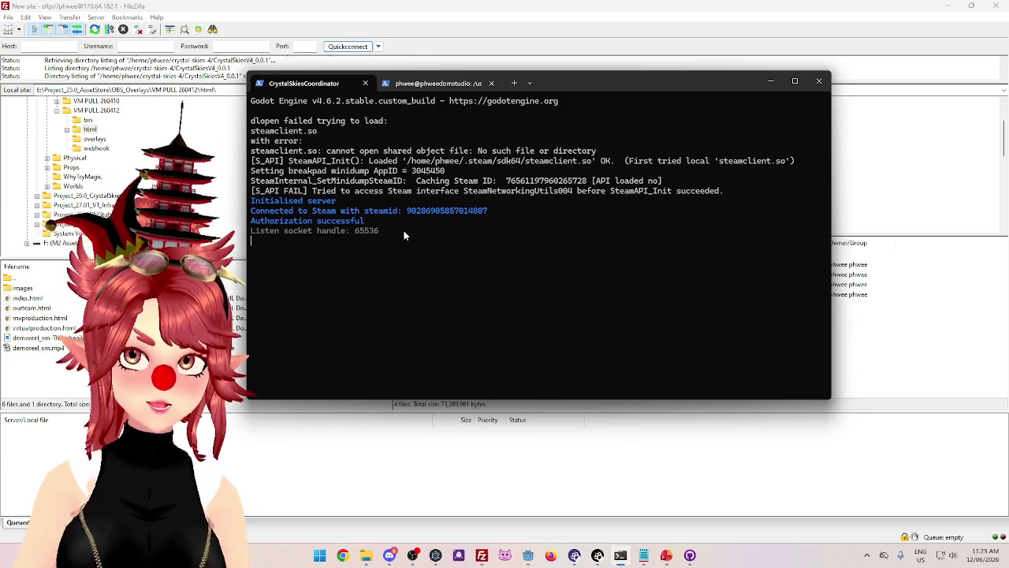
- Run the CrystalSkies project from the Godot editor and watch the coordinator terminal
left_click(528, 556)
left_click(481, 493)
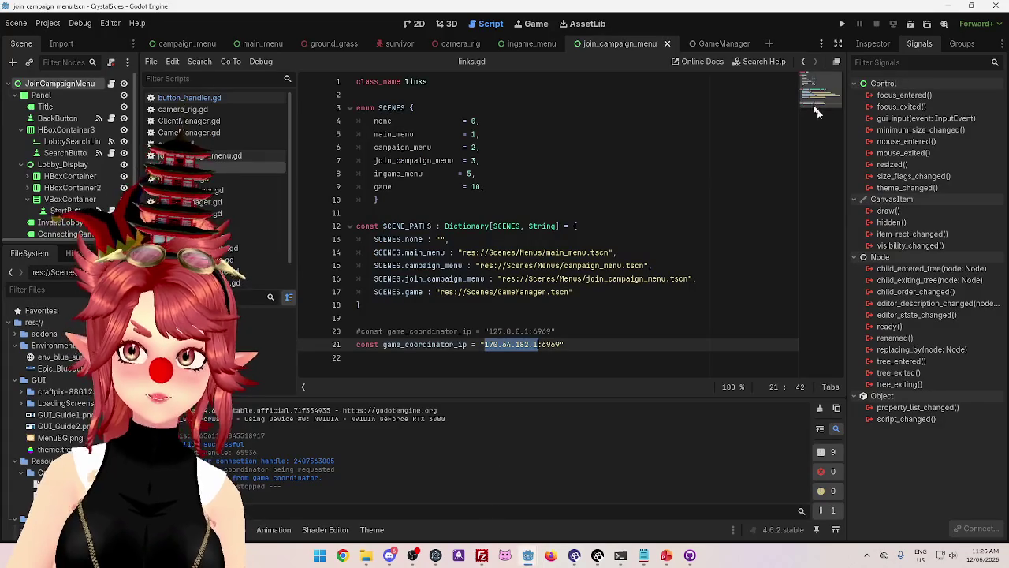
left_click(843, 25)
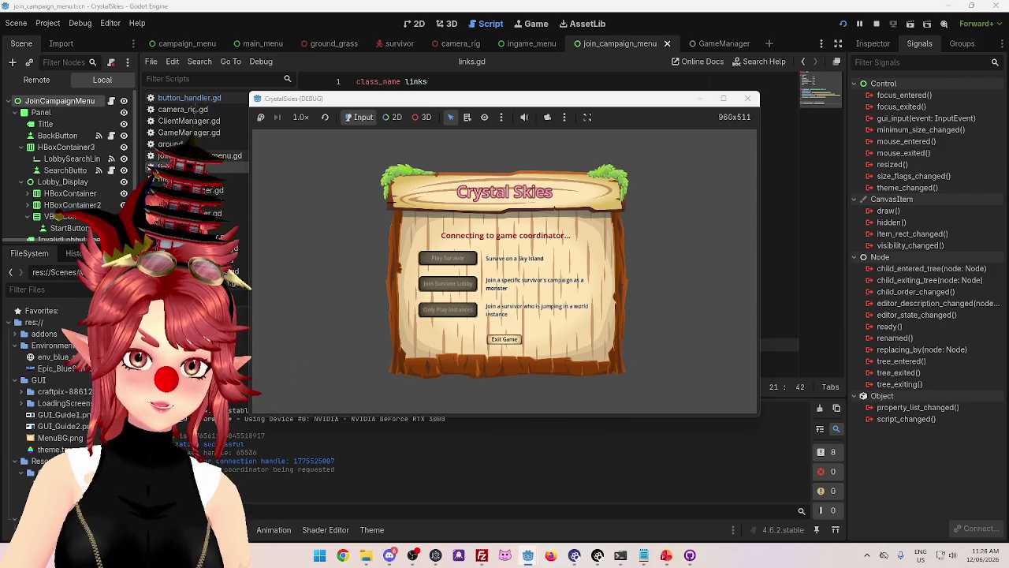
left_click(623, 560)
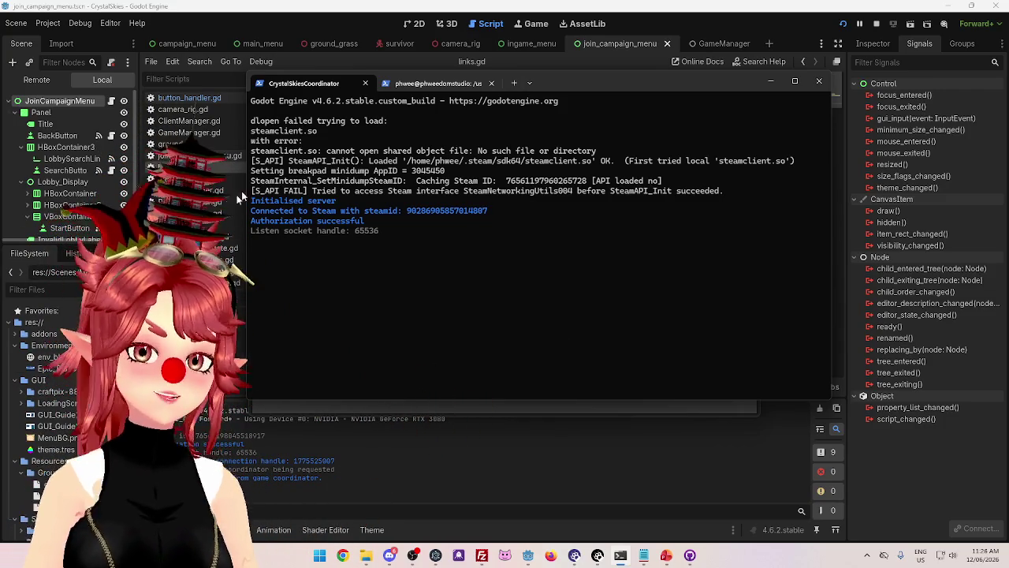
left_click_drag(261, 213, 395, 211)
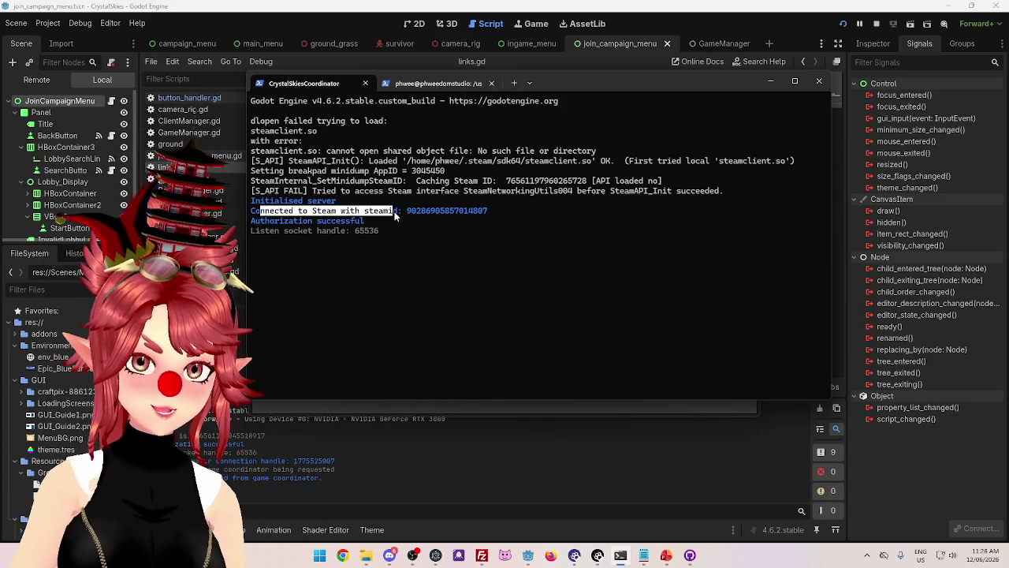
left_click_drag(255, 222, 365, 223)
left_click(367, 221)
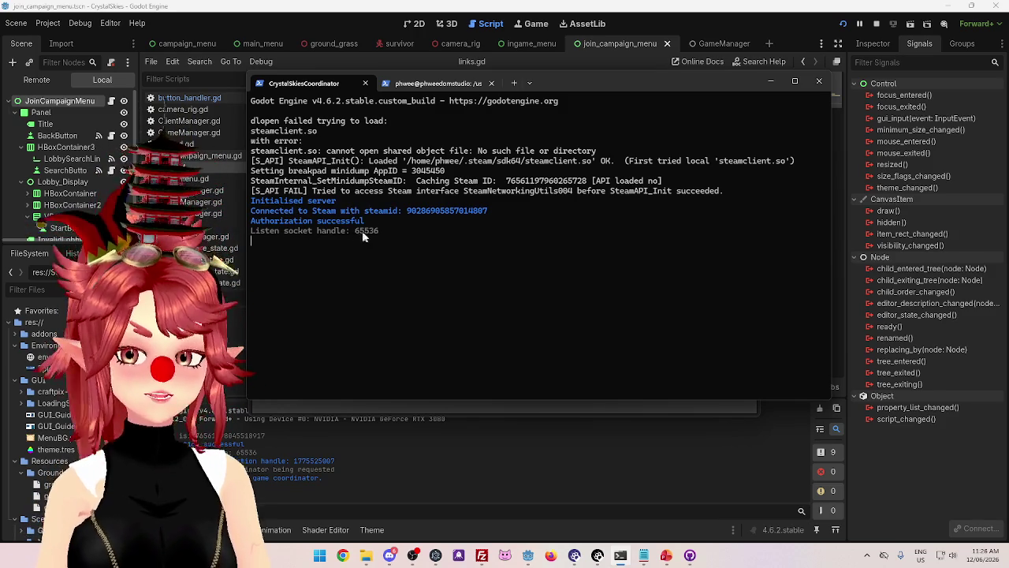
left_click_drag(355, 232, 380, 230)
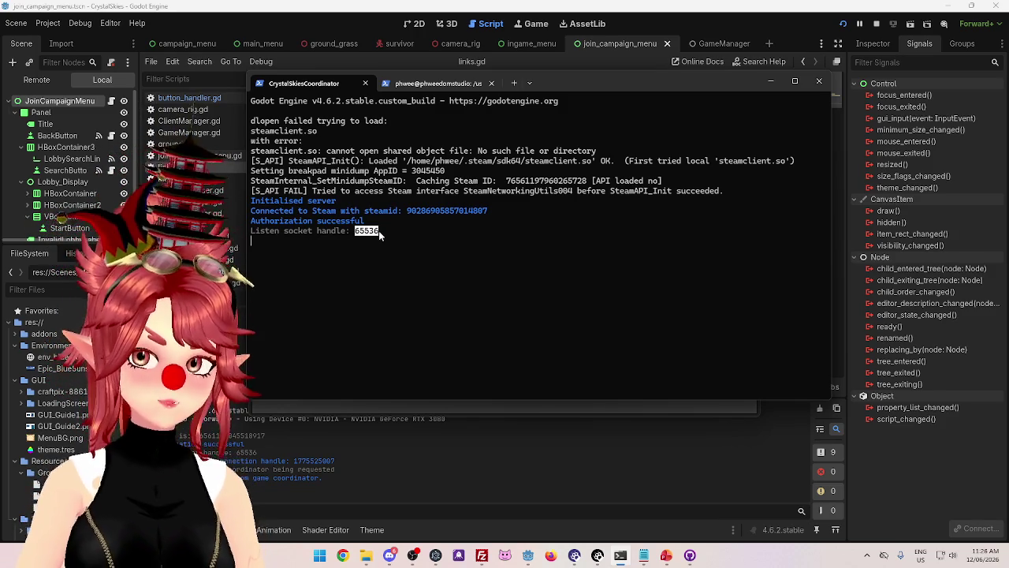
left_click_drag(278, 221, 372, 231)
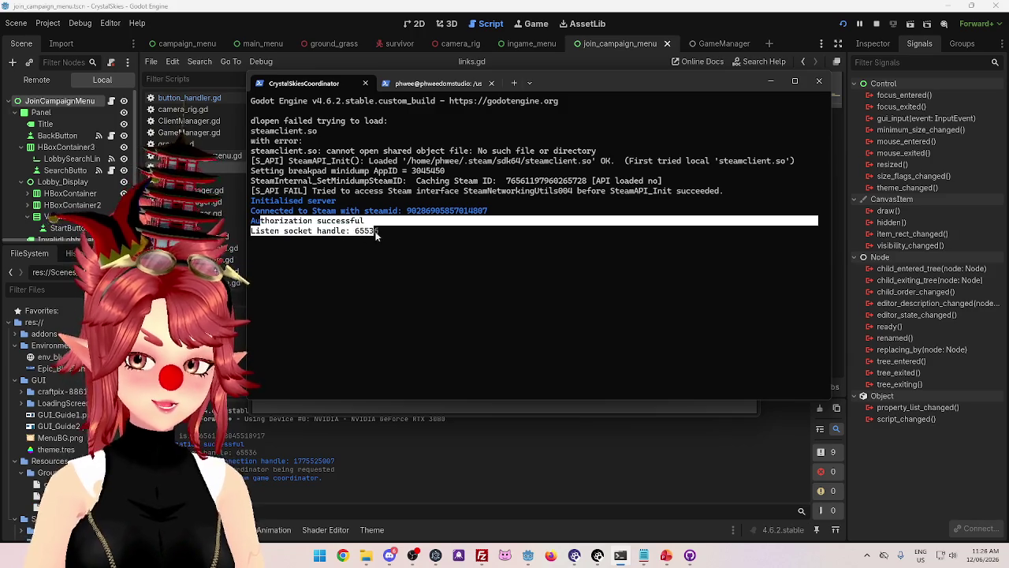
left_click(386, 237)
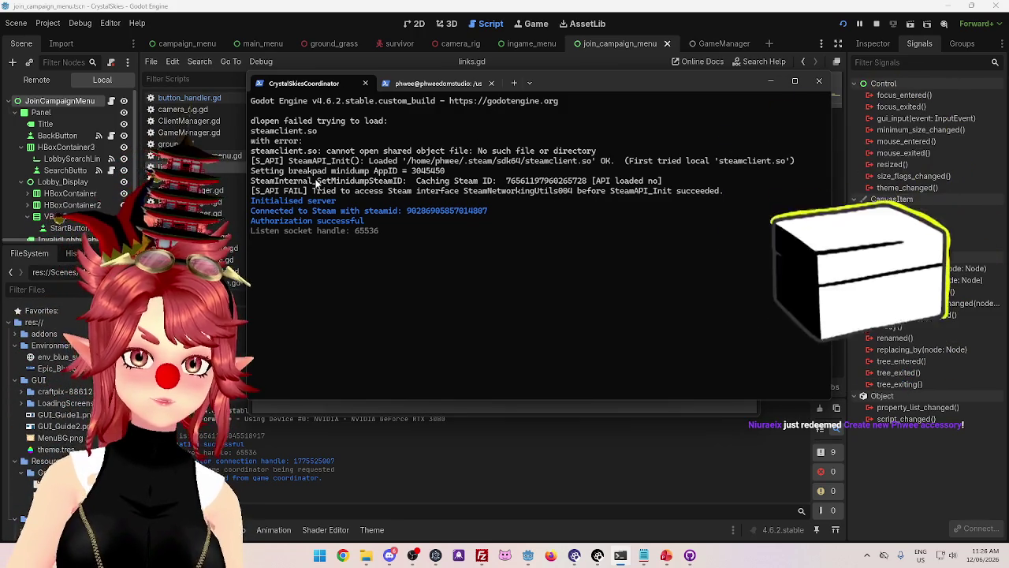
left_click_drag(507, 181, 585, 182)
left_click_drag(404, 211, 497, 212)
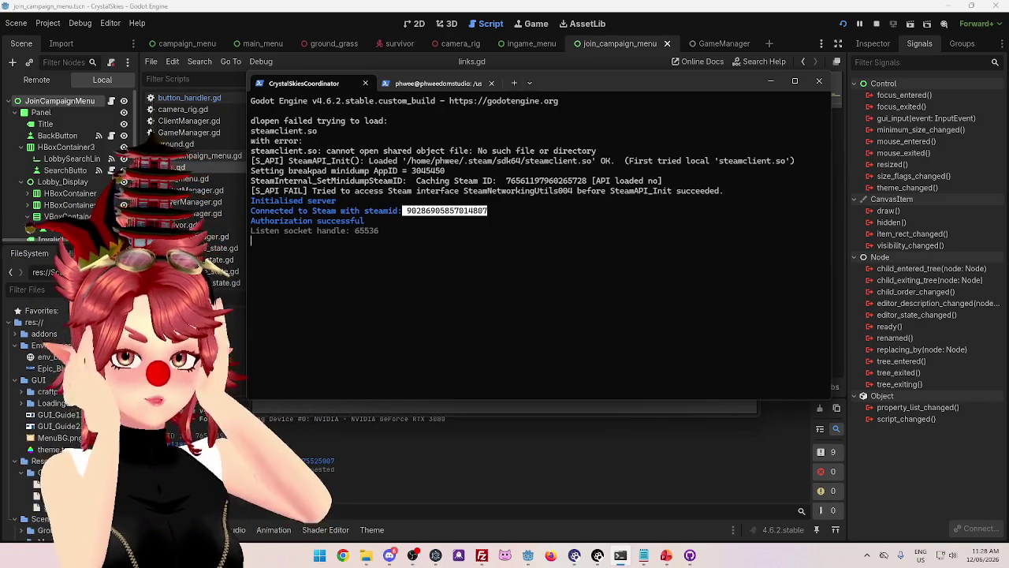
left_click(366, 555)
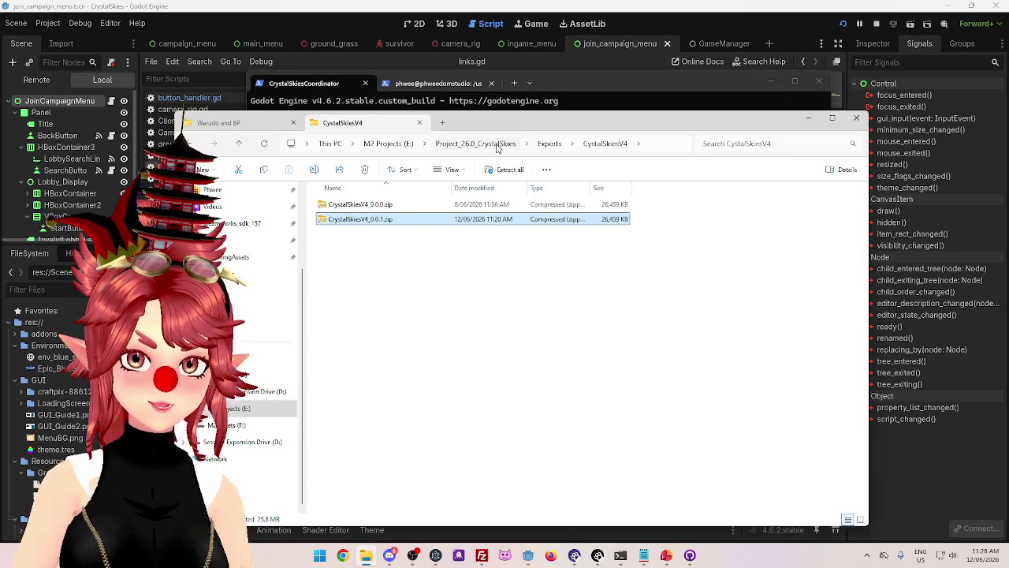
- Move the File Explorer window showing the CrystalSkiesV4 exports up slightly
left_click_drag(505, 126, 509, 101)
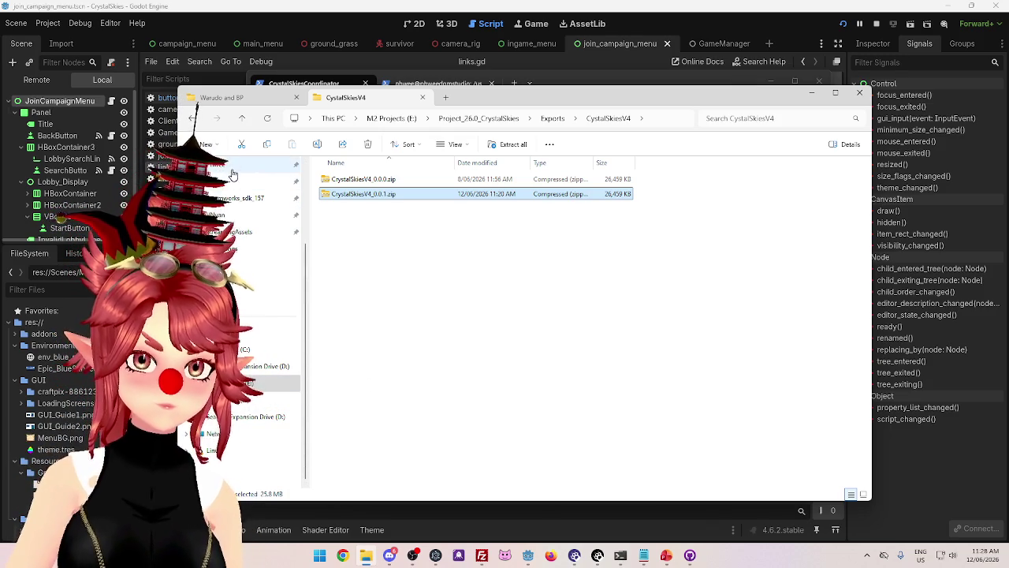
- Browse from Other Vtubers to the axolotl model's subfolder and open angel_axolotl.blend
left_click(272, 164)
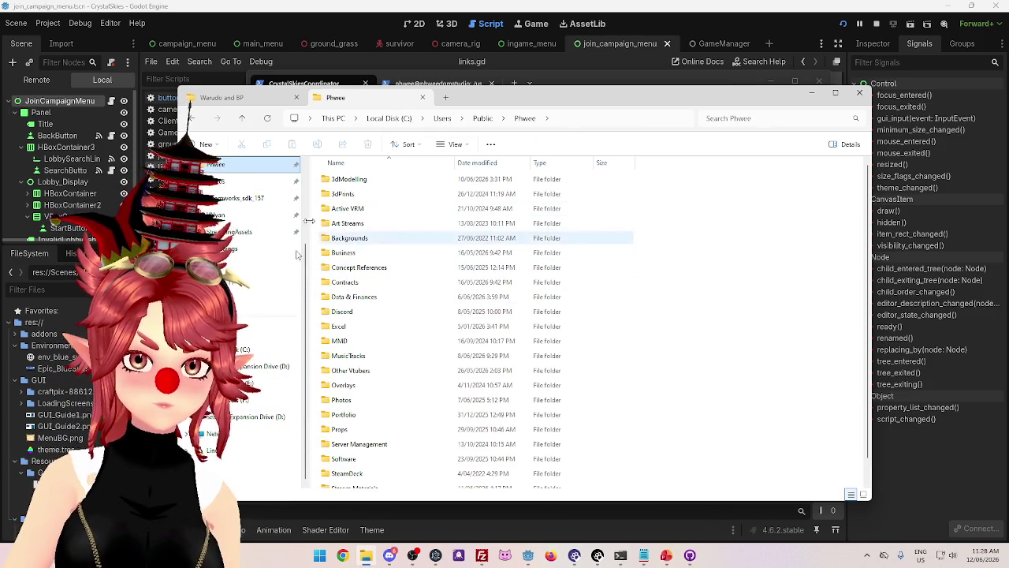
double_click(370, 371)
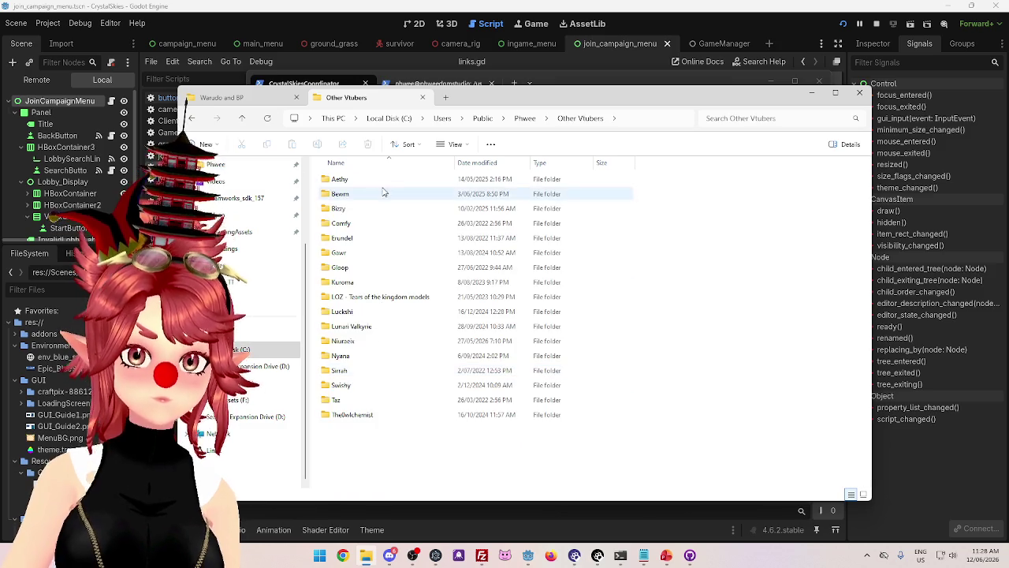
double_click(350, 348)
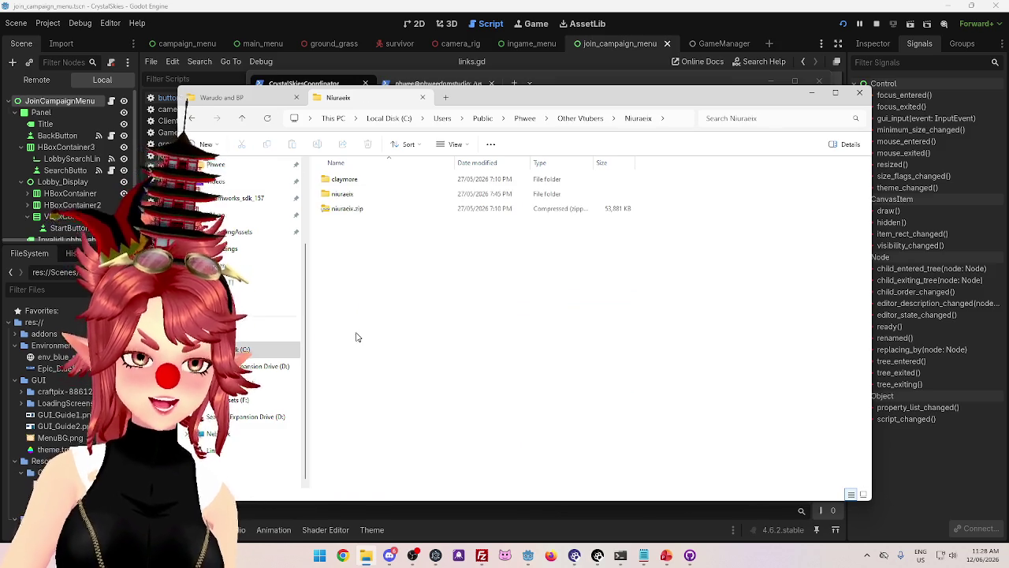
double_click(352, 193)
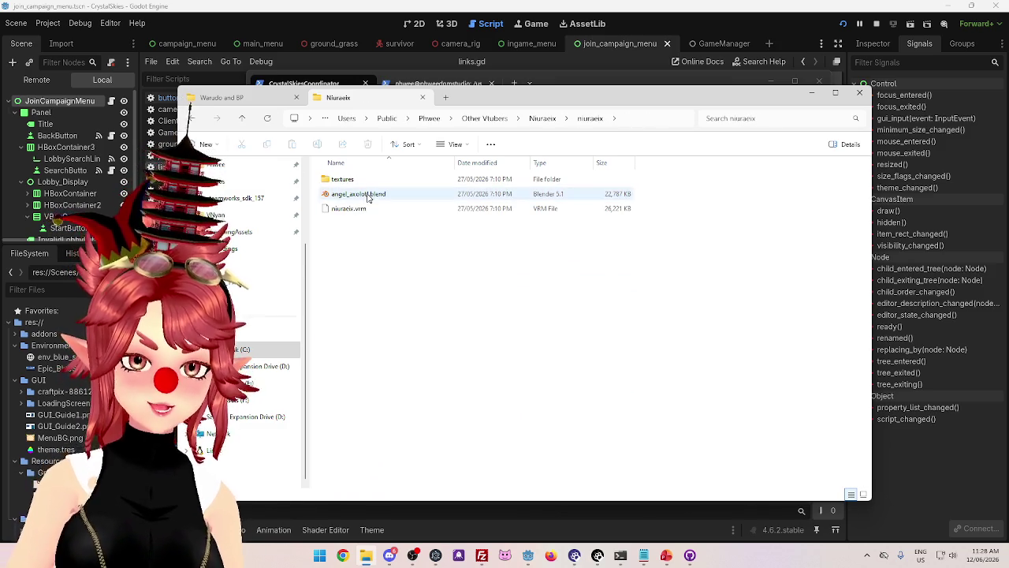
double_click(362, 194)
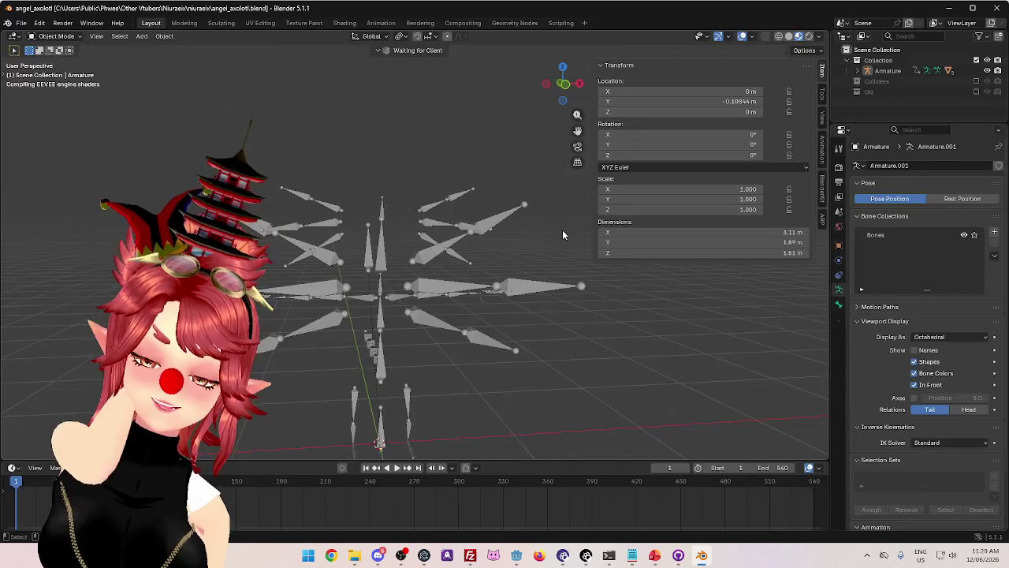
- Maximize Blender, inspect the winged axolotl, select its armature, and open the File menu
left_click(976, 8)
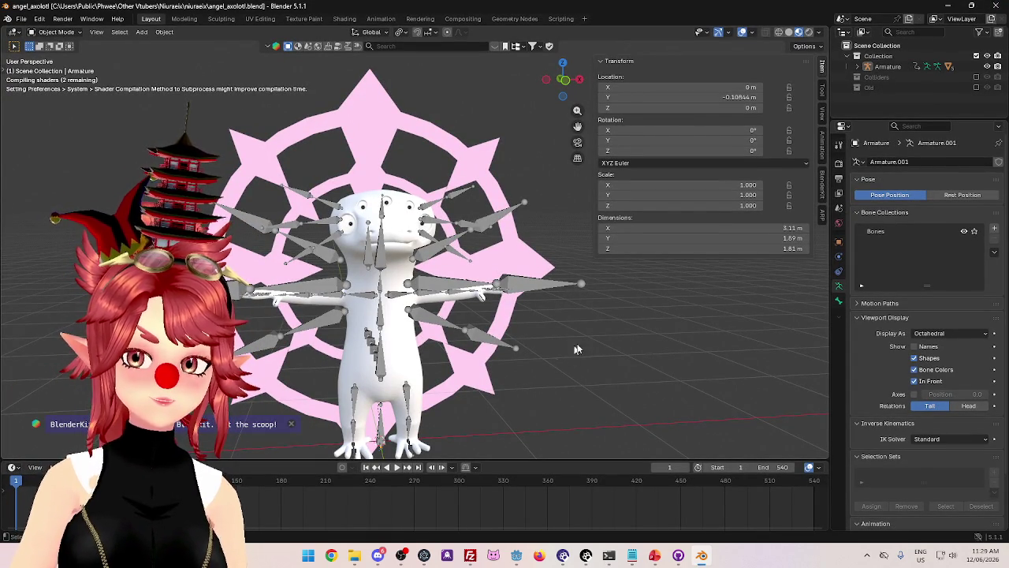
right_click(605, 298)
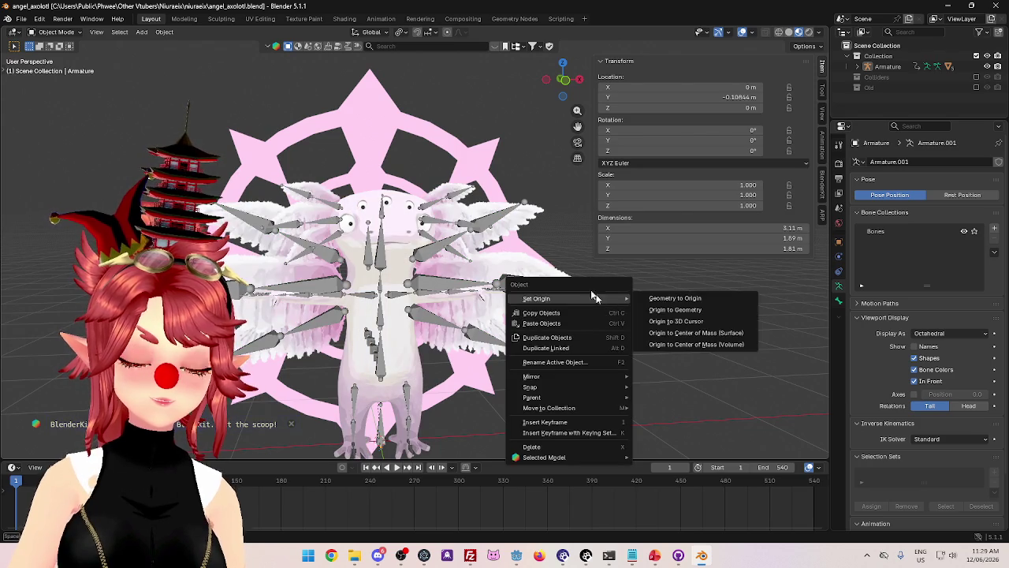
mouse_move(535, 168)
left_mouse_down()
mouse_move(482, 145)
mouse_move(427, 290)
mouse_move(468, 325)
mouse_move(428, 267)
mouse_move(405, 300)
mouse_move(426, 181)
left_mouse_up()
scroll(427, 290, "up", 5)
scroll(427, 290, "down", 2)
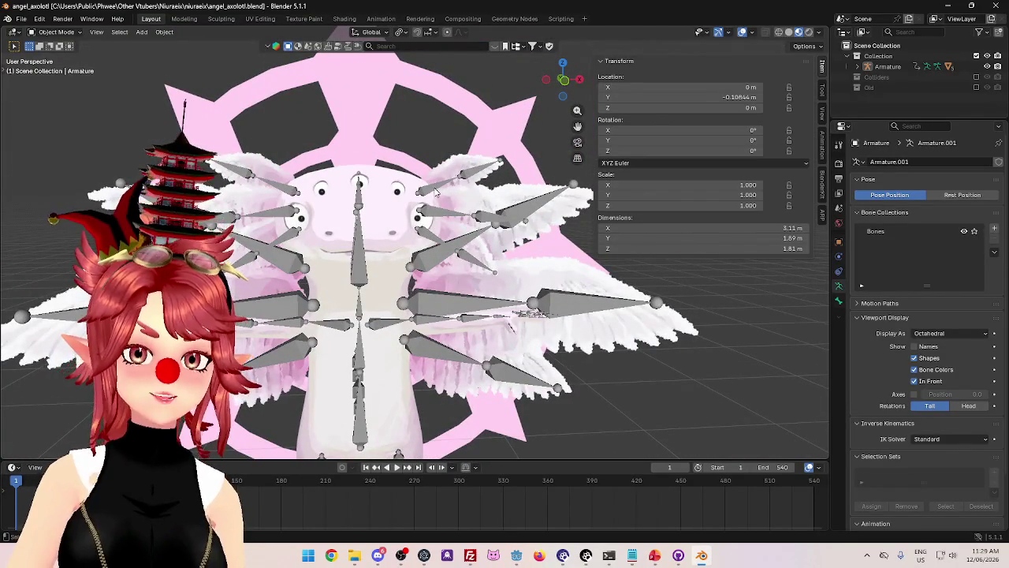
left_click(474, 180)
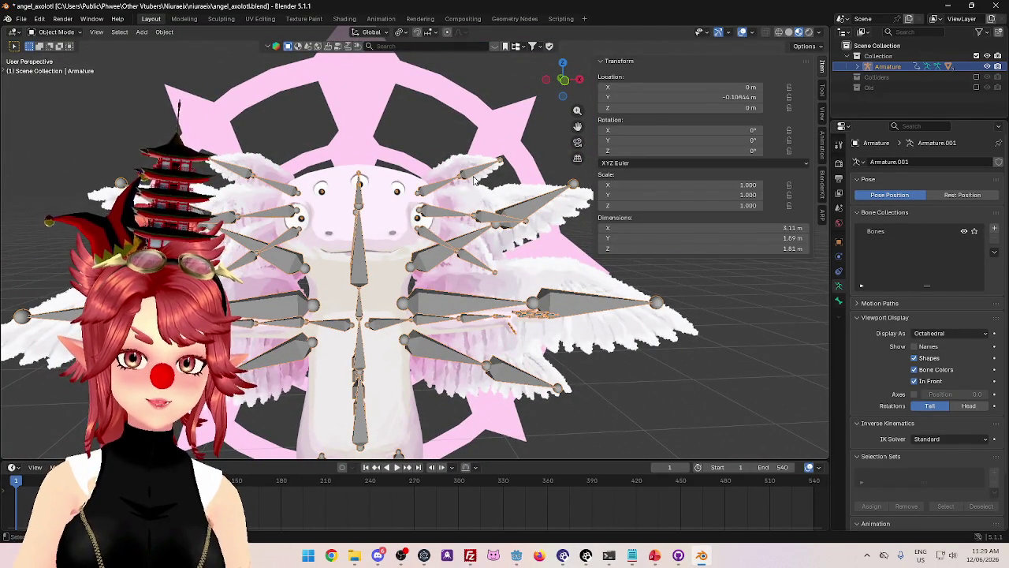
scroll(454, 272, "down", 4)
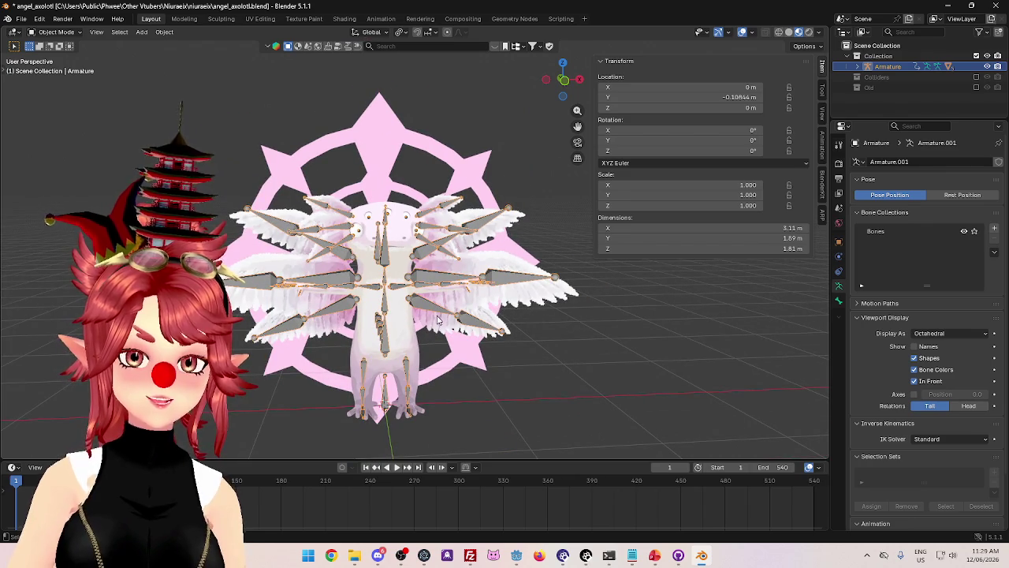
left_click(20, 20)
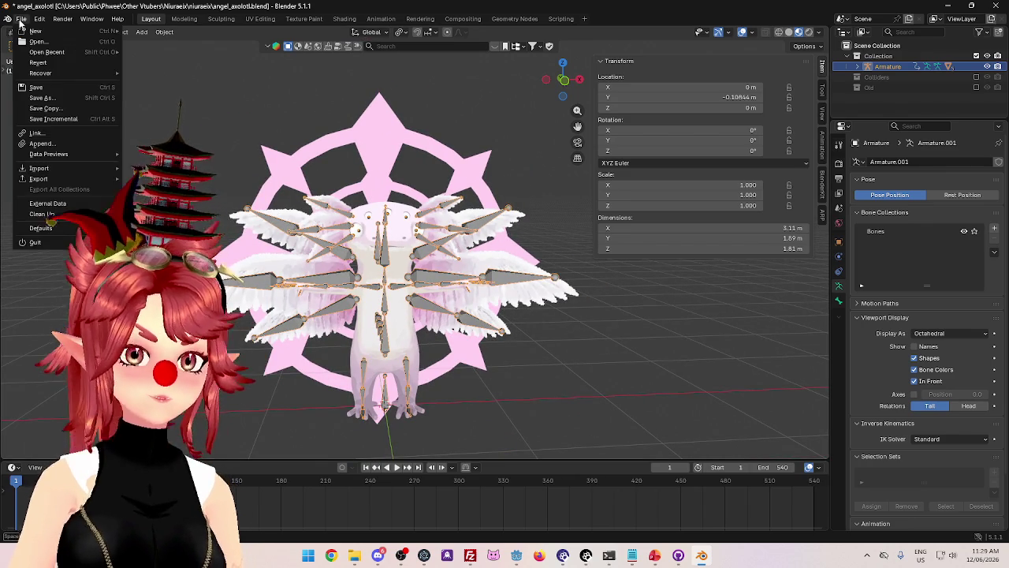
- Save the scene as angelotlwings.blend, then select the pink halo star
left_click(60, 99)
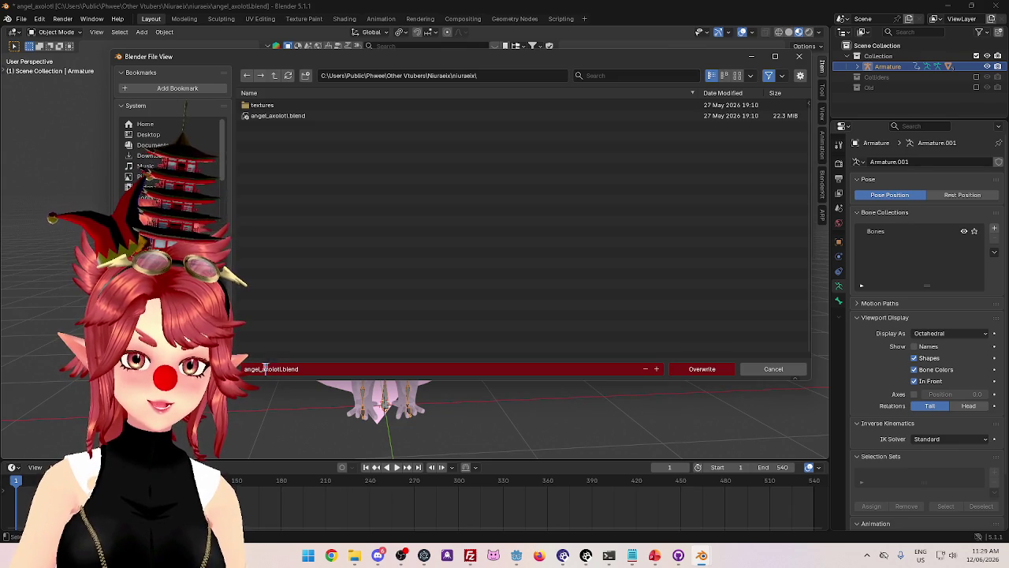
key("BackSpace")
key("BackSpace")
key("BackSpace")
key("Right")
key("Right")
key("Right")
type("wings")
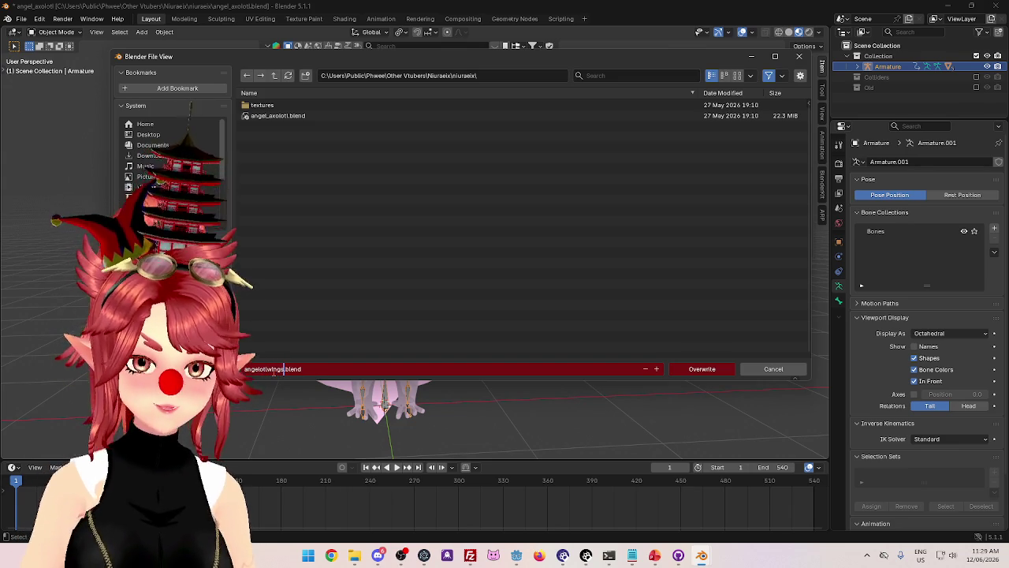
key("Return")
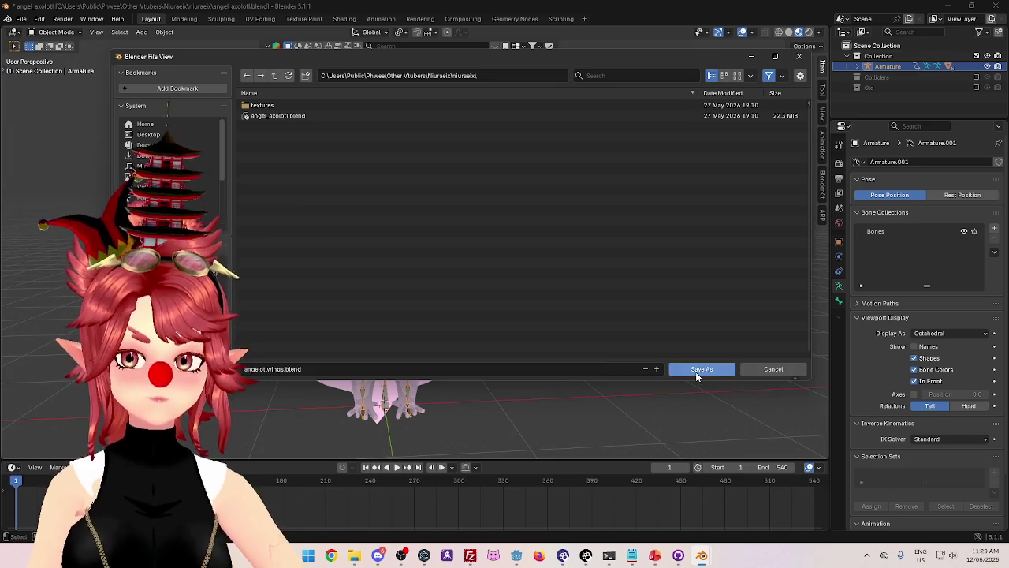
left_click(697, 370)
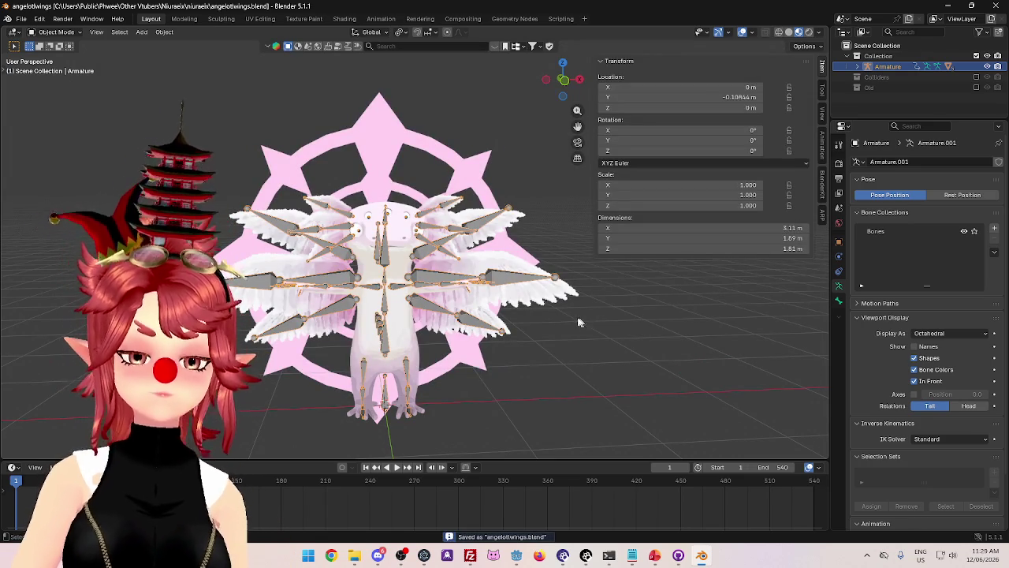
left_click(410, 180)
- Delete the pink halo star, the axolotl body mesh and the white eye spheres
key("Delete")
mouse_move(392, 185)
left_mouse_down()
mouse_move(481, 225)
mouse_move(453, 243)
left_mouse_up()
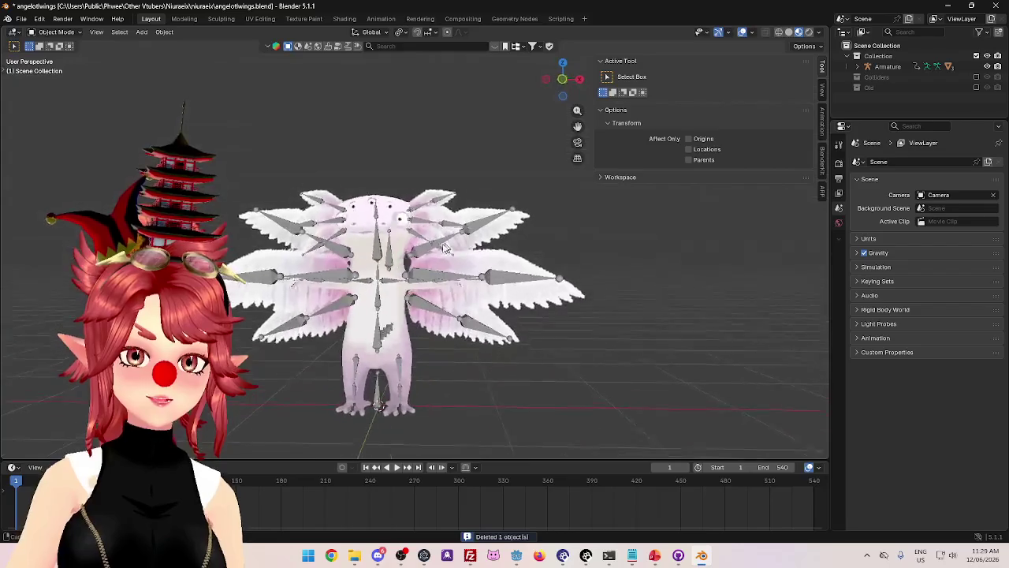
left_click(383, 268)
key("Delete")
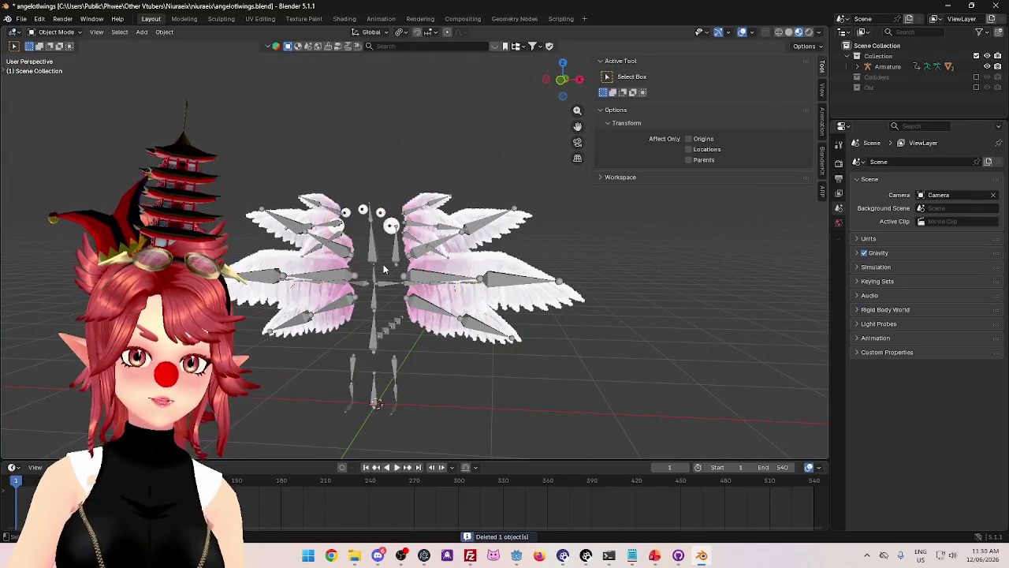
left_click(368, 233)
key("Delete")
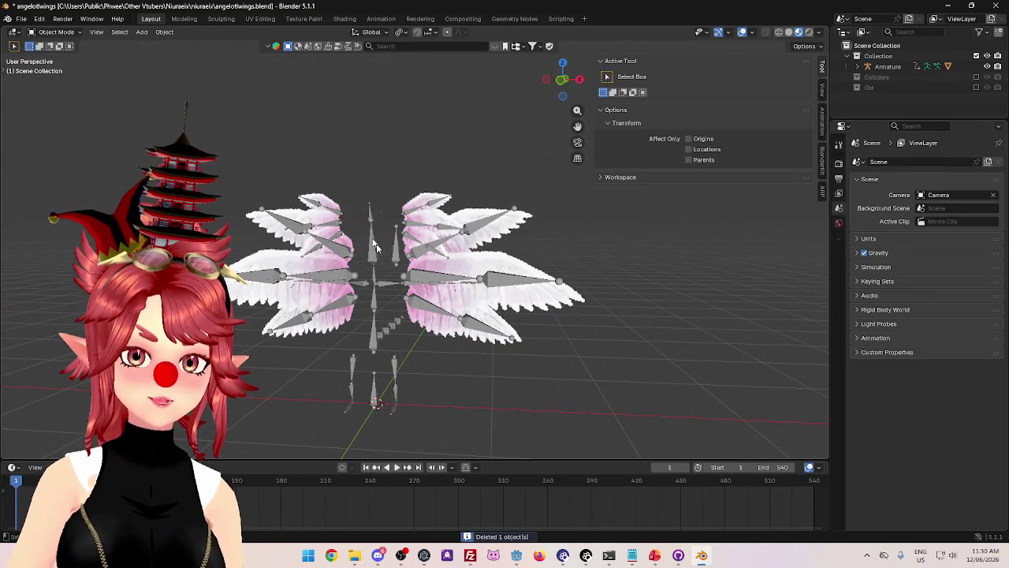
- Select the axolotl_wings mesh, view its Armature modifier, and enter Edit Mode
scroll(381, 230, "up", 4)
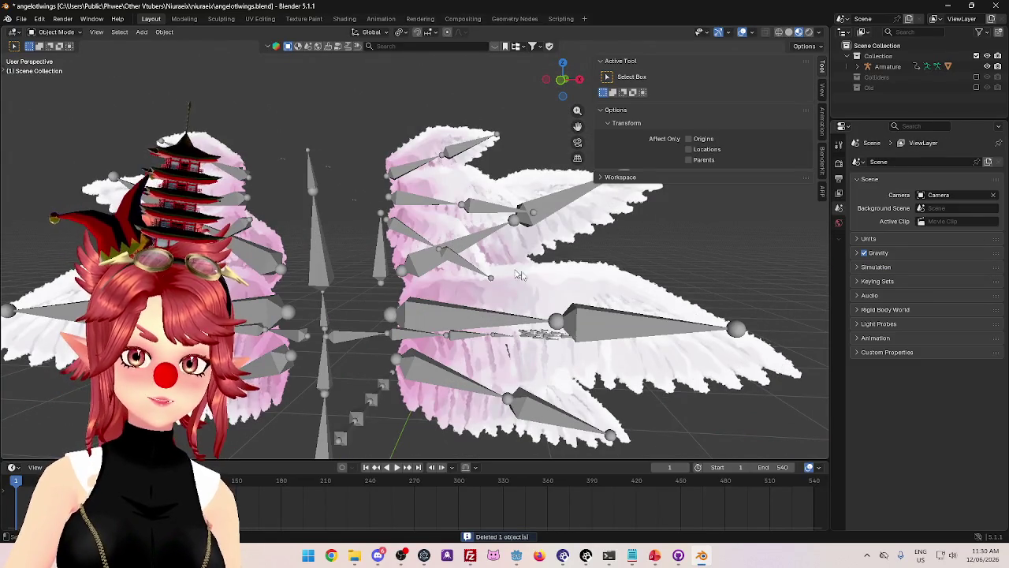
left_click(505, 274)
scroll(505, 274, "down", 4)
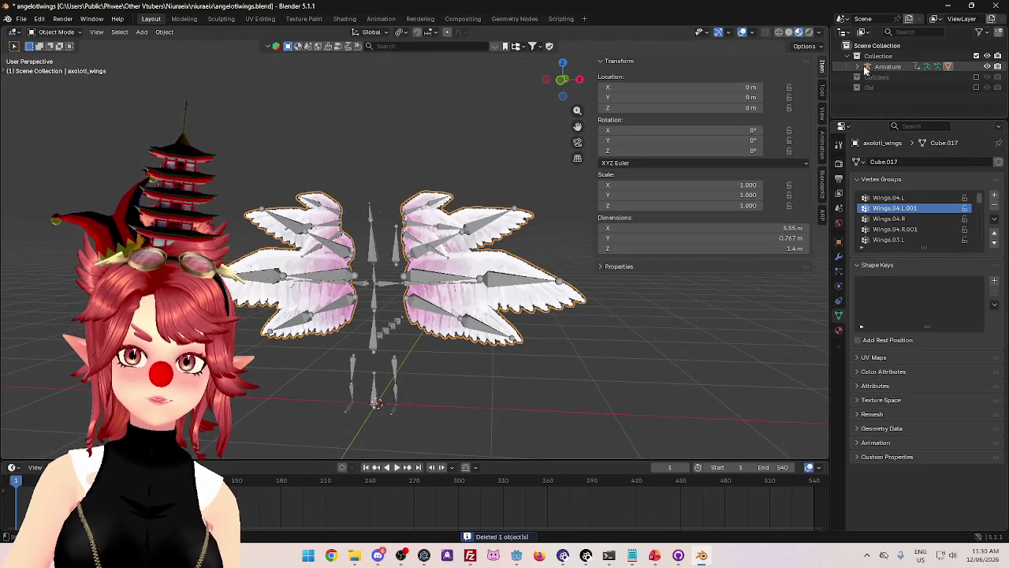
left_click(858, 66)
left_click(838, 257)
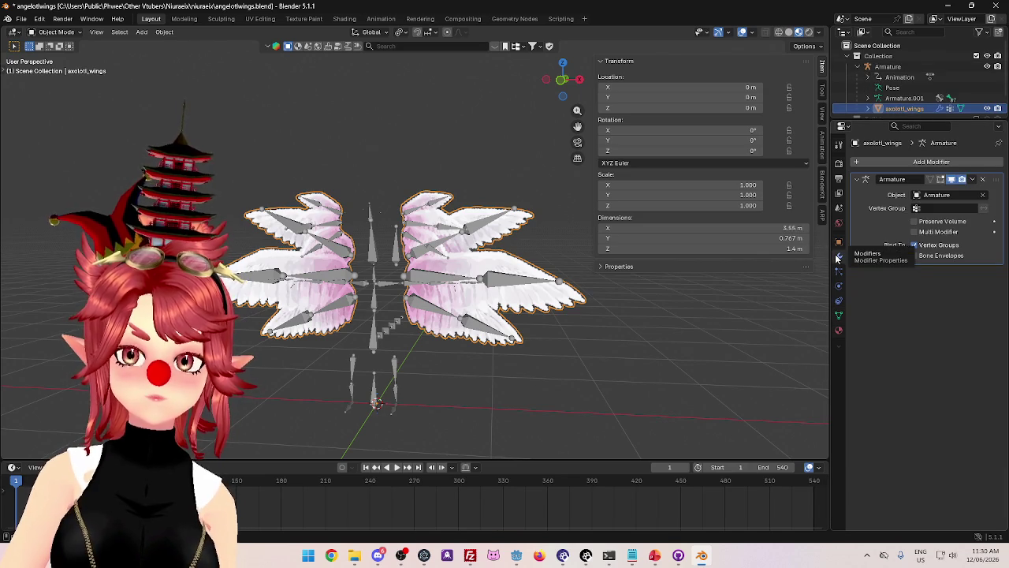
scroll(410, 300, "up", 3)
mouse_move(410, 300)
left_mouse_down()
mouse_move(377, 309)
mouse_move(394, 303)
mouse_move(365, 300)
mouse_move(381, 311)
mouse_move(371, 304)
left_mouse_up()
key("Tab")
- Deselect all, then select linked pieces on both wings and delete their vertices
key("alt+a")
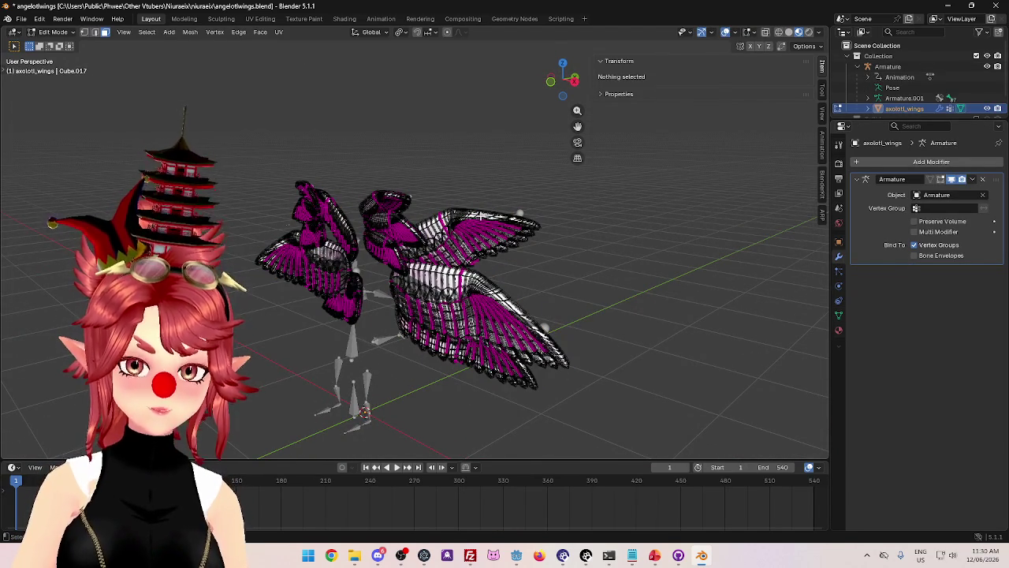
key("l")
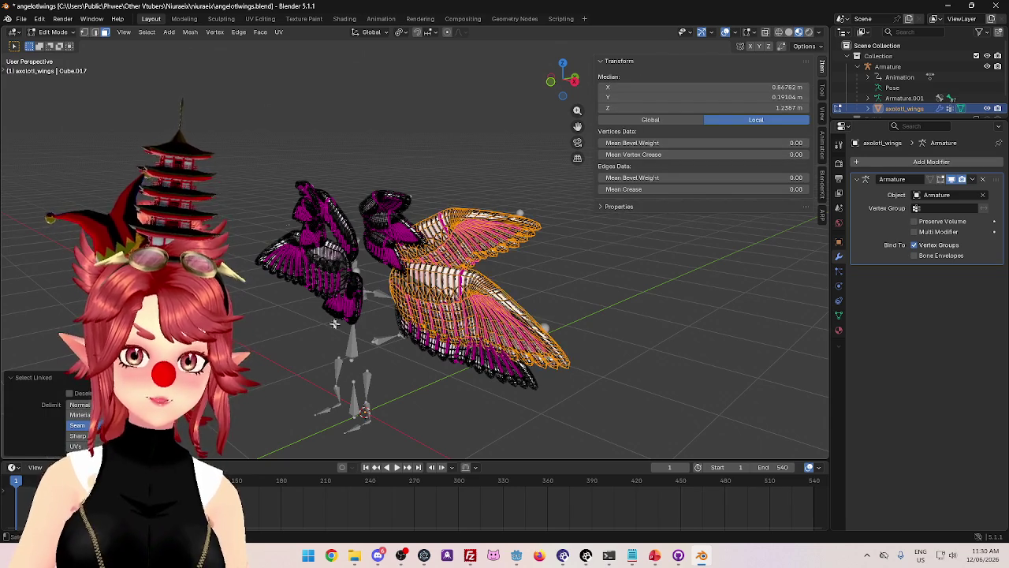
key("l")
left_click_drag(378, 284, 372, 279)
key("l")
key("x")
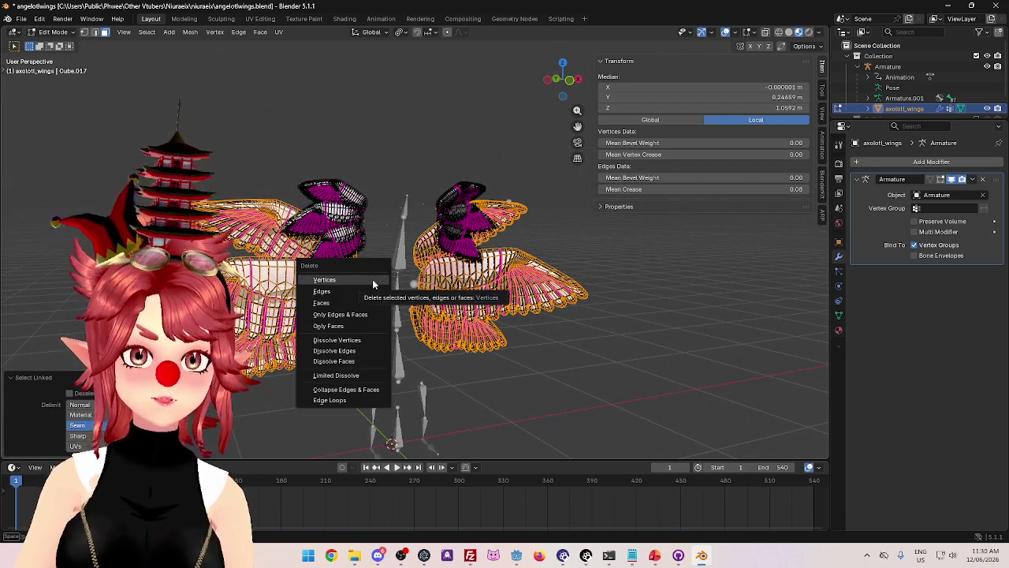
left_click(373, 279)
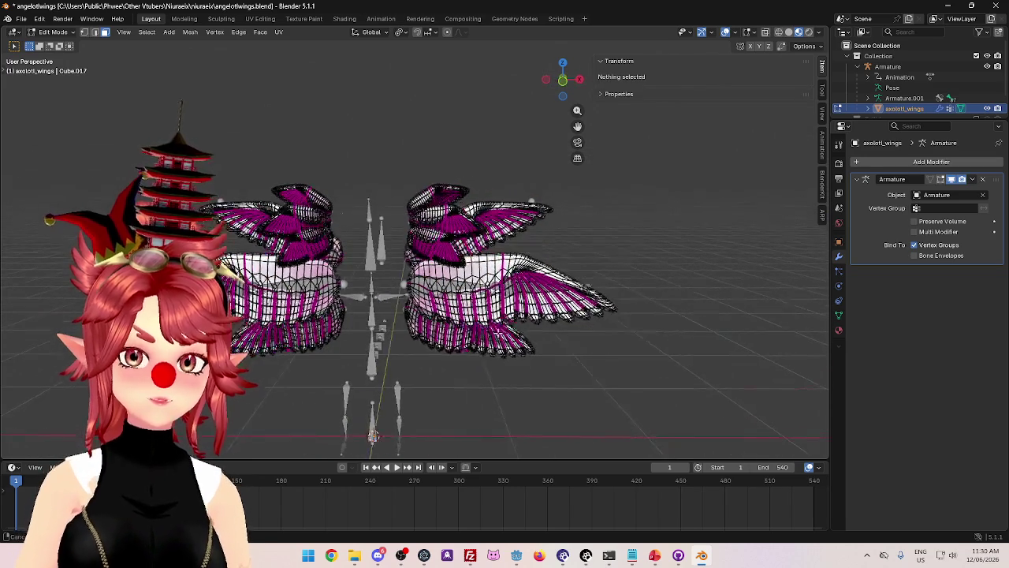
- Delete more linked wing pieces, including the lower feather and skirt pieces
key("l")
key("l")
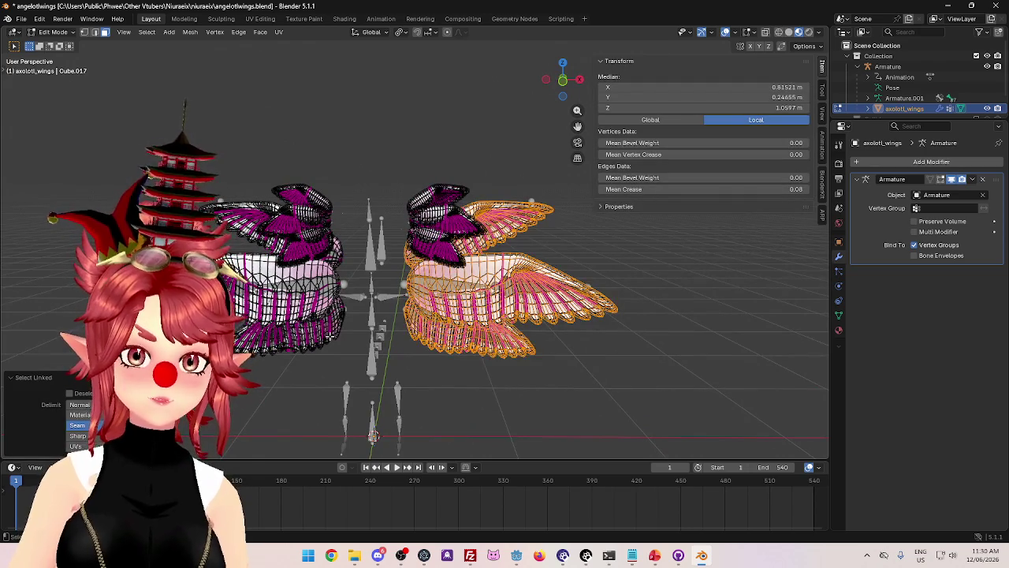
key("l")
key("x")
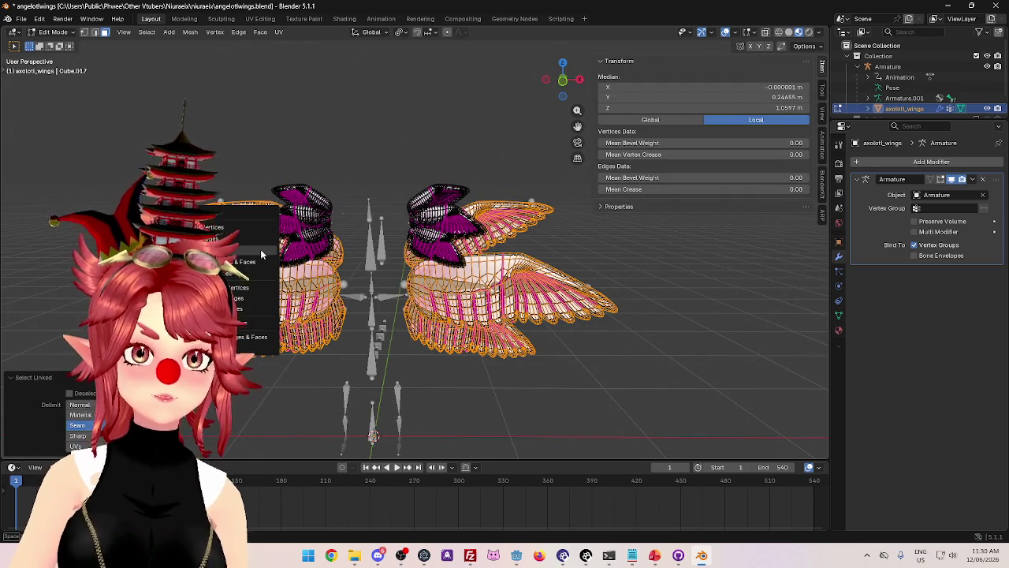
left_click(260, 251)
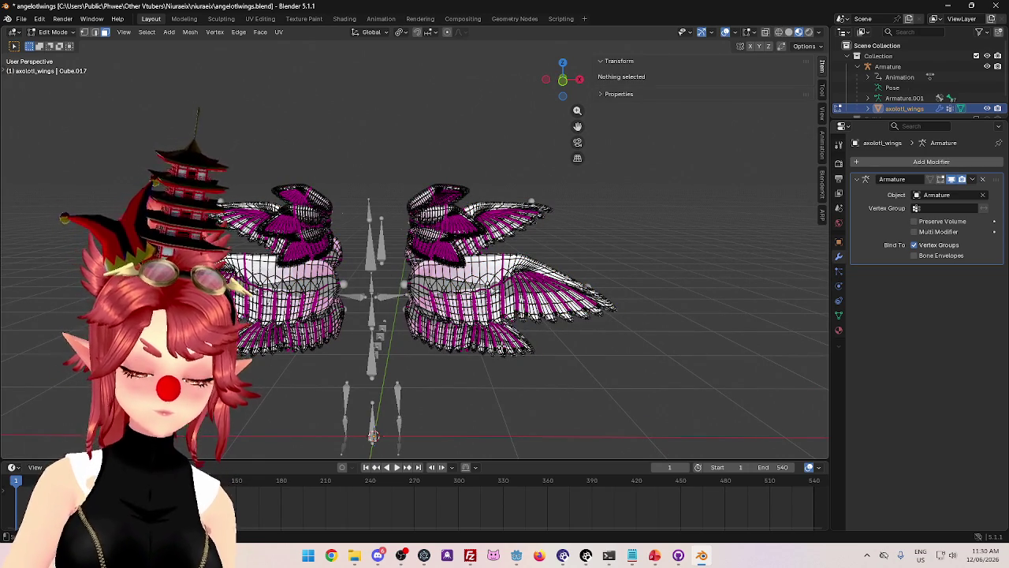
key("l")
key("l")
key("l")
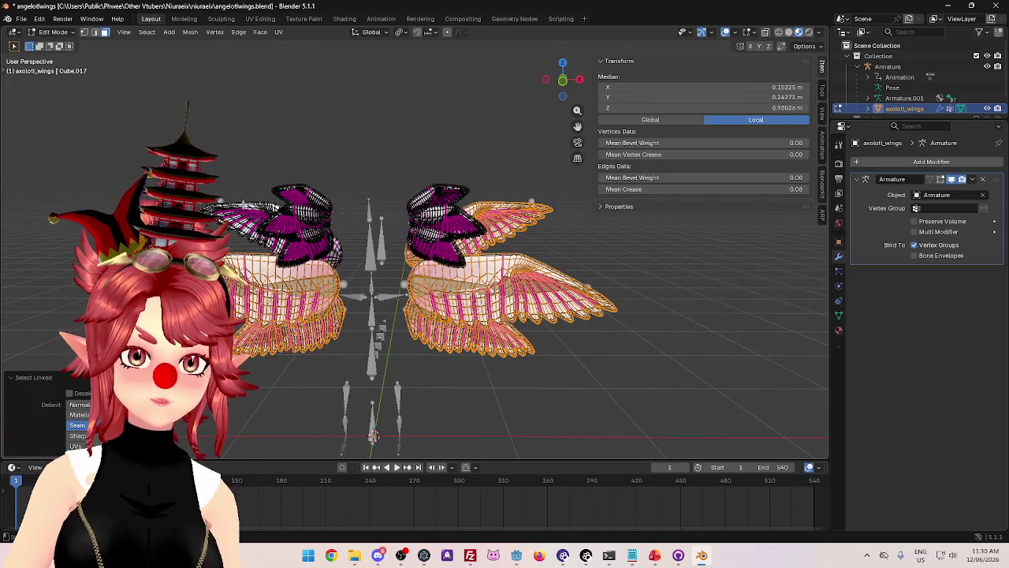
key("l")
key("x")
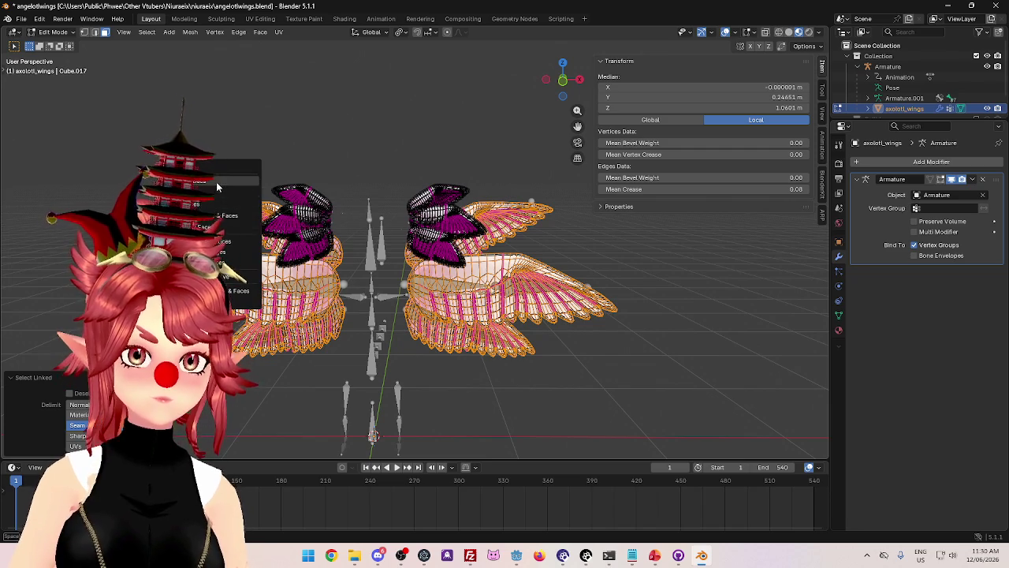
left_click(216, 183)
- Select one more linked wing piece and delete it
scroll(473, 260, "up", 5)
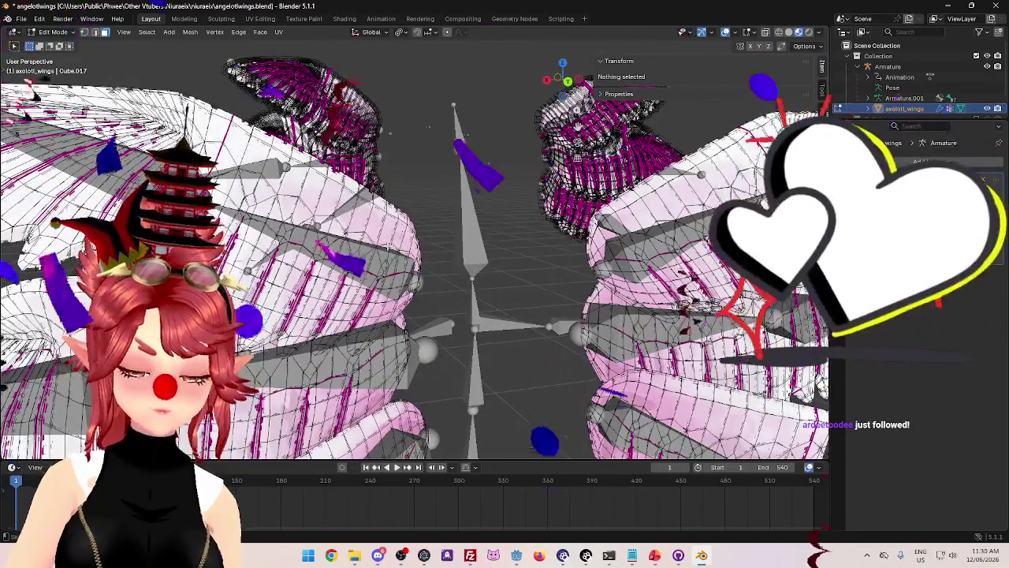
scroll(339, 237, "down", 3)
key("l")
key("x")
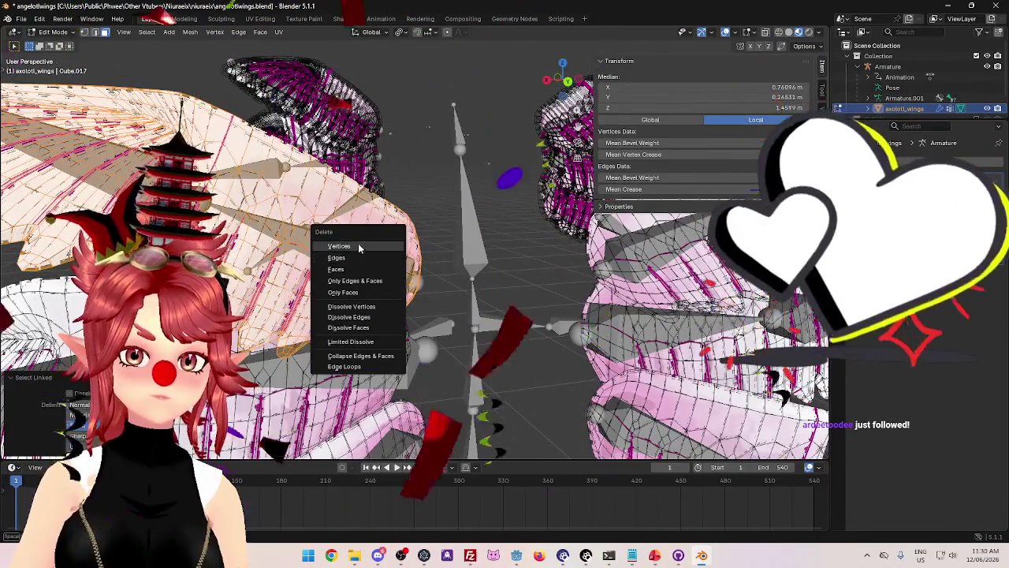
key("Escape")
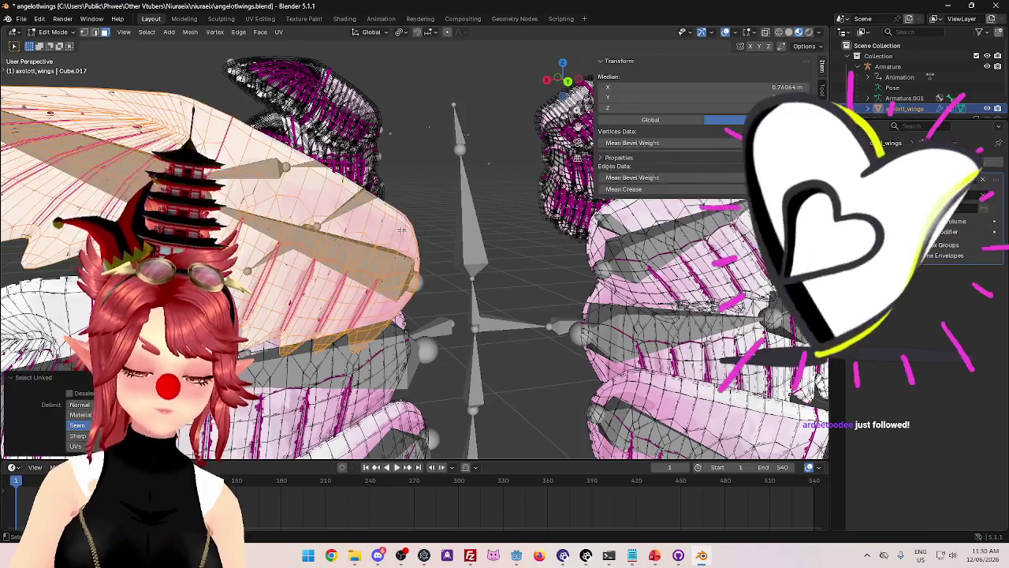
key("x")
left_click(402, 229)
scroll(402, 248, "down", 4)
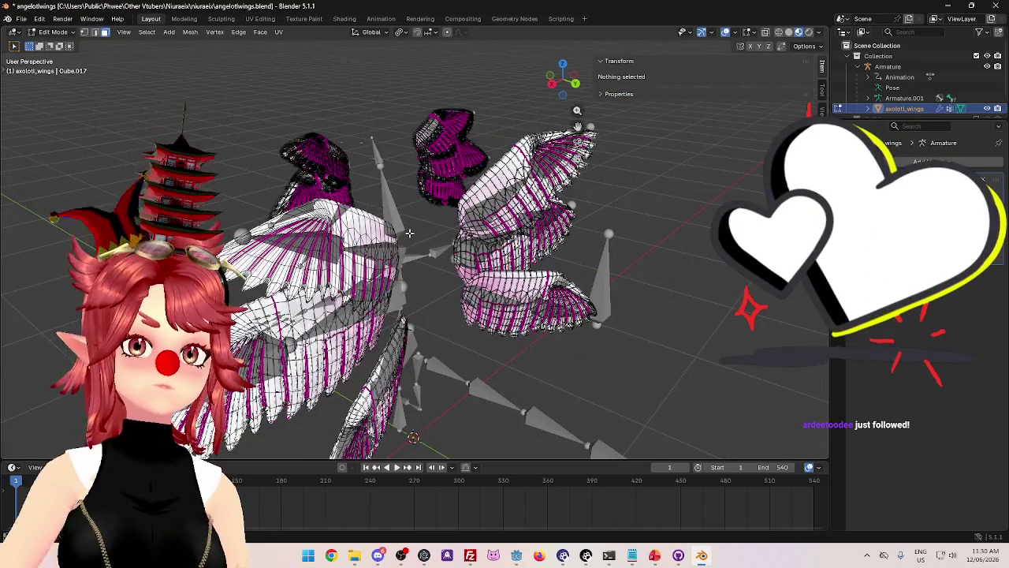
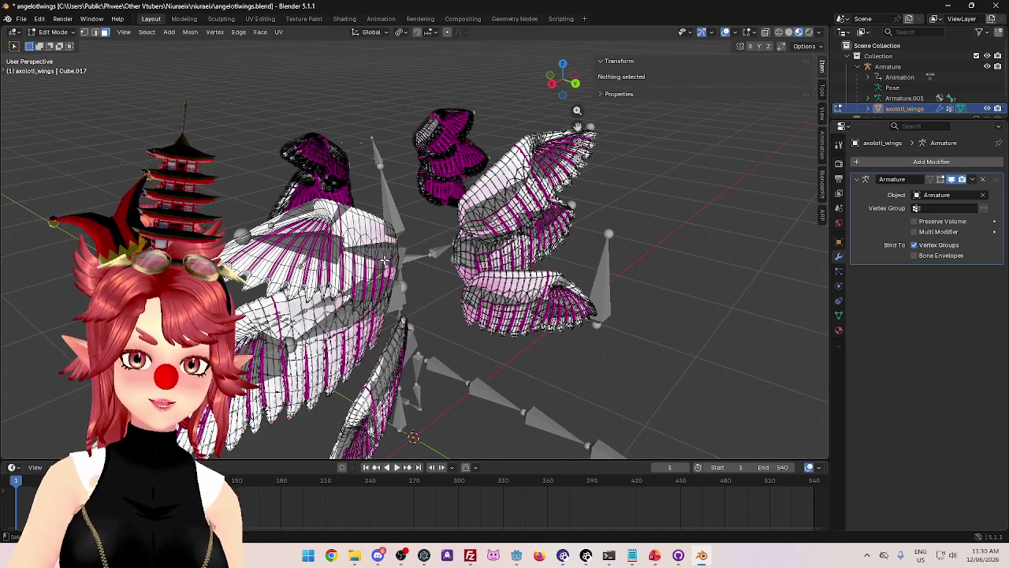
- Delete both large wing meshes' vertices from the top X-ray view, keeping the small pink pair
key("ctrl+l")
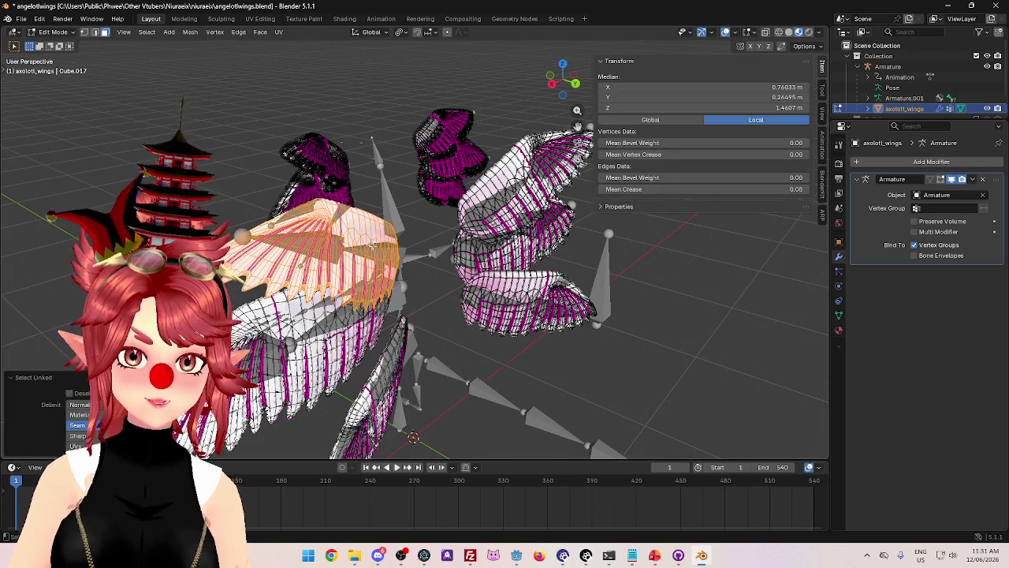
left_click_drag(445, 298, 779, 52)
left_click(765, 32)
left_click_drag(552, 158, 468, 198)
key("KP_7")
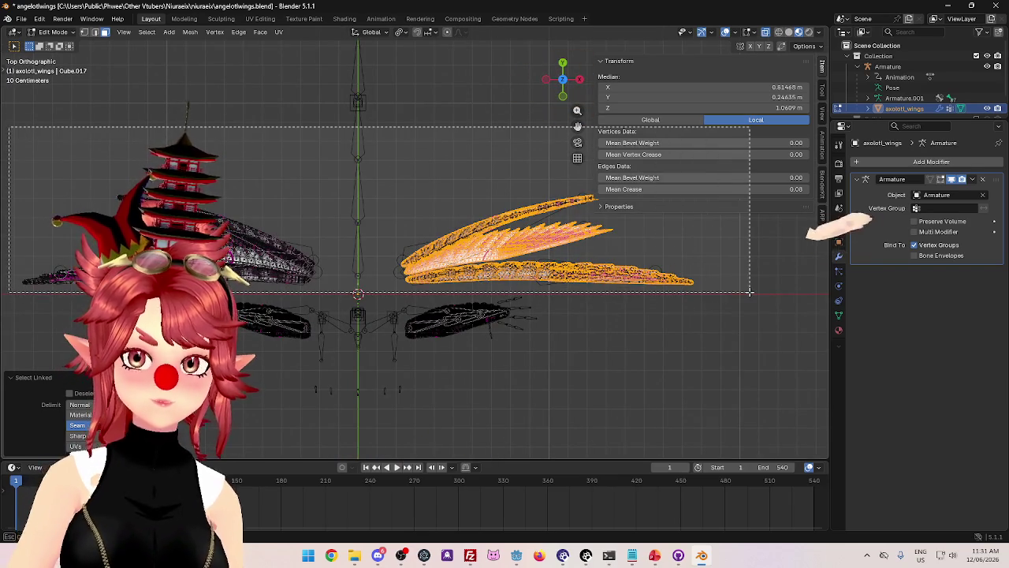
key("l")
key("x")
left_click(601, 281)
mouse_move(599, 281)
left_mouse_down()
mouse_move(389, 192)
mouse_move(405, 171)
left_mouse_up()
- Leave mesh editing, select the Armature and enter its Edit Mode
key("Tab")
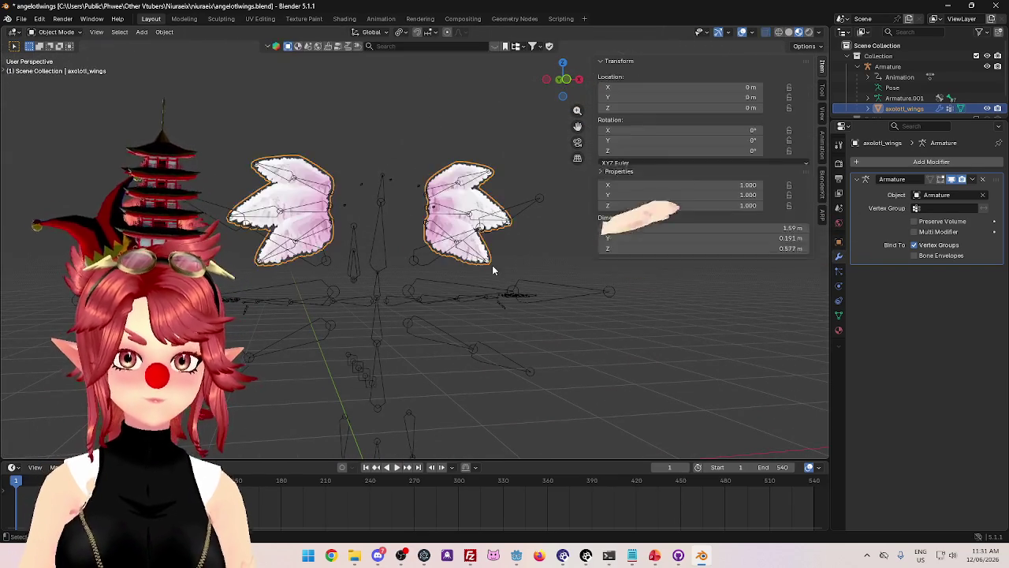
mouse_move(464, 341)
left_mouse_down()
mouse_move(492, 333)
mouse_move(544, 355)
left_mouse_up()
left_click(888, 67)
scroll(481, 307, "down", 2)
mouse_move(504, 299)
left_mouse_down()
mouse_move(481, 308)
mouse_move(286, 218)
left_mouse_up()
key("Tab")
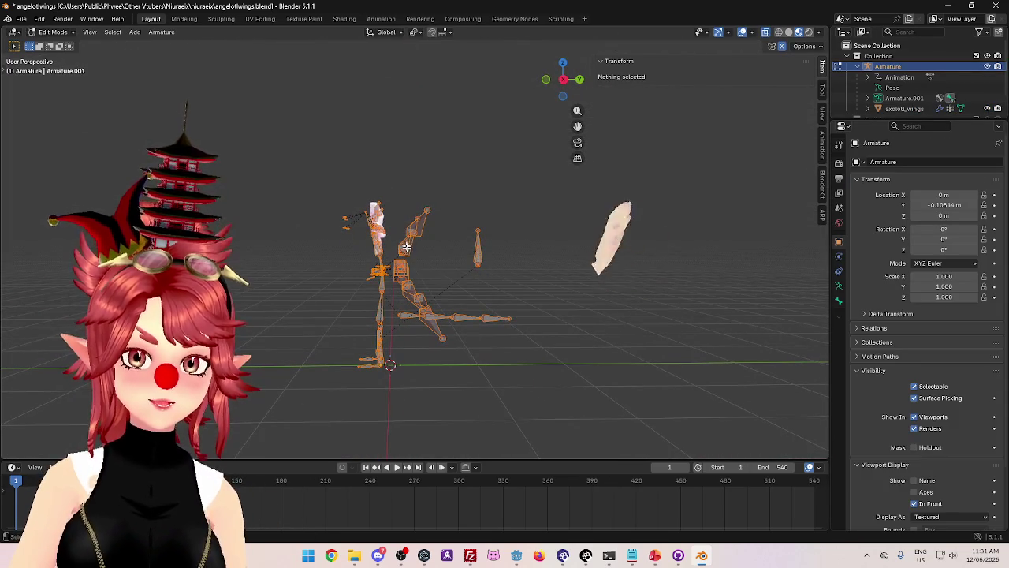
- Box-select and delete the armature's arm bones
mouse_move(395, 197)
left_mouse_down()
mouse_move(438, 271)
mouse_move(551, 379)
left_mouse_up()
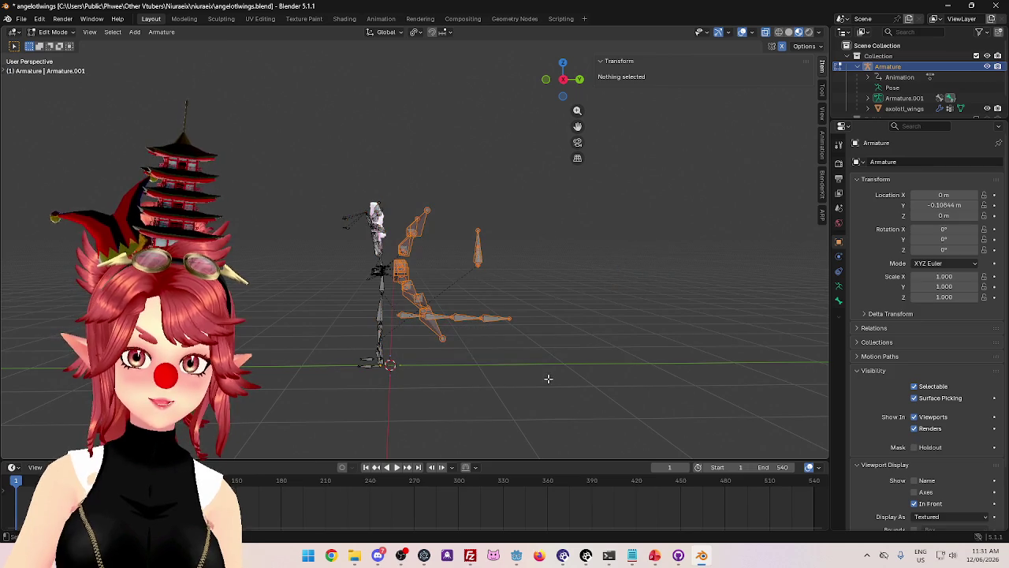
key("x")
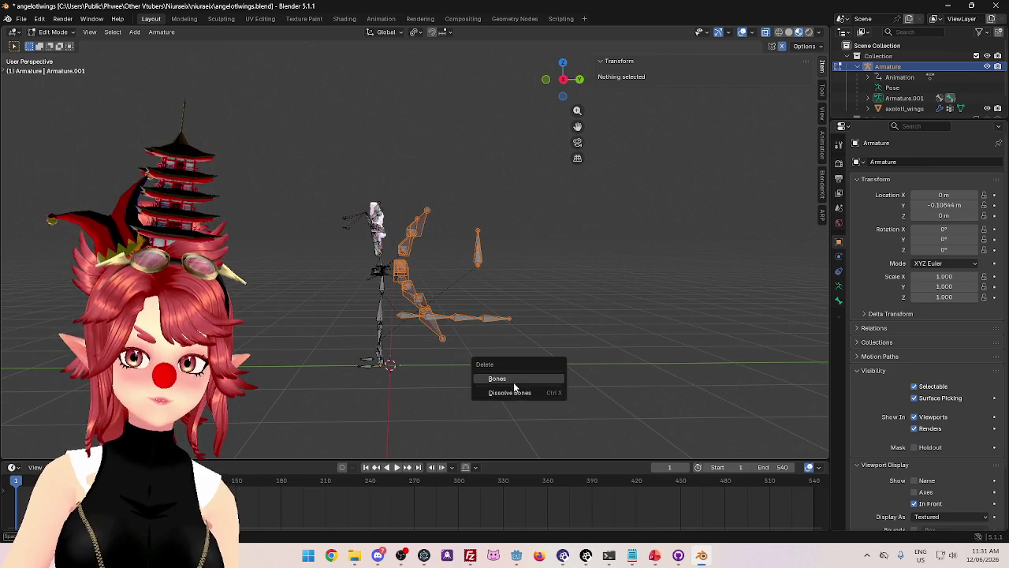
left_click(516, 379)
mouse_move(326, 276)
left_mouse_down()
mouse_move(431, 283)
mouse_move(419, 277)
left_mouse_up()
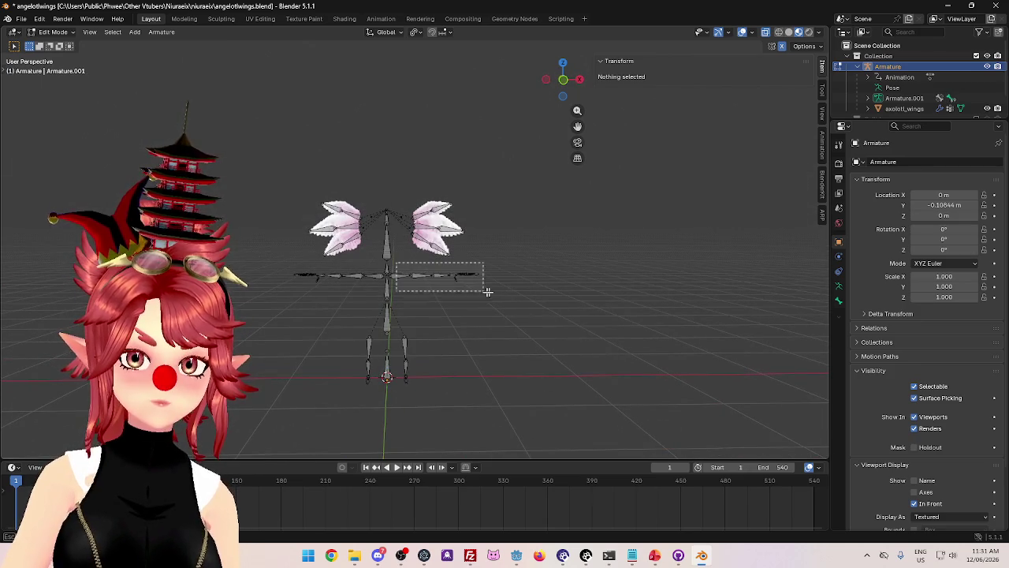
left_click_drag(478, 290, 496, 291)
key("x")
left_click(458, 293)
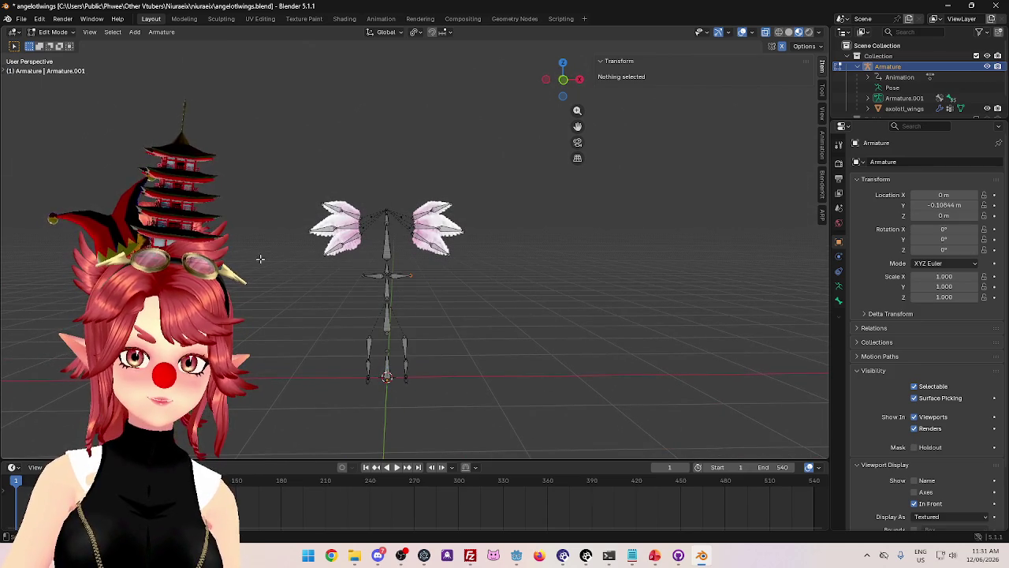
- Delete the shoulder.L bone and the leg bones, including lower_leg.L
left_click(379, 276)
key("x")
key("x")
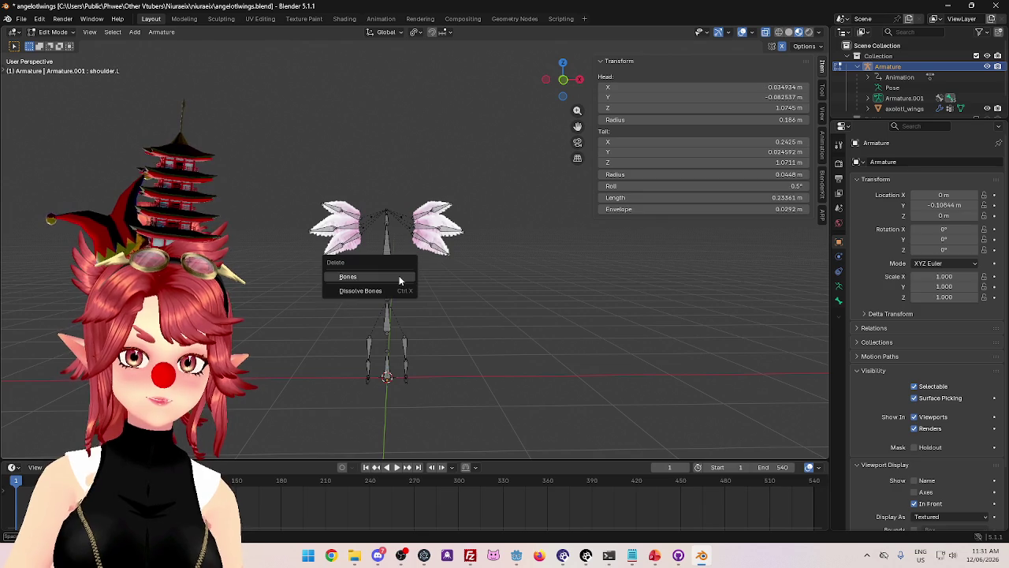
left_click(400, 280)
left_click(403, 341)
key("x")
left_click(404, 341)
left_click(404, 361)
key("x")
left_click(405, 363)
left_click(398, 359)
- Delete the selected wing bones
key("x")
left_click(423, 386)
mouse_move(424, 386)
left_mouse_down()
mouse_move(433, 300)
mouse_move(463, 330)
mouse_move(487, 318)
mouse_move(509, 189)
mouse_move(552, 289)
mouse_move(552, 264)
mouse_move(527, 239)
mouse_move(442, 237)
mouse_move(410, 260)
mouse_move(390, 314)
mouse_move(411, 307)
left_mouse_up()
key("x")
left_click(552, 264)
scroll(410, 307, "up", 5)
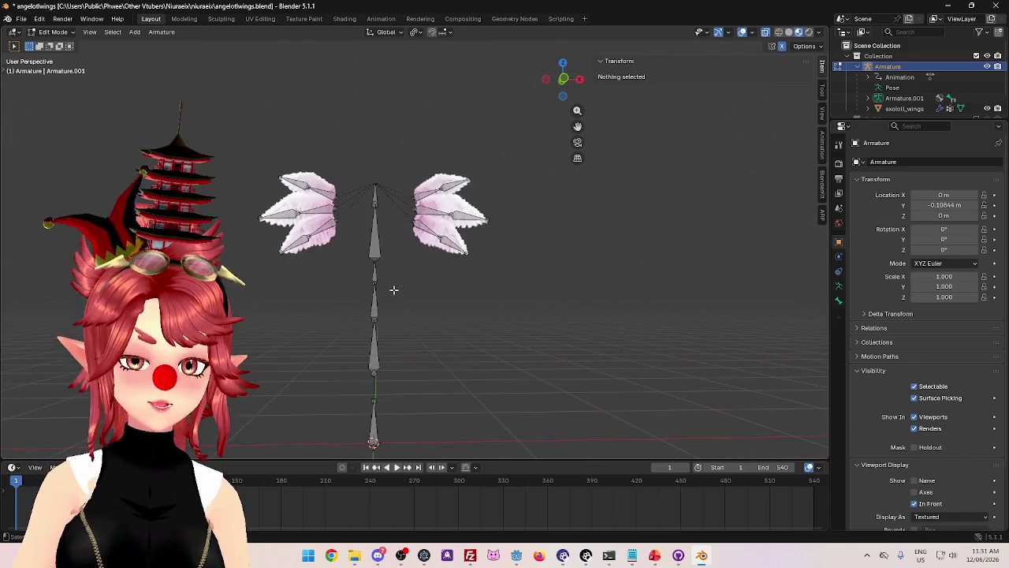
- Delete the hips, lower spine and chest bones
left_click(372, 426)
left_click(374, 365)
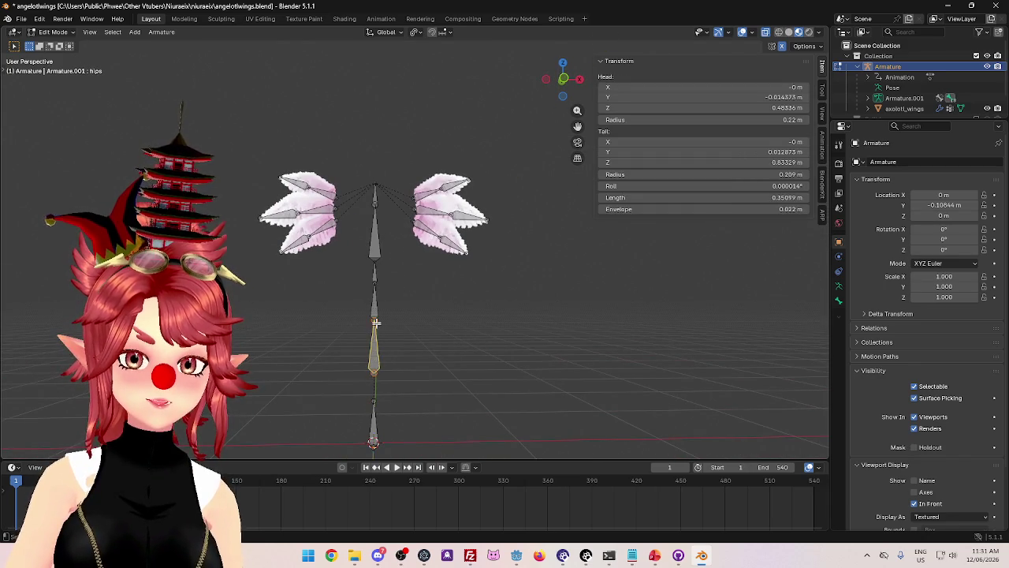
key("x")
left_click(375, 322)
left_click(375, 312)
key("x")
left_click(374, 311)
left_click(377, 281)
key("x")
left_click(377, 281)
- Delete the neck bone, then undo an attempted Z-move lengthening the head bone
left_click(375, 259)
key("x")
key("Escape")
key("x")
left_click(374, 251)
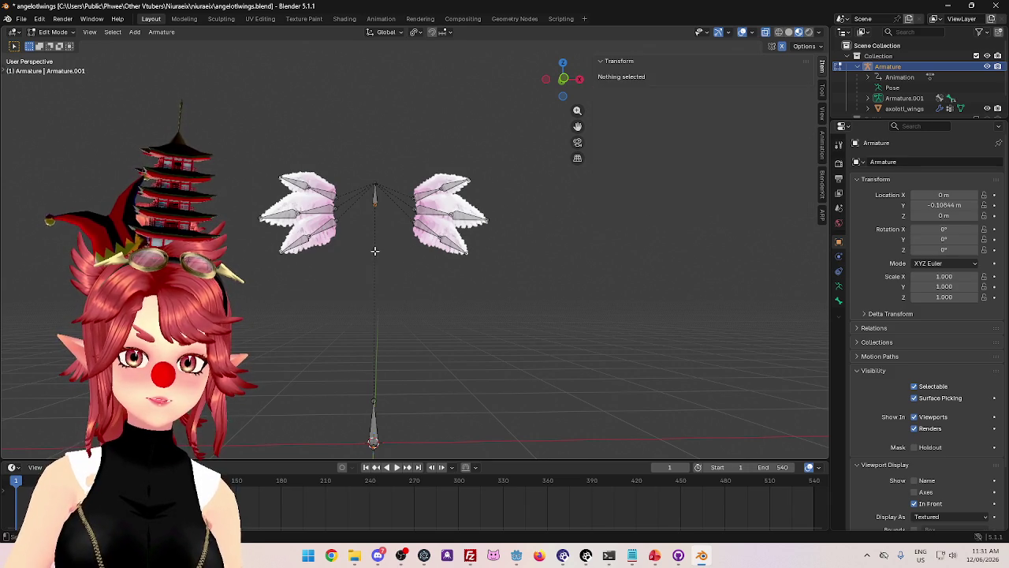
left_click(376, 203)
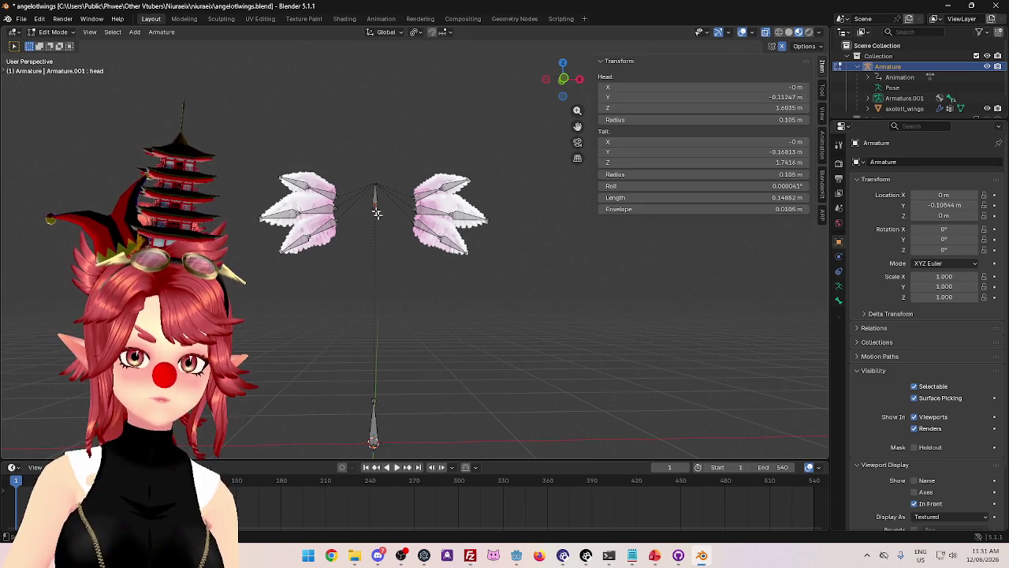
key("g")
key("z")
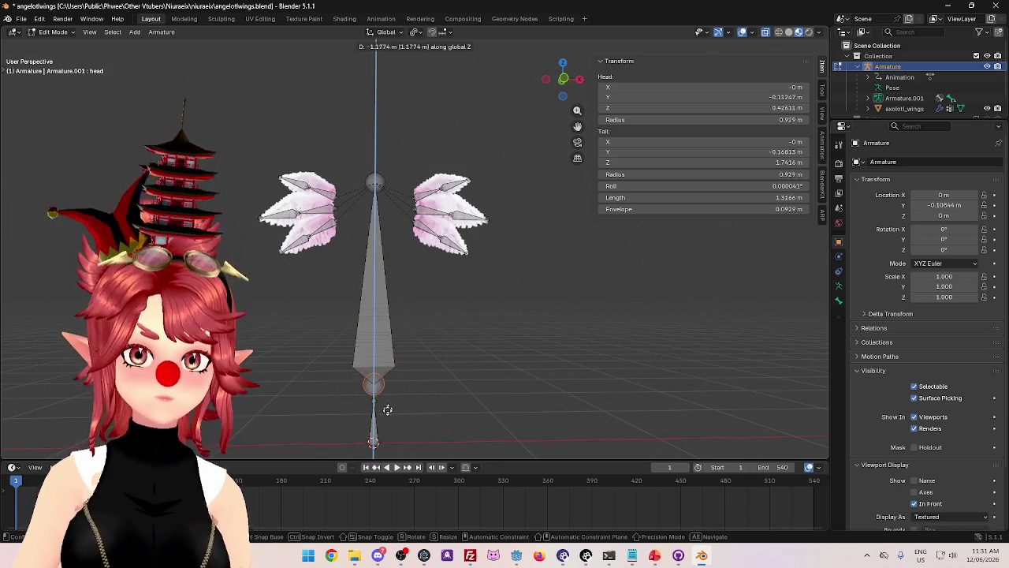
left_click(378, 404)
left_click(373, 427)
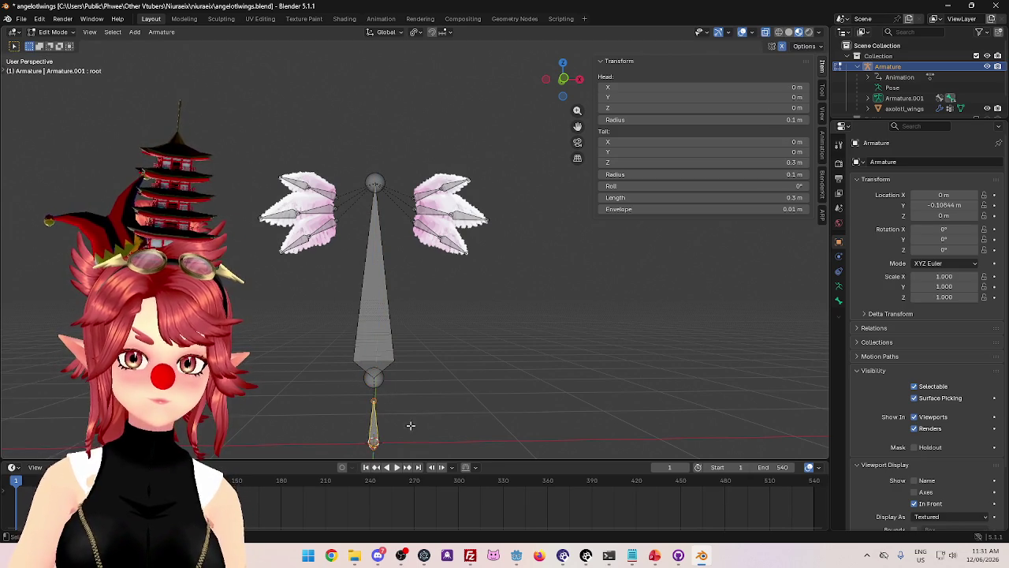
left_click(379, 382)
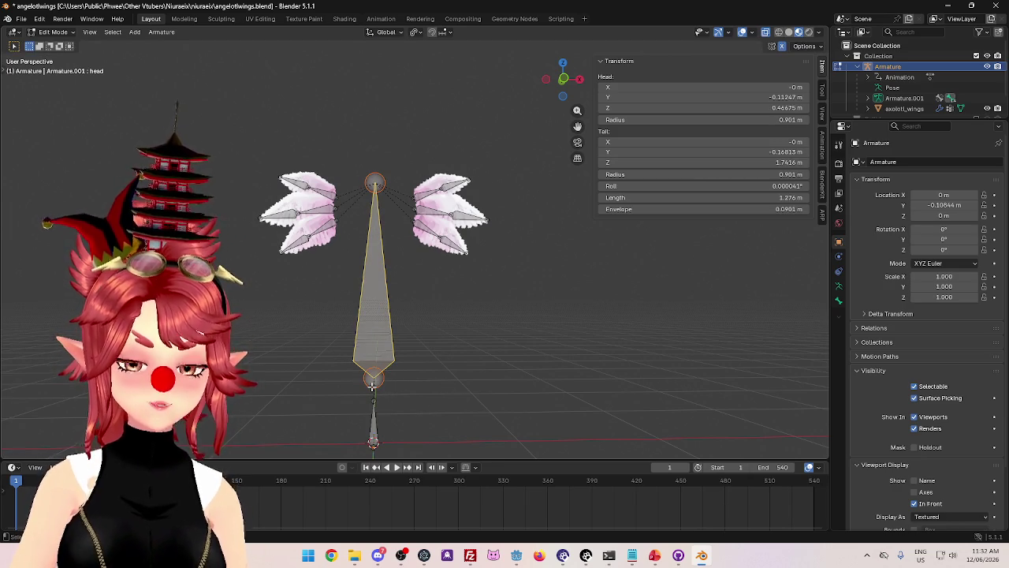
key("ctrl+z")
key("ctrl+z")
key("ctrl+z")
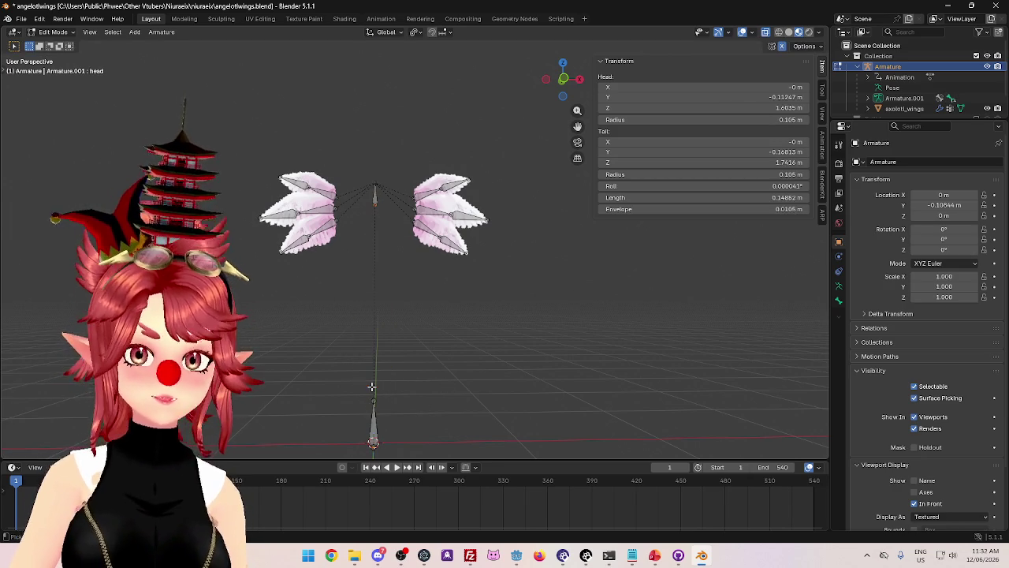
- Delete the root bone and return to Object Mode
left_click(374, 400)
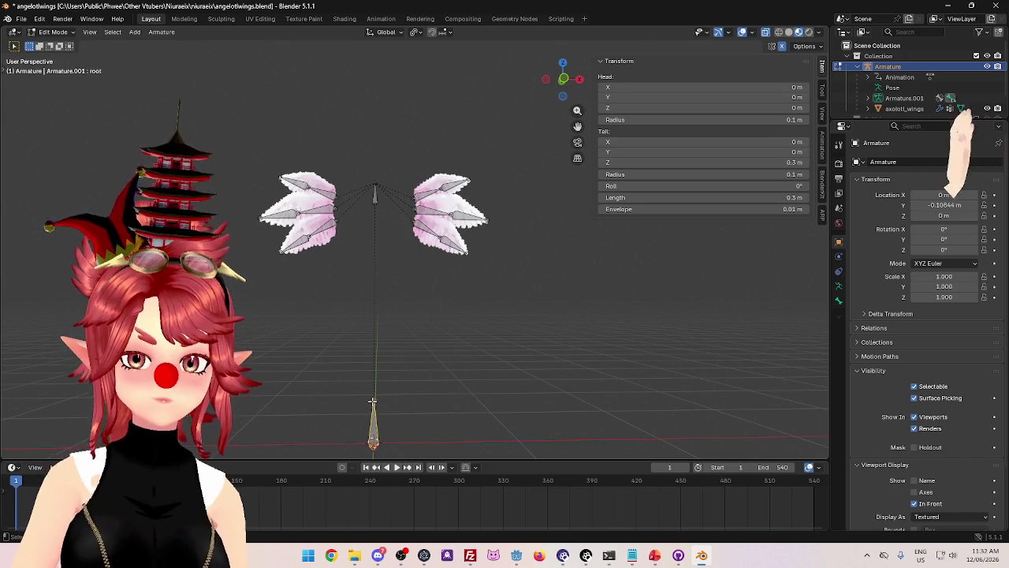
key("x")
left_click(422, 403)
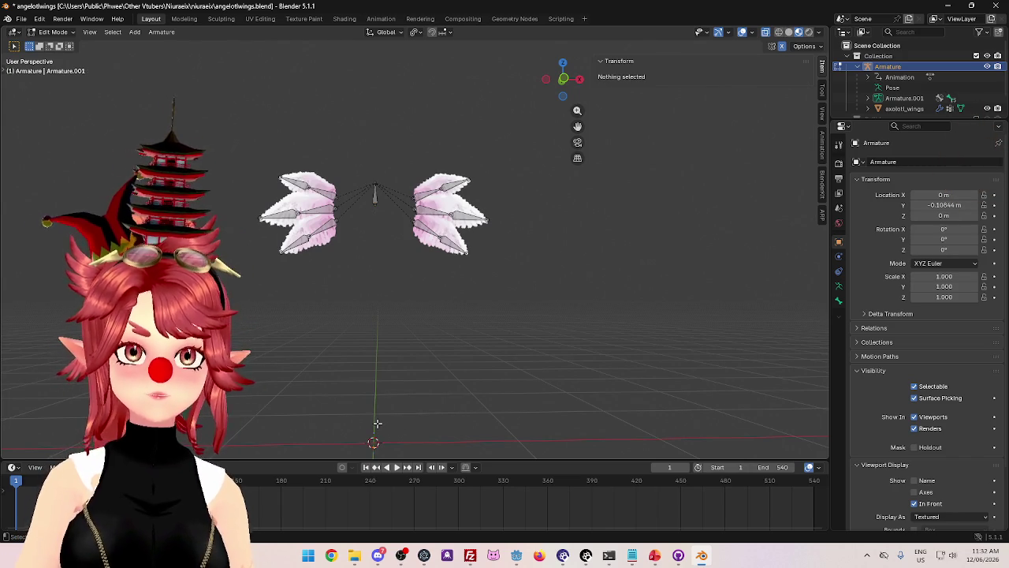
key("Tab")
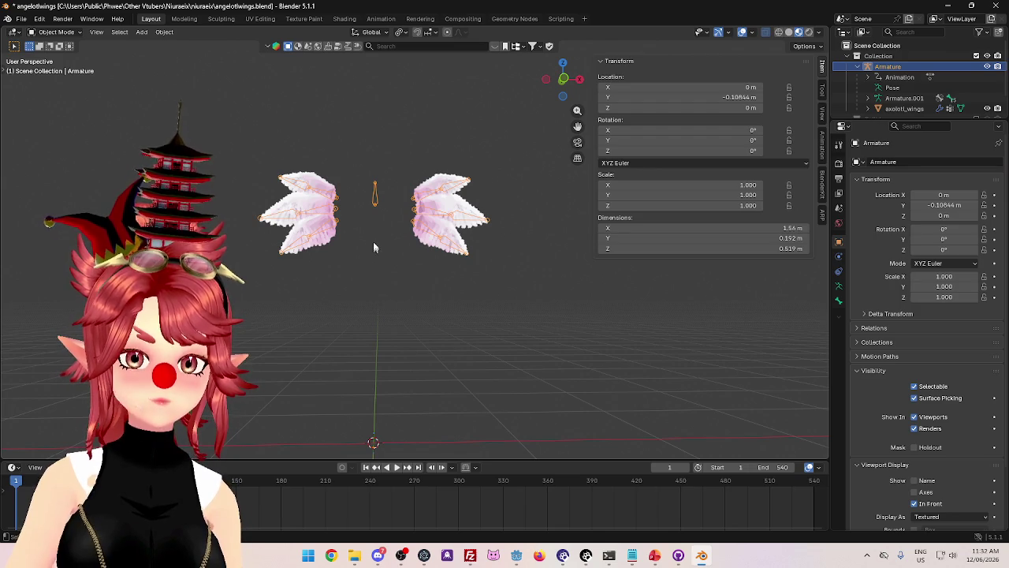
- Snap the 3D cursor onto the armature's head bone
key("Tab")
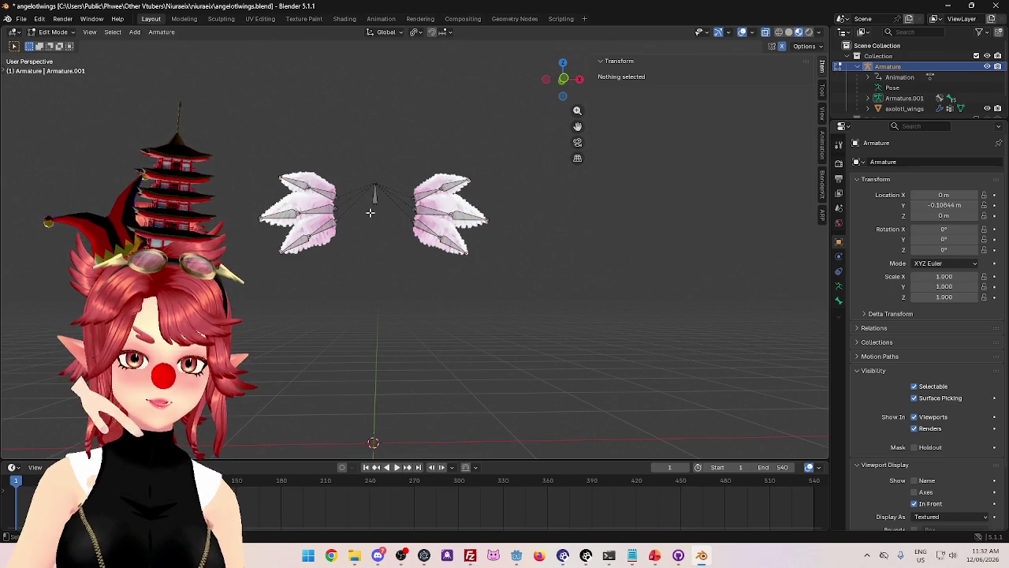
left_click(376, 197)
key("shift+s")
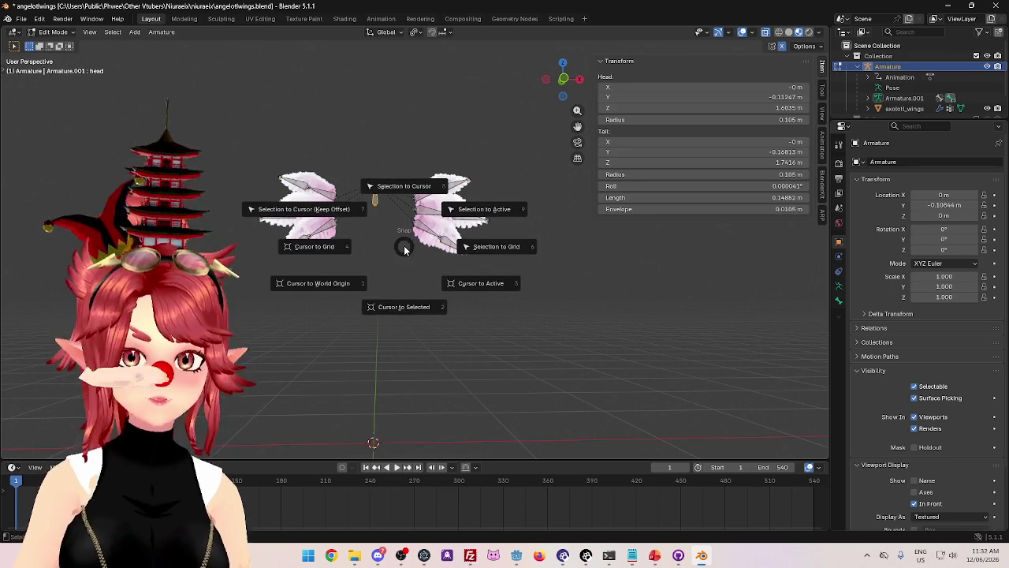
left_click(395, 308)
key("Tab")
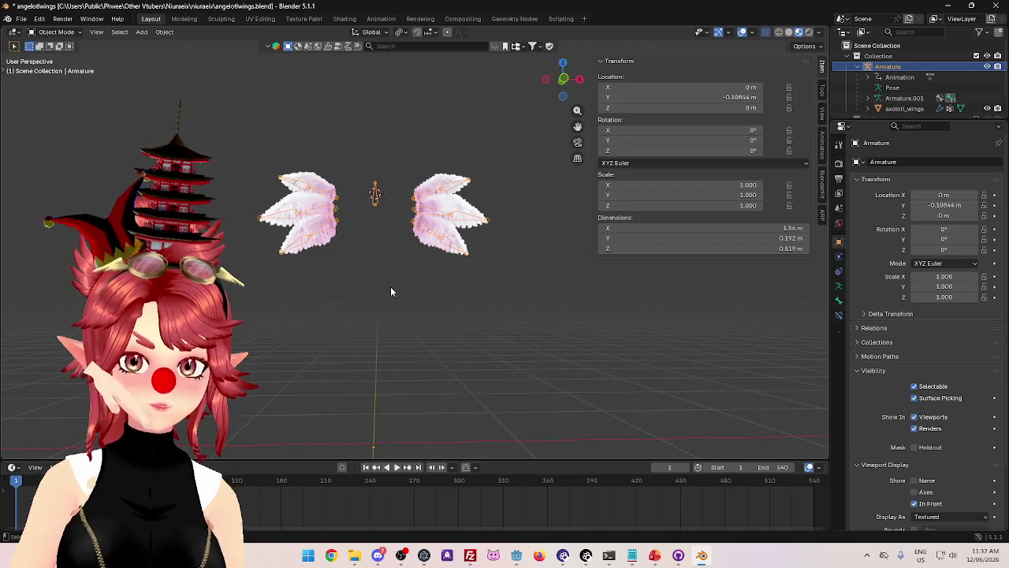
- Set the armature's origin to the 3D cursor
right_click(391, 286)
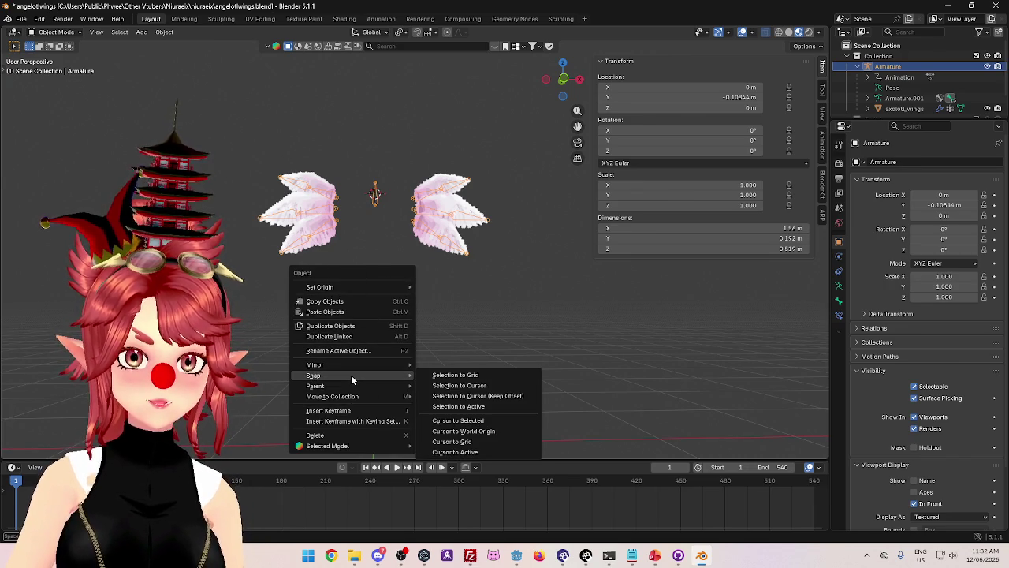
right_click(412, 289)
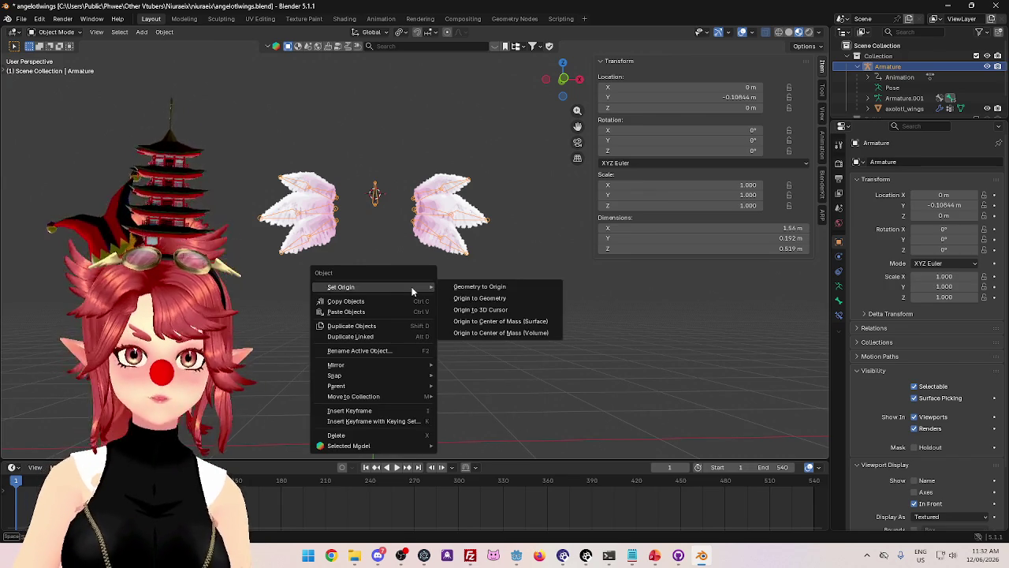
left_click(460, 280)
mouse_move(364, 262)
left_mouse_down()
mouse_move(394, 321)
mouse_move(394, 302)
left_mouse_up()
right_click(375, 251)
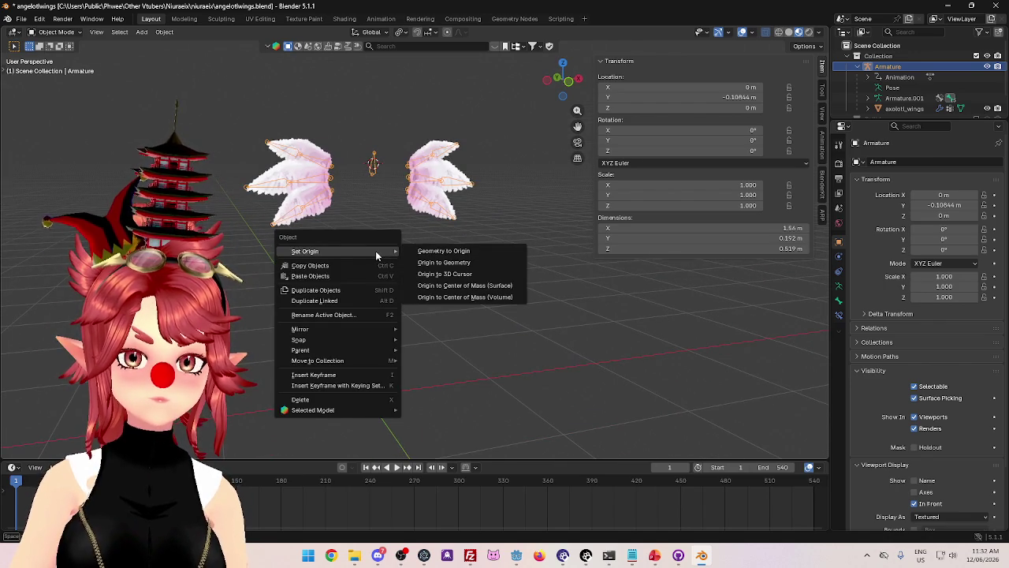
left_click(438, 276)
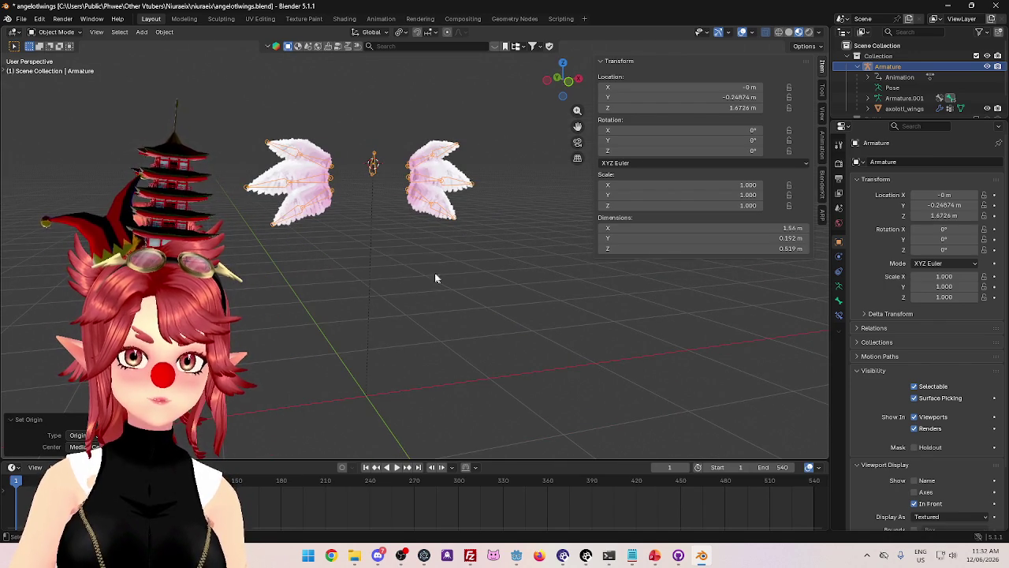
right_click(393, 250)
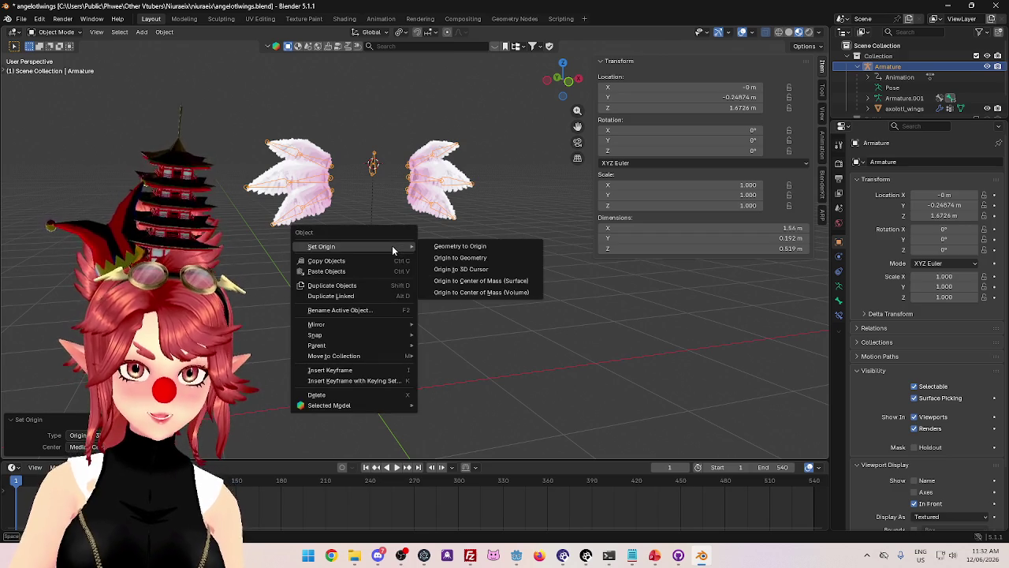
key("Escape")
- Move the cursor to the world origin and snap the armature to the cursor
key("shift+a")
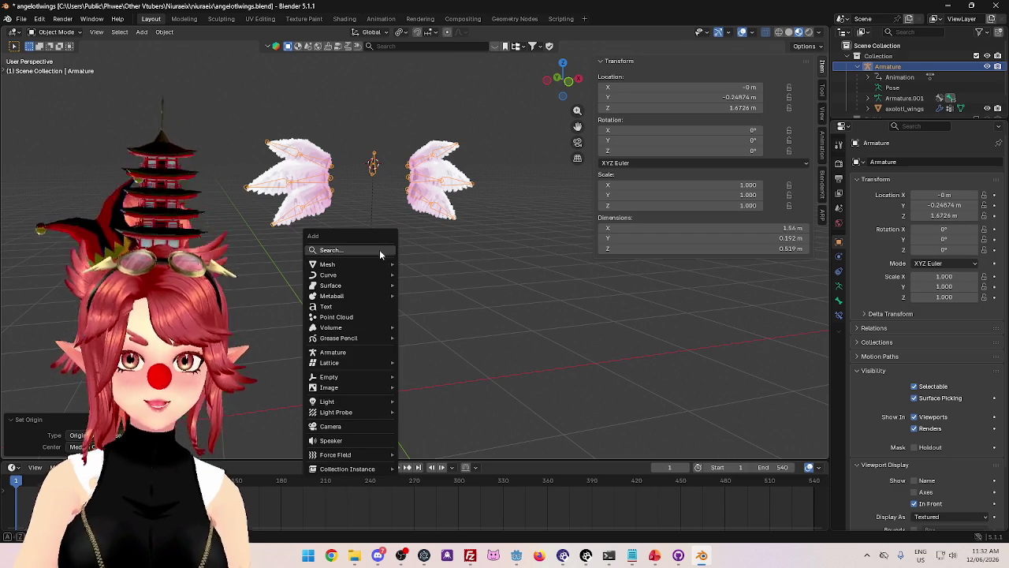
key("Escape")
key("shift+s")
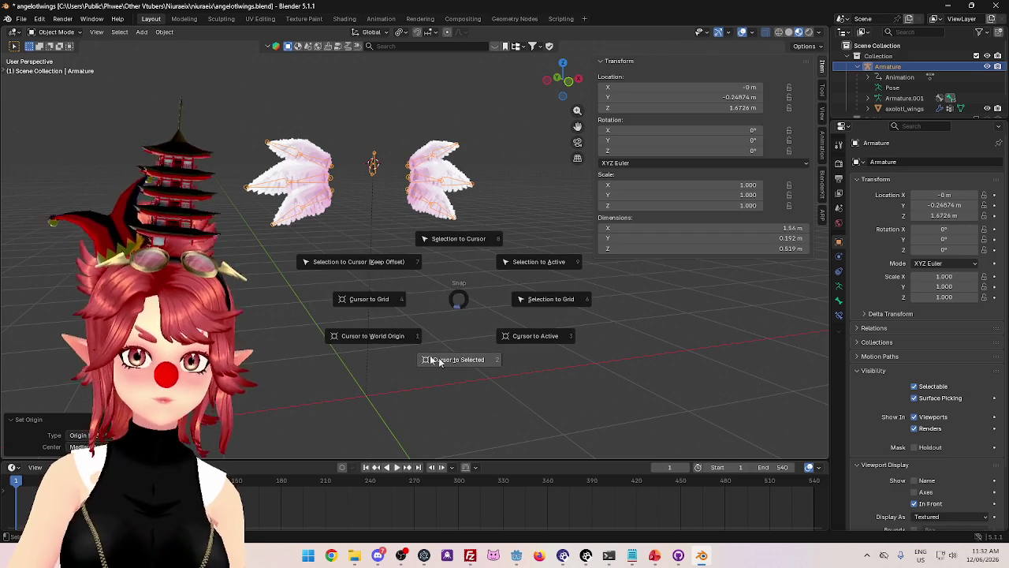
left_click(450, 358)
right_click(379, 337)
mouse_move(394, 359)
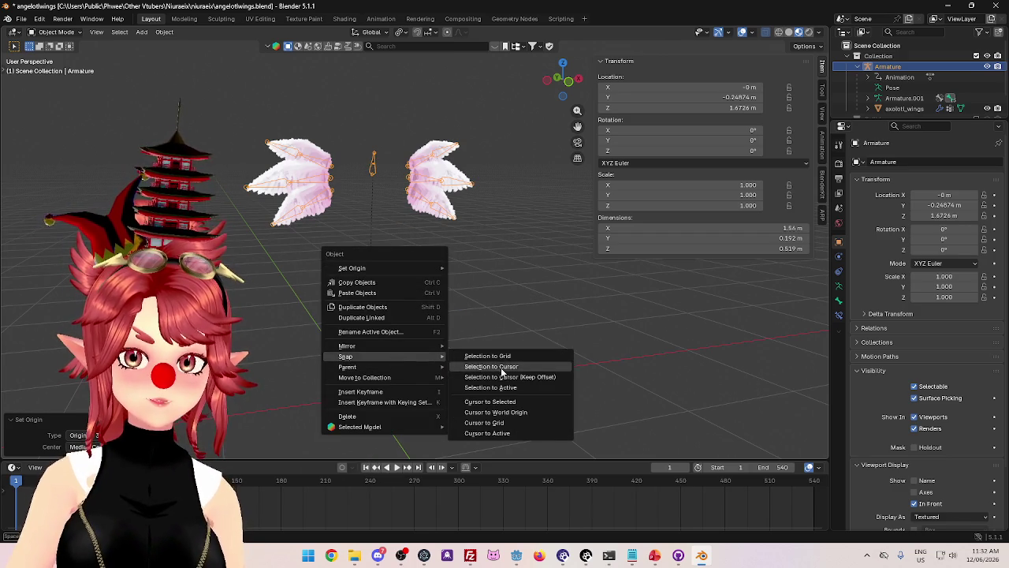
left_click(497, 365)
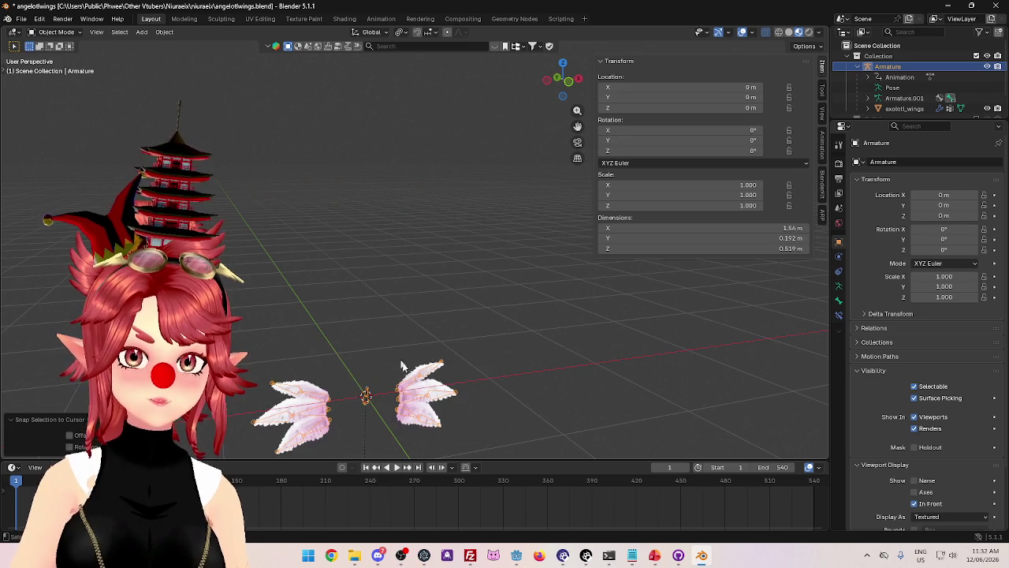
- Orbit around the wing rig, toggling between Edit and Object Mode to inspect it
scroll(417, 258, "up", 5)
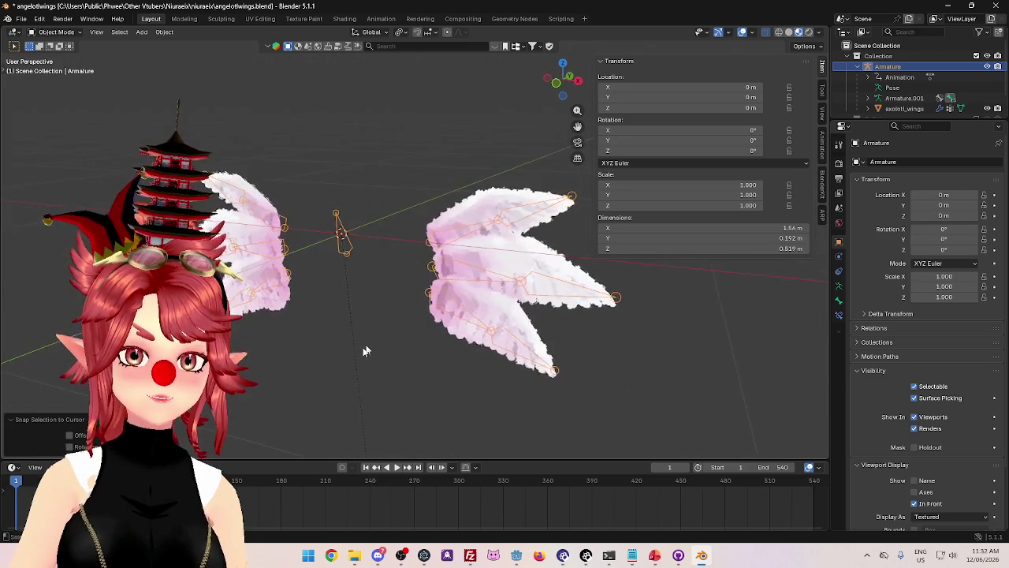
mouse_move(398, 330)
left_mouse_down()
mouse_move(444, 330)
mouse_move(383, 338)
mouse_move(459, 321)
mouse_move(408, 321)
mouse_move(436, 312)
mouse_move(400, 335)
mouse_move(418, 338)
mouse_move(306, 331)
mouse_move(462, 318)
mouse_move(506, 339)
mouse_move(349, 349)
mouse_move(589, 332)
mouse_move(424, 323)
mouse_move(511, 339)
mouse_move(504, 347)
left_mouse_up()
scroll(477, 306, "down", 3)
mouse_move(477, 306)
left_mouse_down()
mouse_move(463, 353)
mouse_move(462, 214)
mouse_move(444, 200)
mouse_move(451, 207)
left_mouse_up()
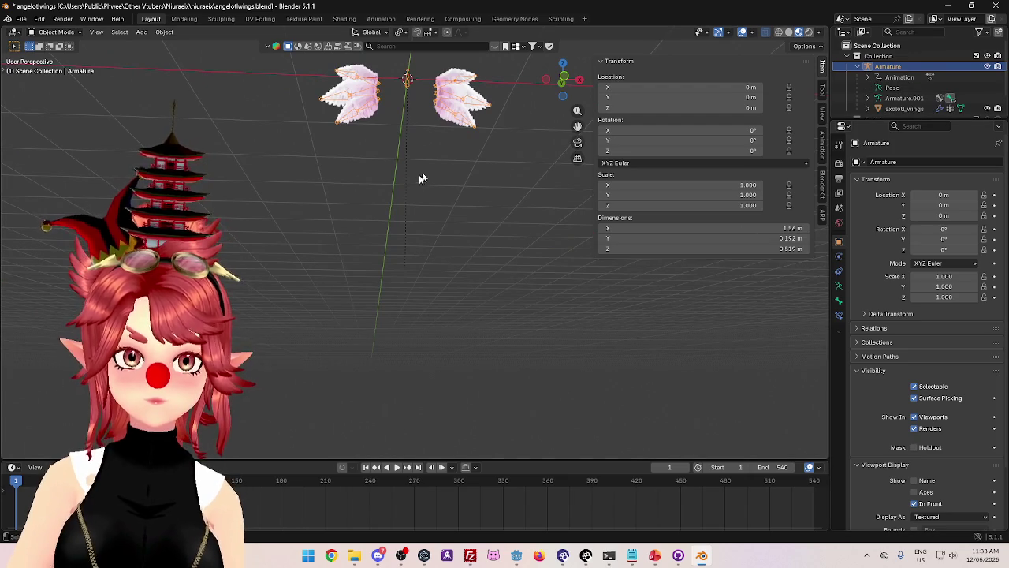
key("Tab")
key("Tab")
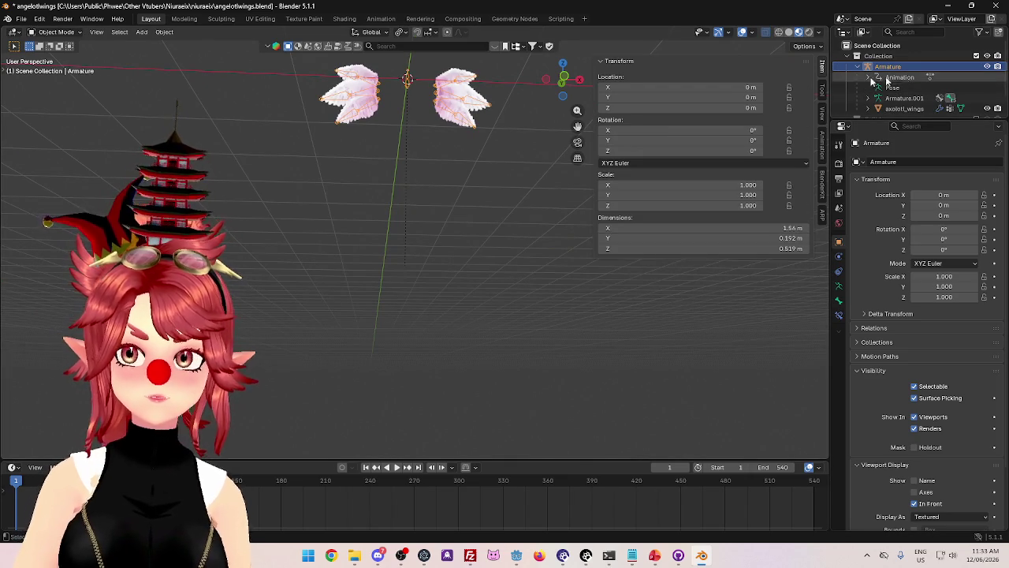
key("Tab")
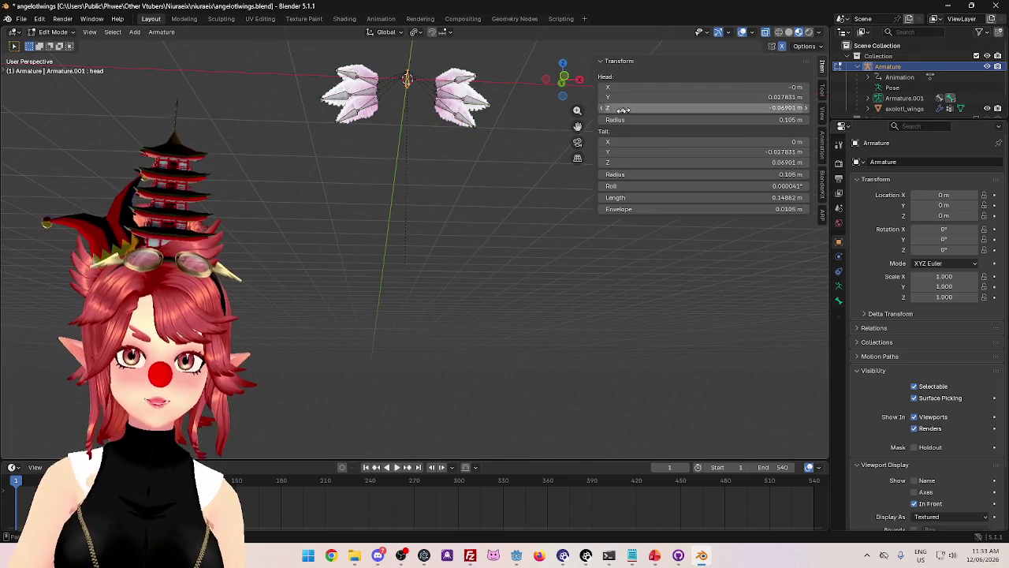
key("Tab")
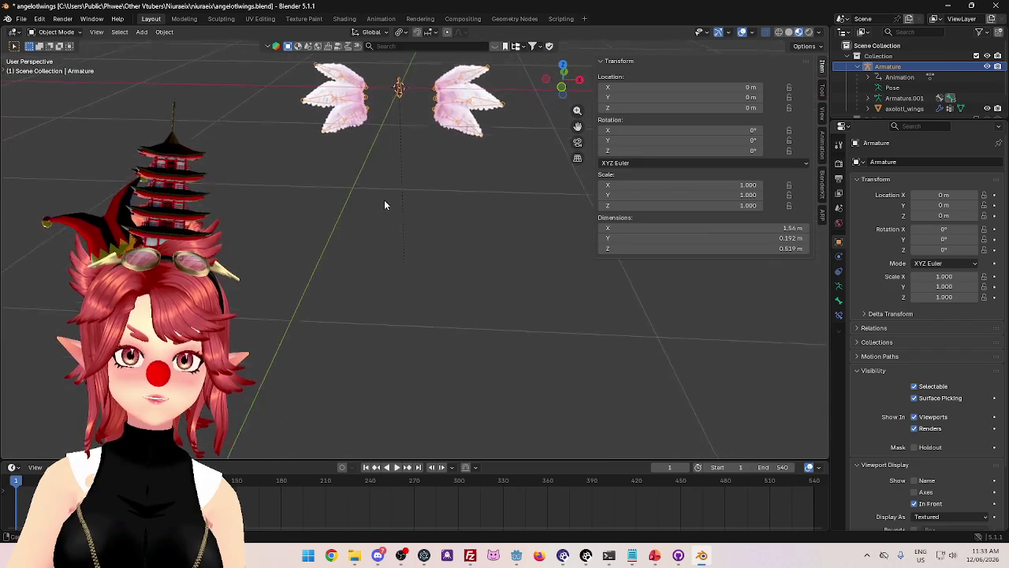
mouse_move(384, 204)
left_mouse_down()
mouse_move(404, 198)
mouse_move(404, 211)
left_mouse_up()
key("Tab")
key("Tab")
- Show the head bone's Bone properties in Edit Mode
left_click(839, 301)
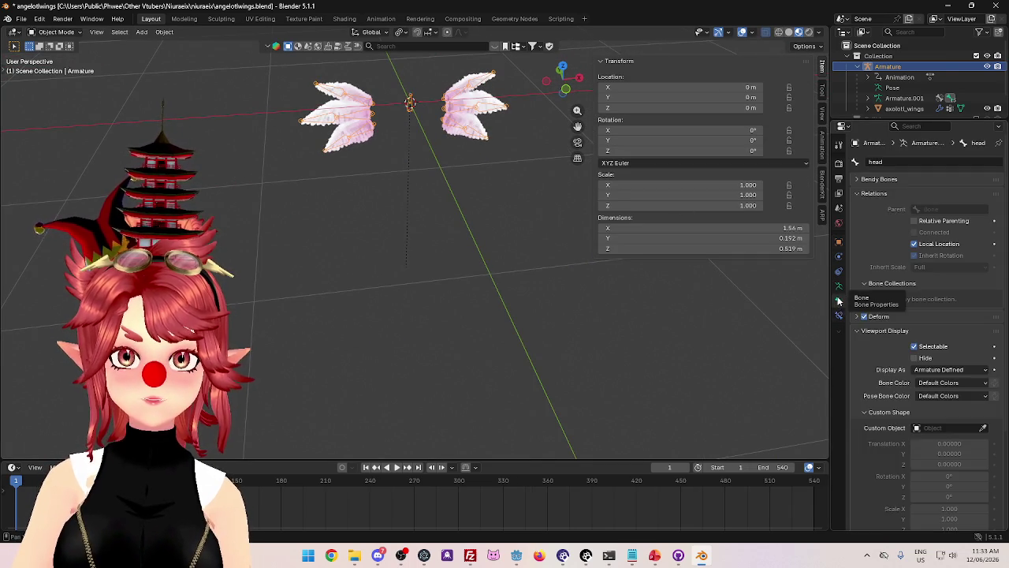
scroll(897, 358, "down", 3)
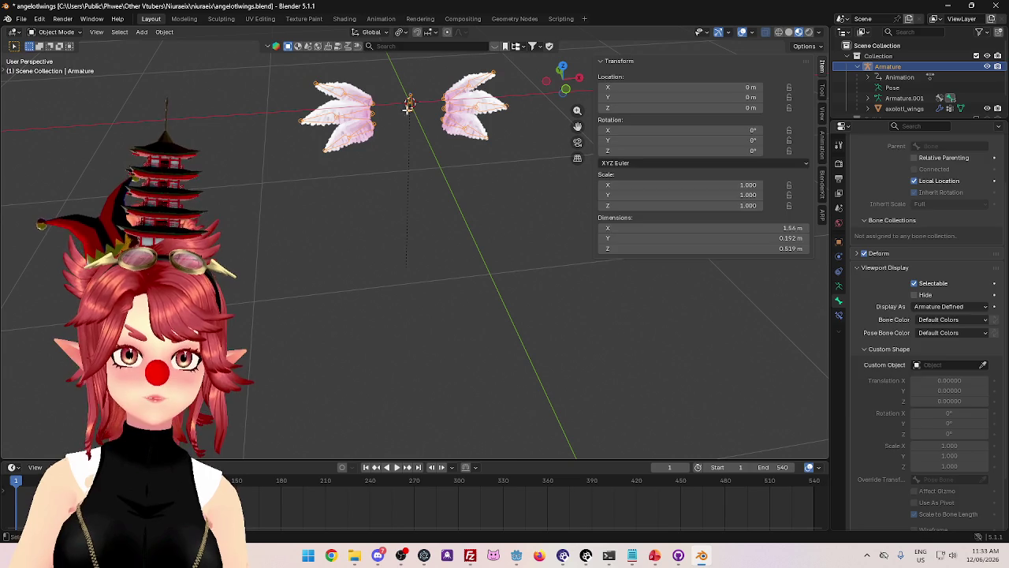
key("Tab")
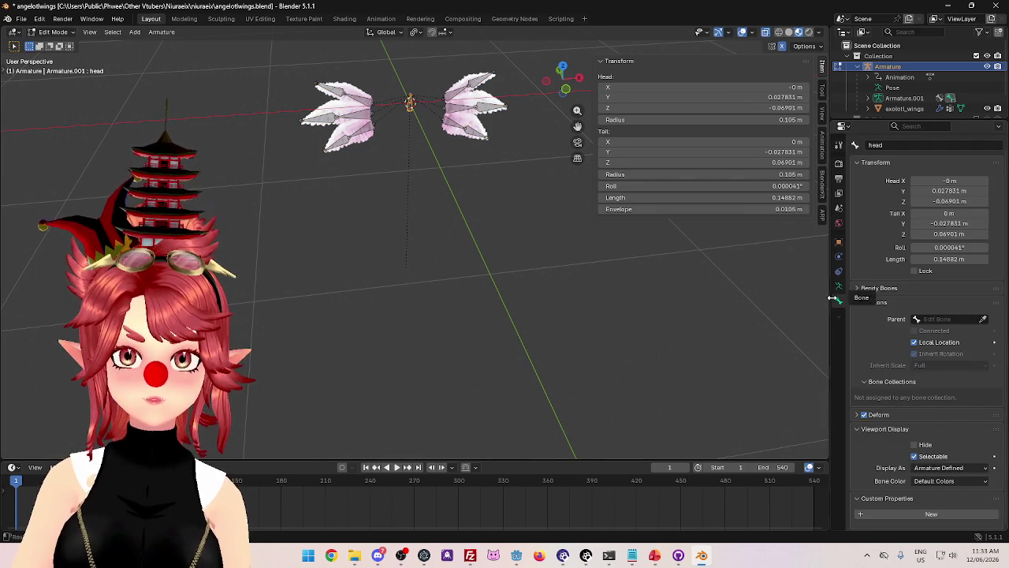
scroll(904, 399, "up", 1)
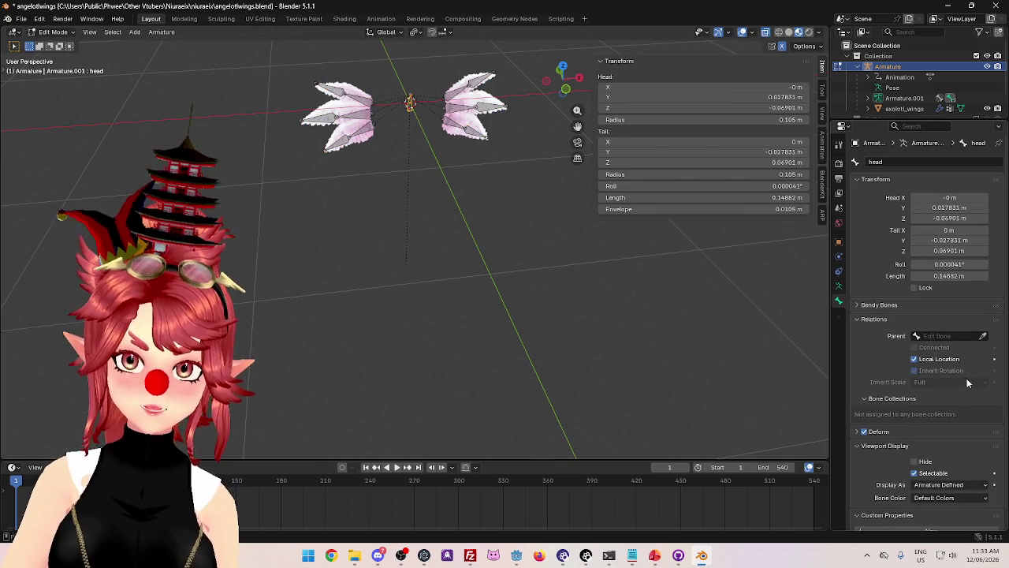
scroll(883, 379, "down", 1)
mouse_move(686, 237)
left_mouse_down()
mouse_move(492, 252)
mouse_move(439, 198)
mouse_move(445, 143)
mouse_move(444, 168)
left_mouse_up()
- Show the Armature Data settings in Edit Mode and enlarge the Outliner
left_click(838, 288)
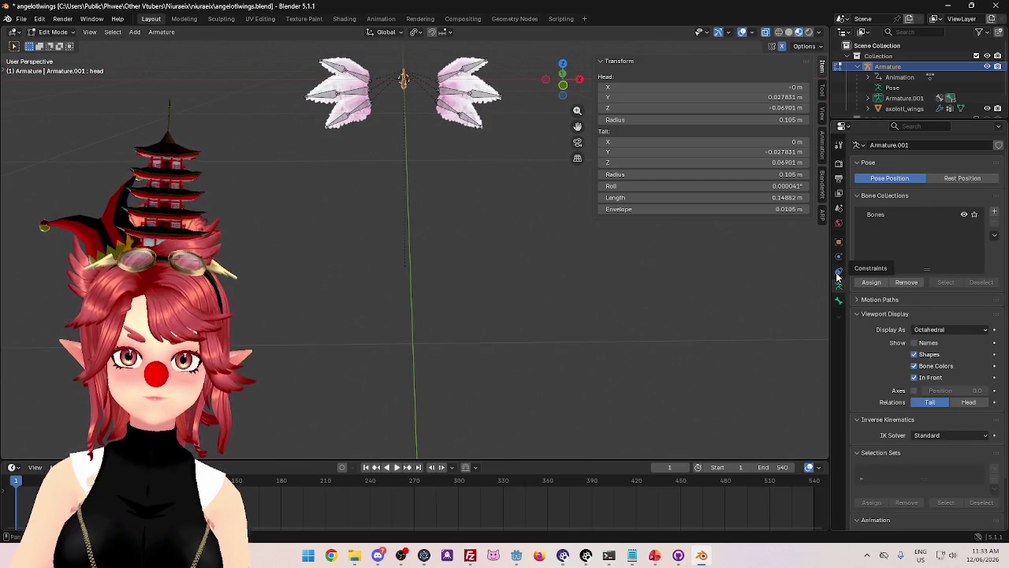
key("Tab")
mouse_move(458, 232)
left_mouse_down()
mouse_move(444, 139)
mouse_move(422, 152)
mouse_move(410, 132)
mouse_move(420, 151)
left_mouse_up()
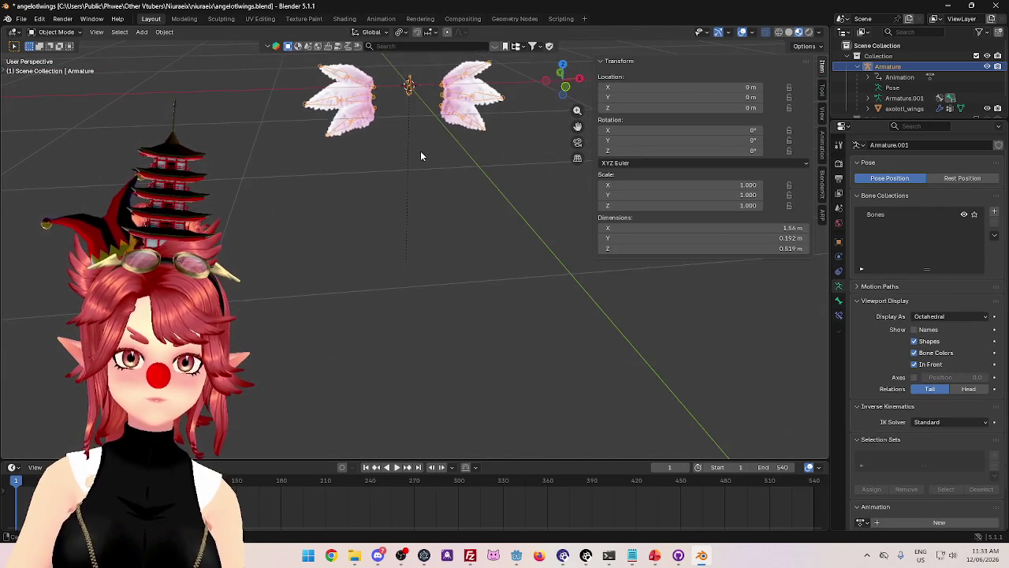
key("Tab")
left_click_drag(880, 118, 880, 230)
- Expand Armature.001 in the Outliner and rename the head bone to root
left_click(867, 98)
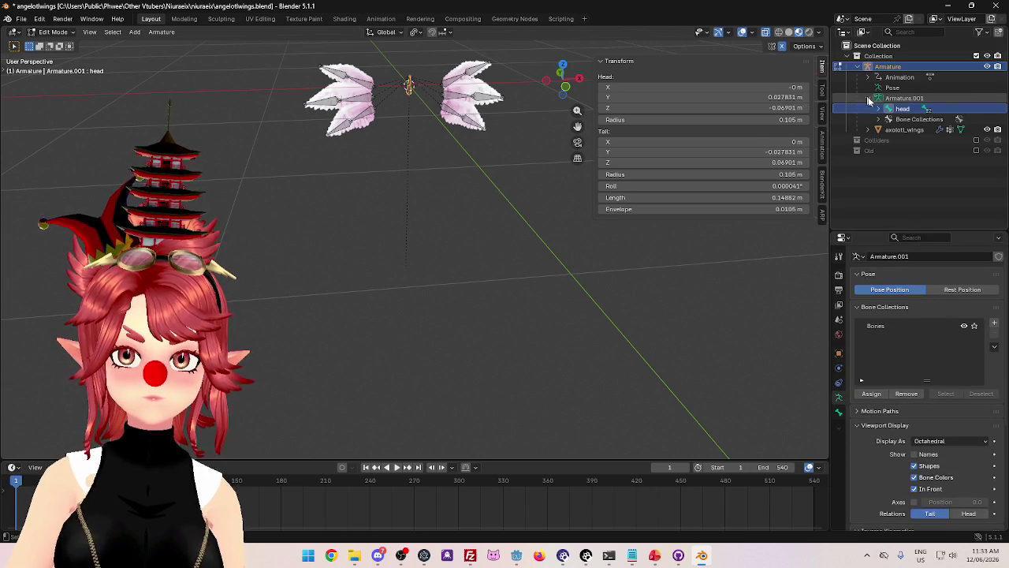
left_click(877, 109)
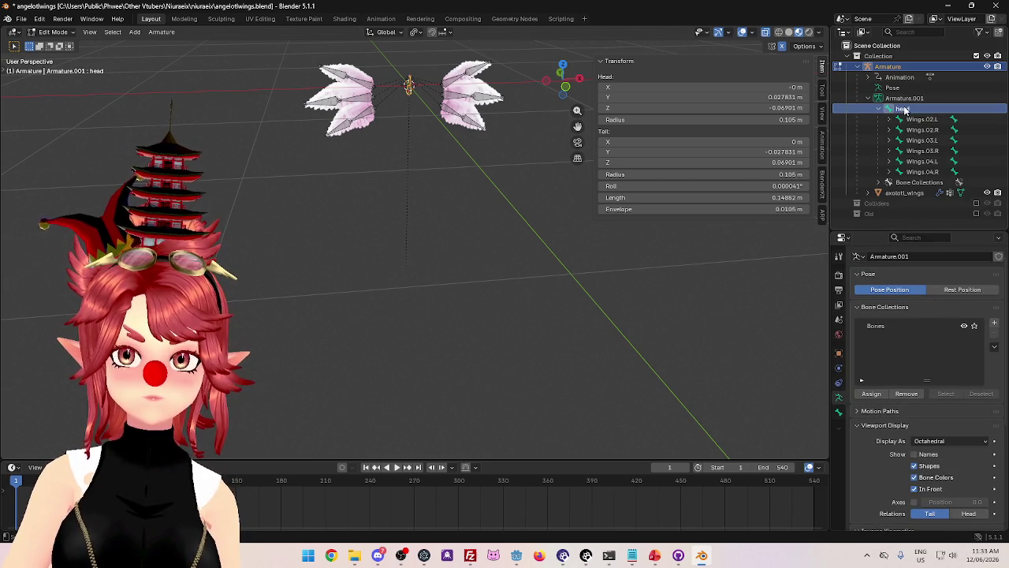
double_click(903, 109)
type("root")
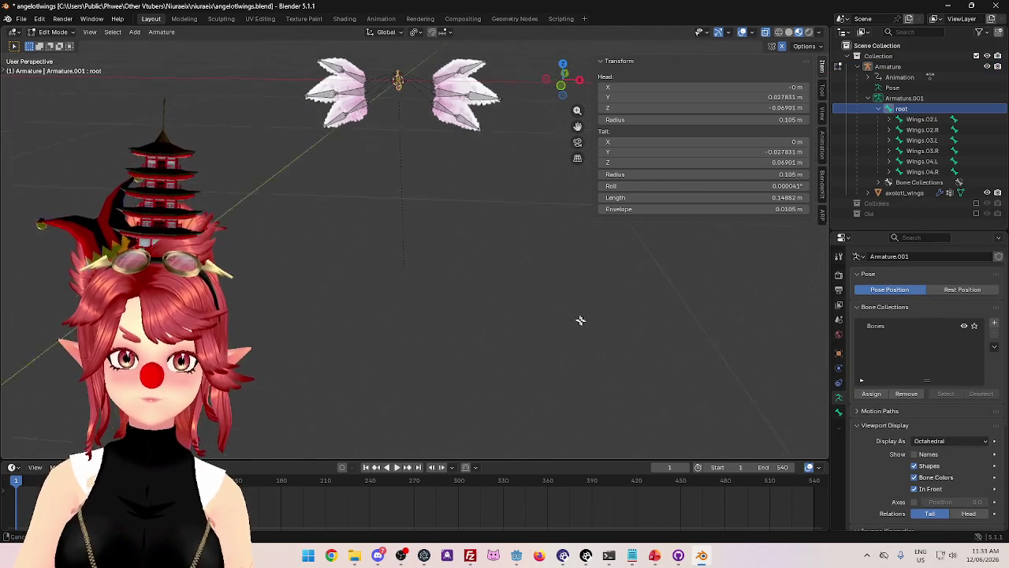
left_click(891, 329)
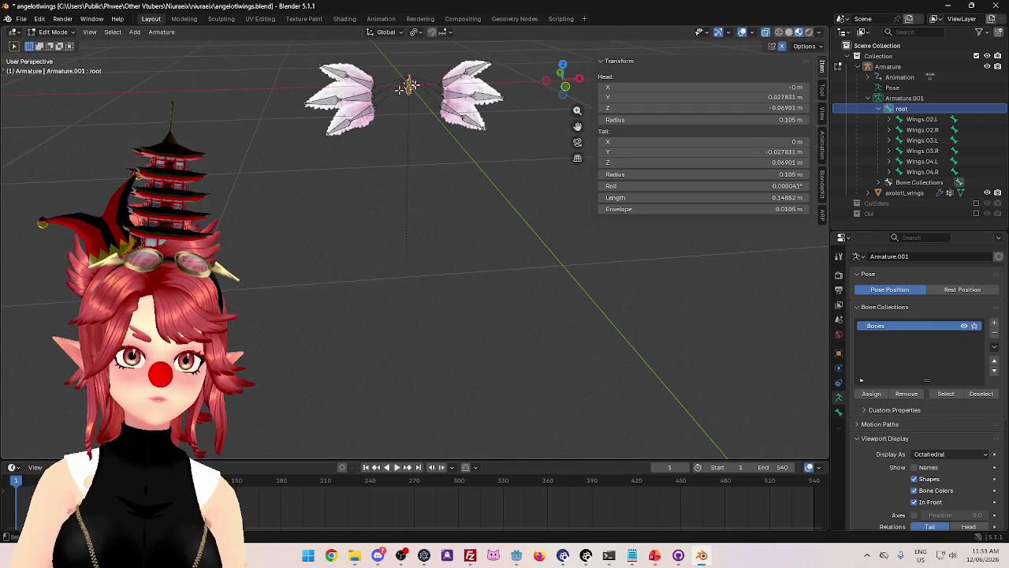
- Set the root bone's Head Z to 0 m and return to Object Mode
mouse_move(743, 107)
left_mouse_down()
mouse_move(789, 107)
mouse_move(750, 108)
left_mouse_up()
left_click(757, 108)
type("0")
key("Return")
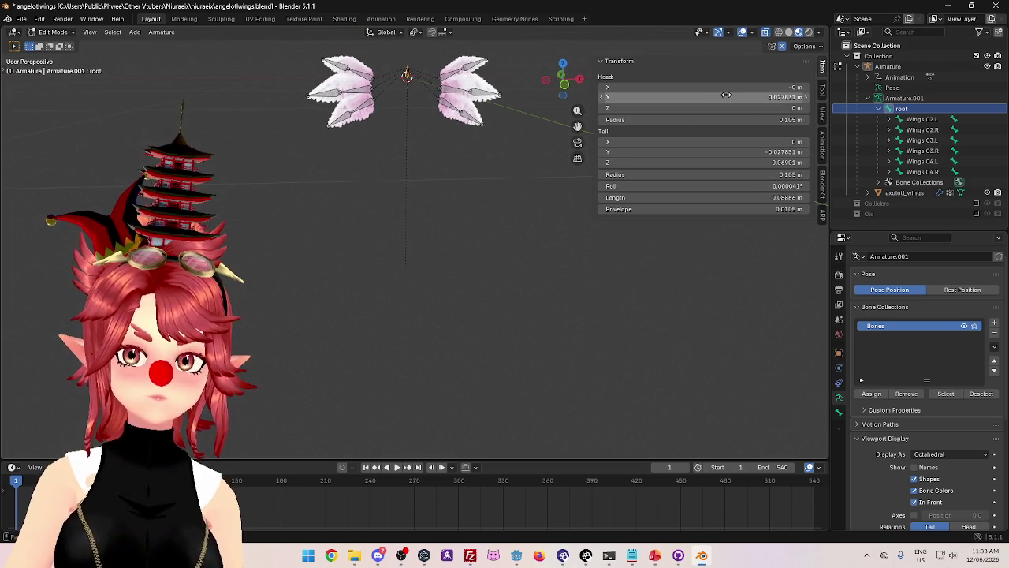
mouse_move(484, 150)
left_mouse_down()
mouse_move(550, 171)
mouse_move(534, 189)
mouse_move(471, 178)
left_mouse_up()
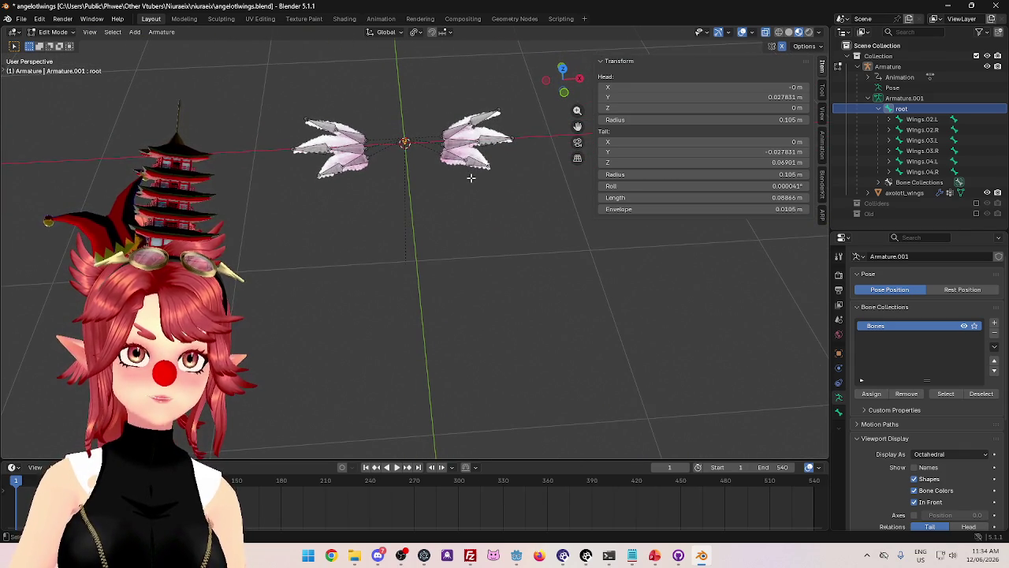
scroll(931, 305, "down", 5)
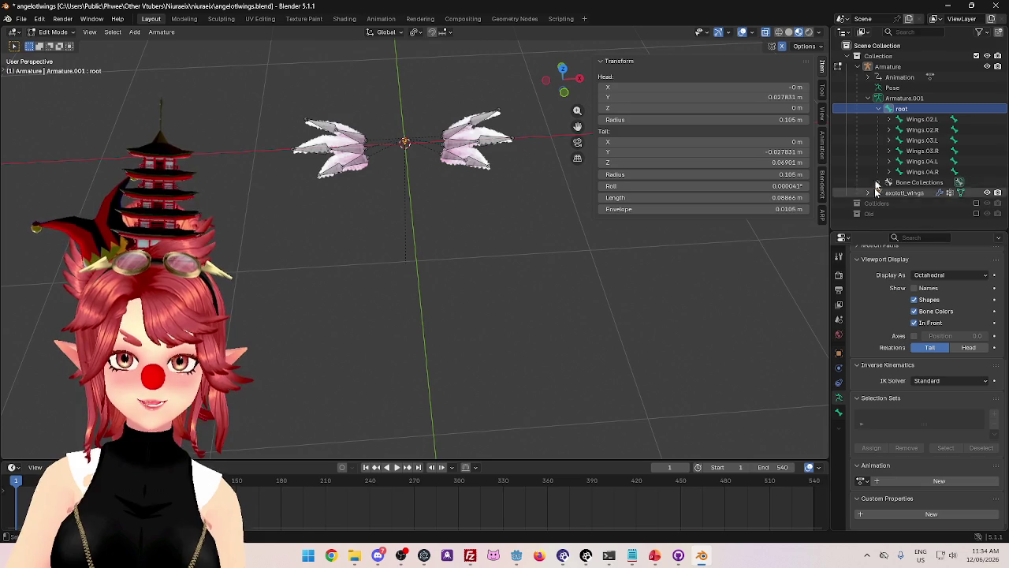
mouse_move(520, 253)
left_mouse_down()
mouse_move(486, 252)
mouse_move(467, 230)
left_mouse_up()
key("Tab")
left_click_drag(424, 158, 451, 131)
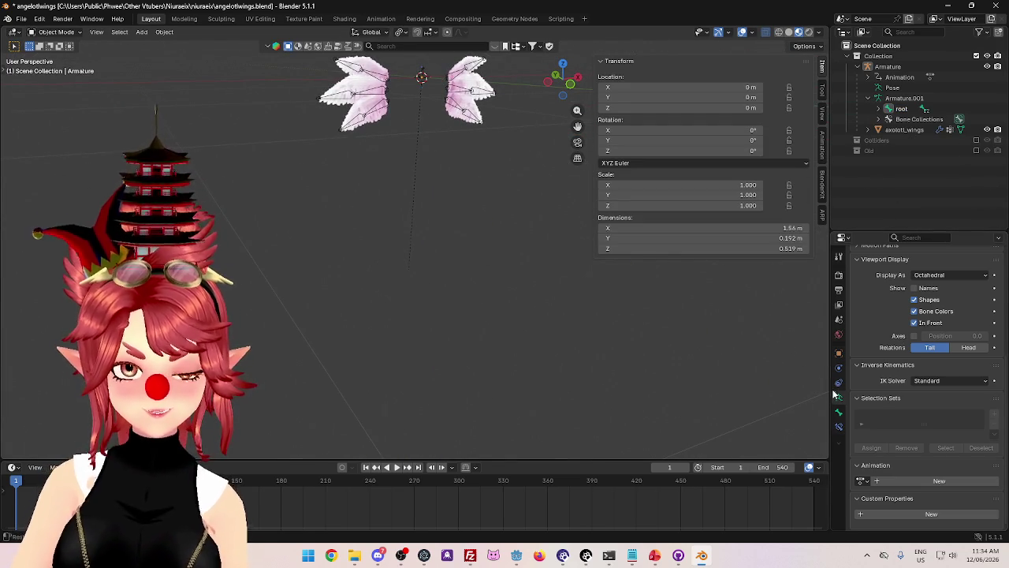
- Select the wing armature and check its Bone Constraint, Armature Data and Object Constraint tabs
left_click(930, 67)
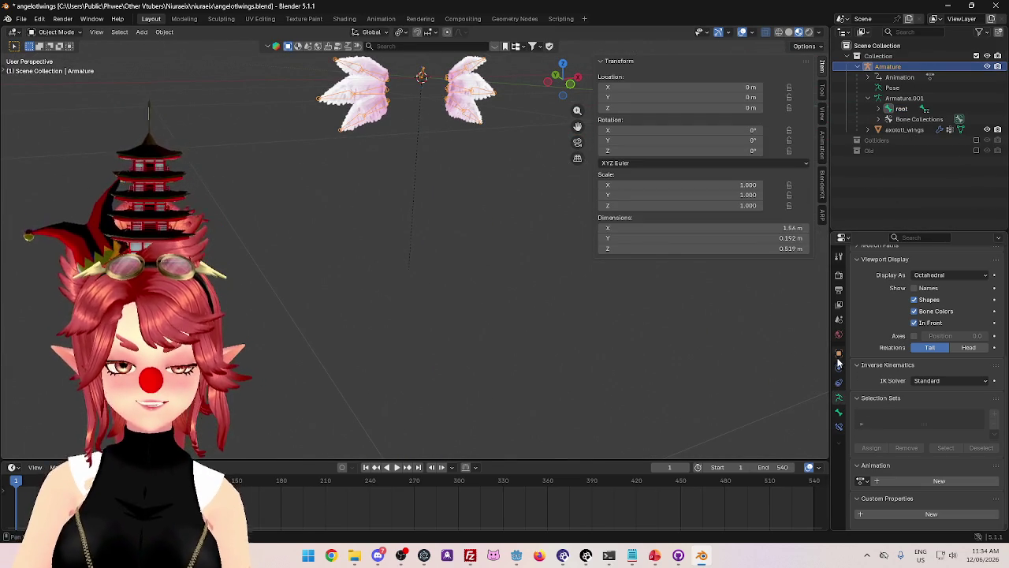
left_click(839, 426)
left_click(839, 396)
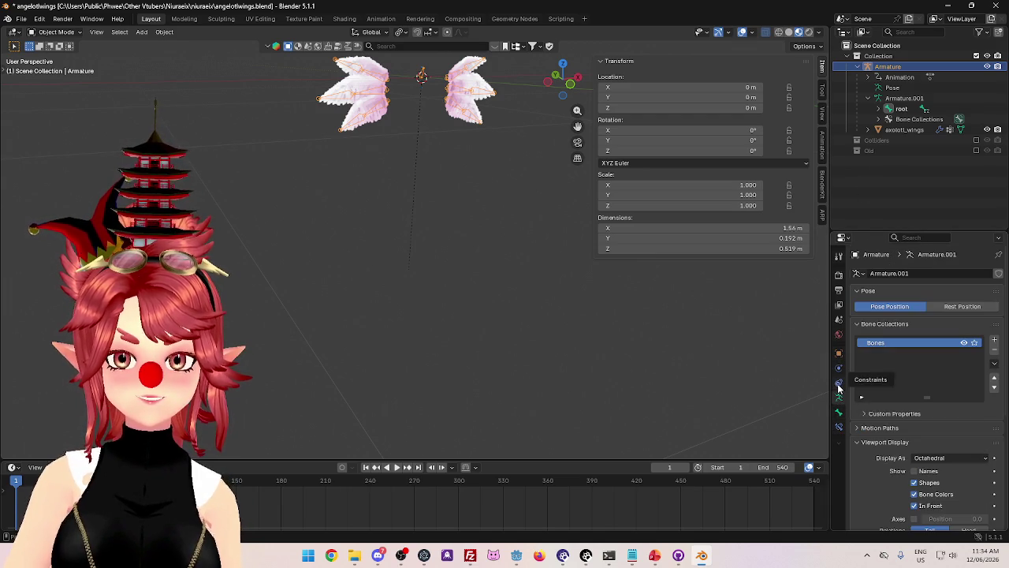
left_click(839, 384)
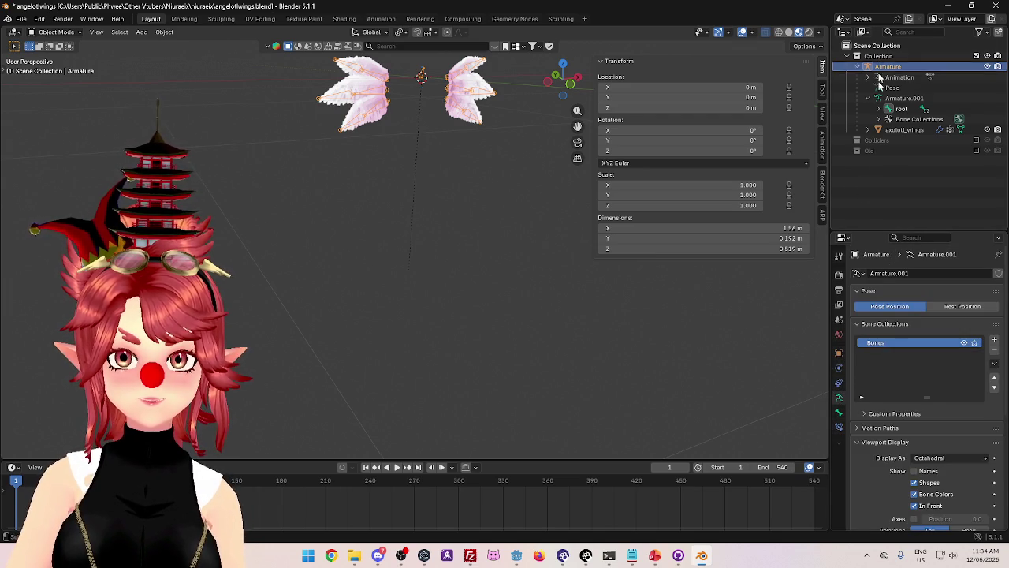
- Set the axolotl_wings mesh's origin to the 3D cursor
left_click(899, 129)
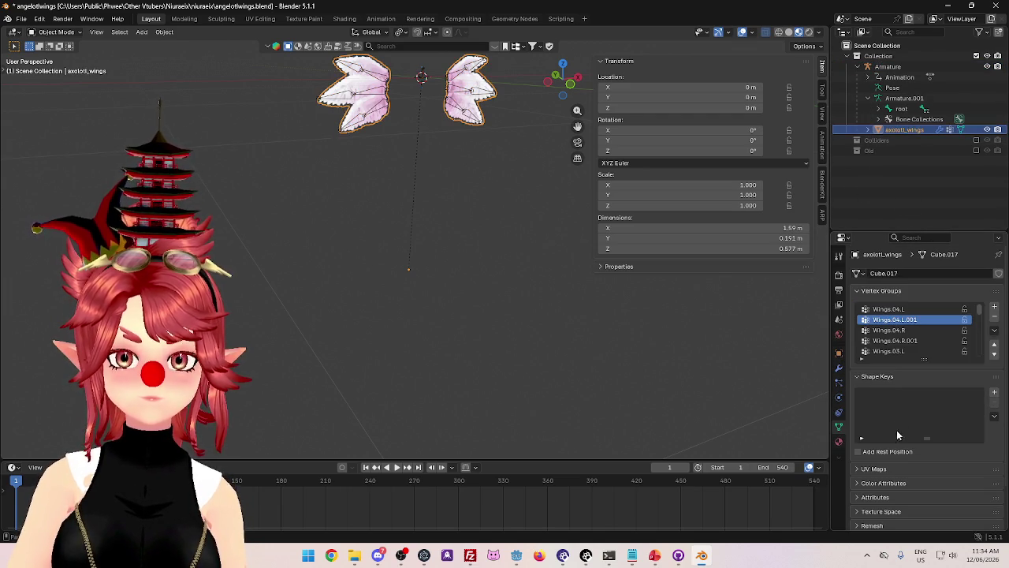
left_click_drag(544, 309, 497, 312)
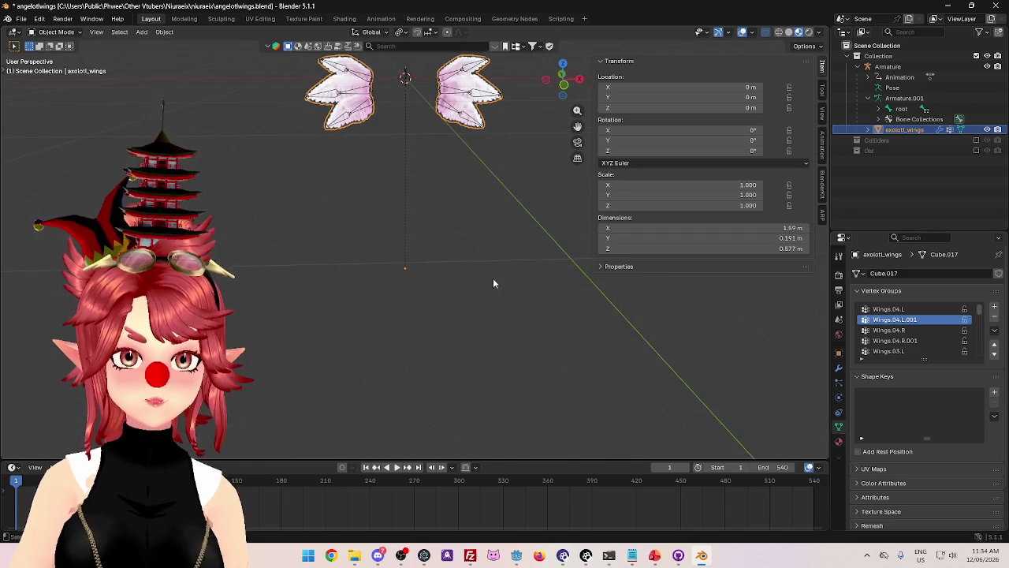
mouse_move(403, 193)
left_mouse_down()
mouse_move(381, 197)
mouse_move(399, 182)
mouse_move(416, 199)
left_mouse_up()
key("shift+s")
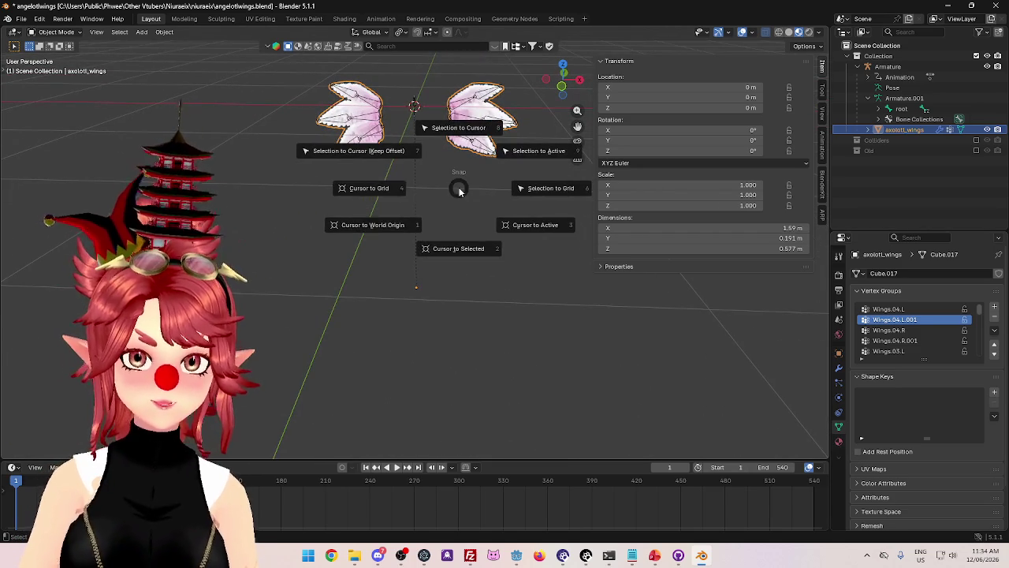
right_click(460, 191)
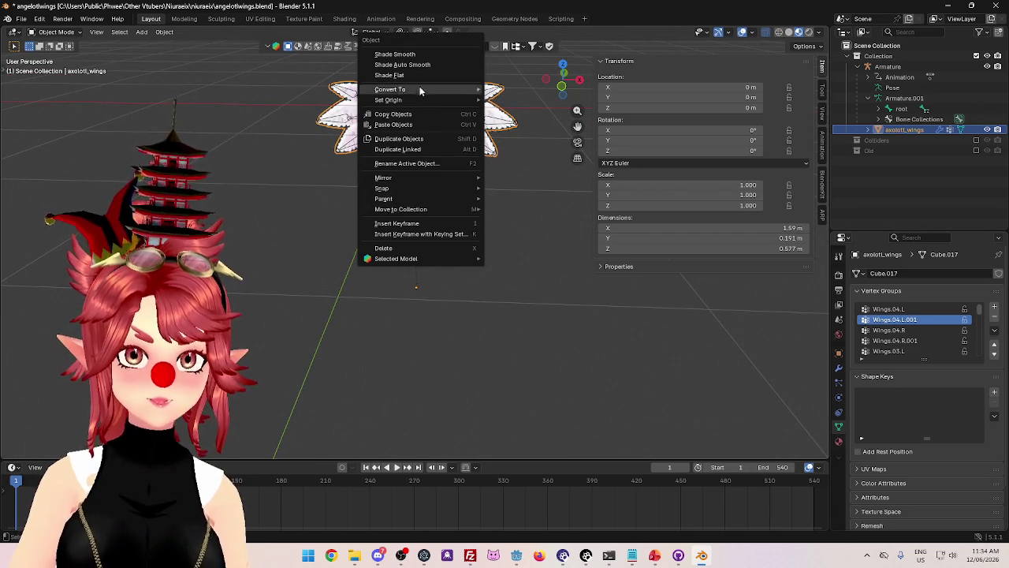
mouse_move(474, 100)
left_click(528, 122)
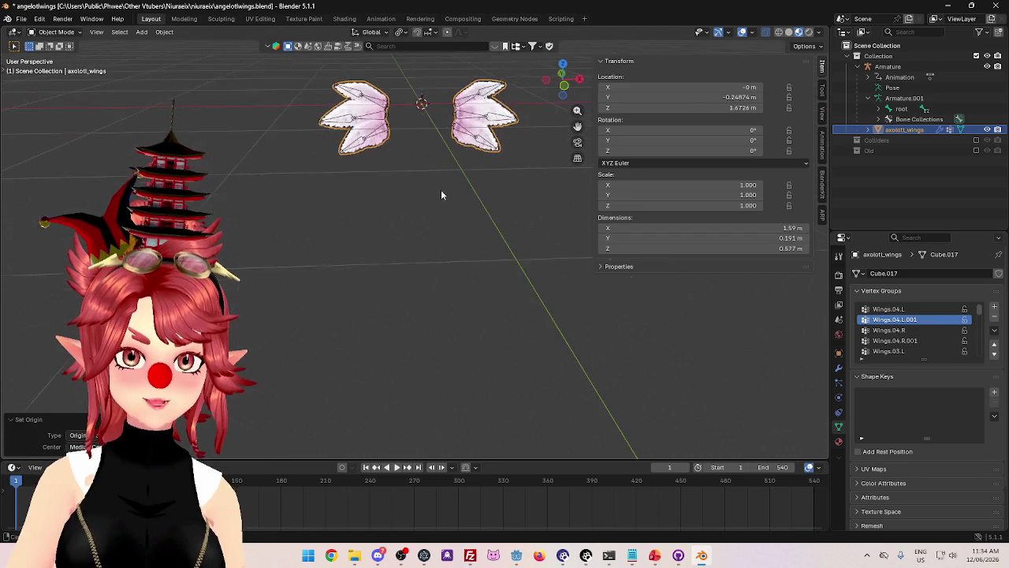
scroll(440, 210, "up", 3)
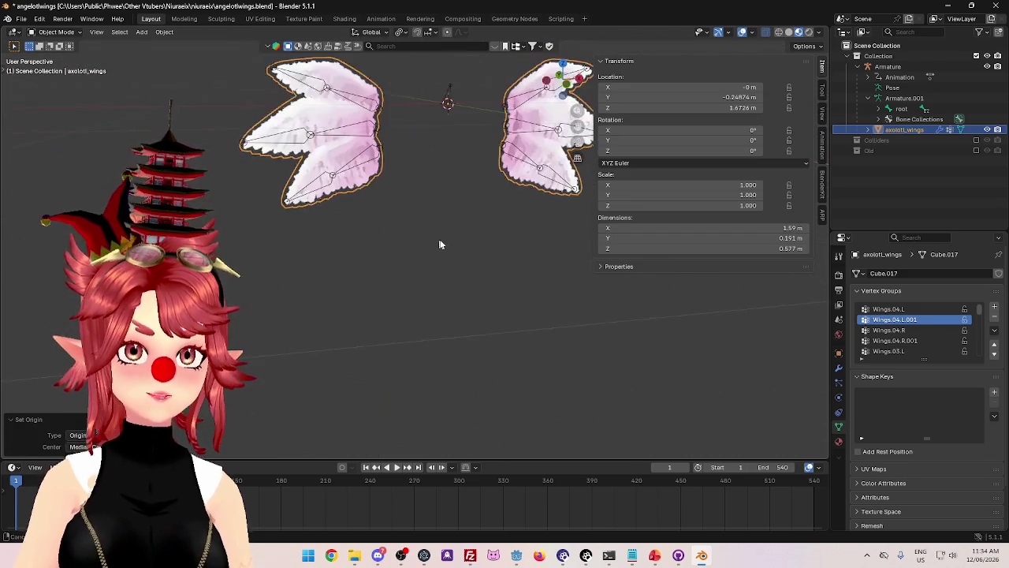
scroll(430, 252, "down", 3)
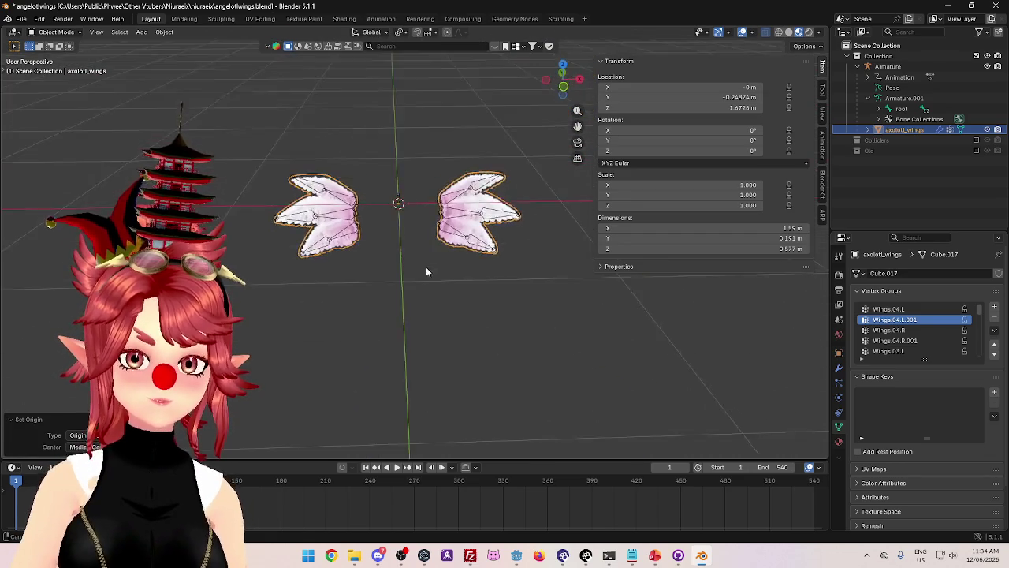
- Collapse the Armature hierarchy in the Outliner and make Armature the active object
left_click(858, 66)
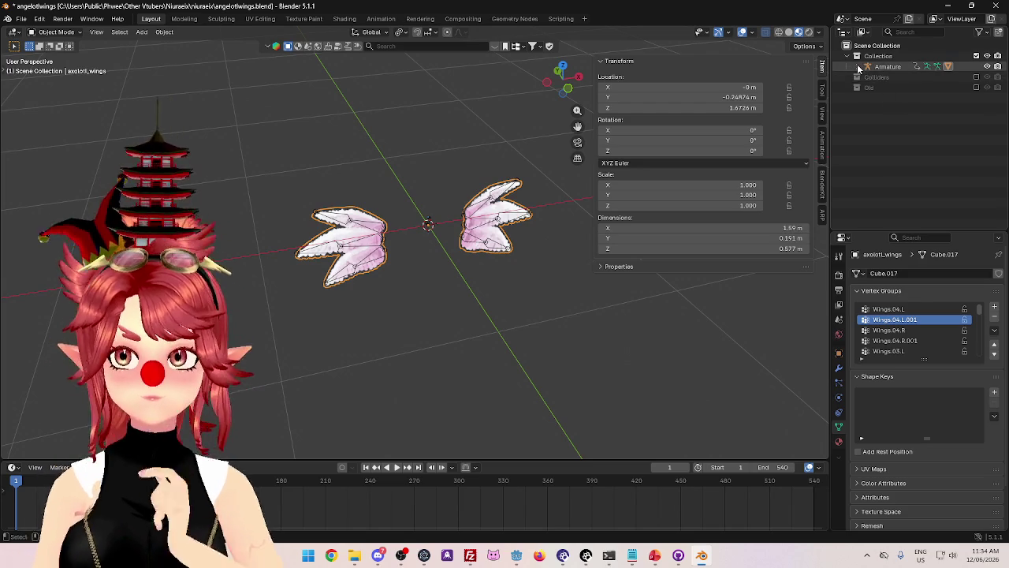
left_click(858, 66)
left_click(857, 66)
left_click(884, 67)
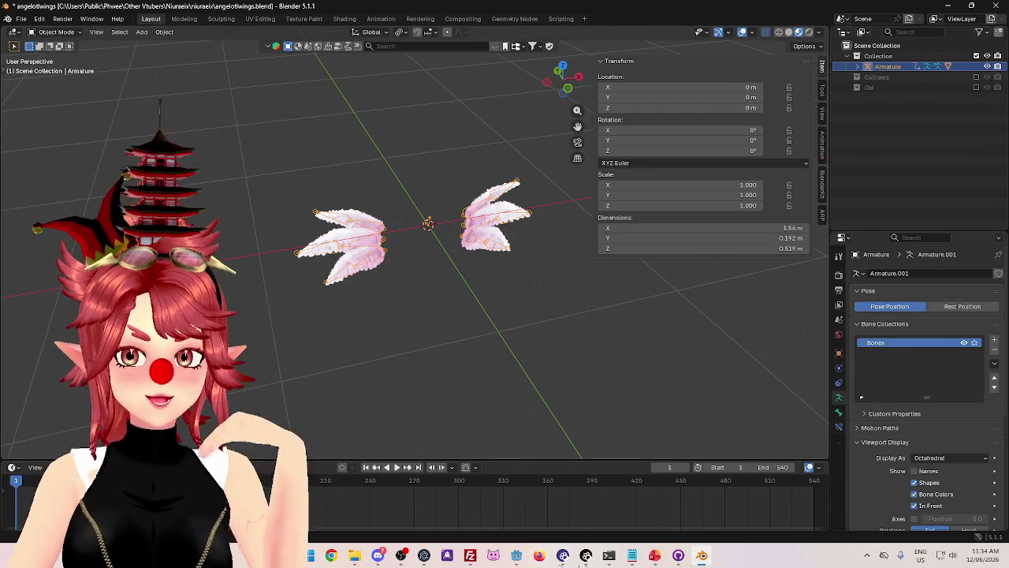
mouse_move(677, 557)
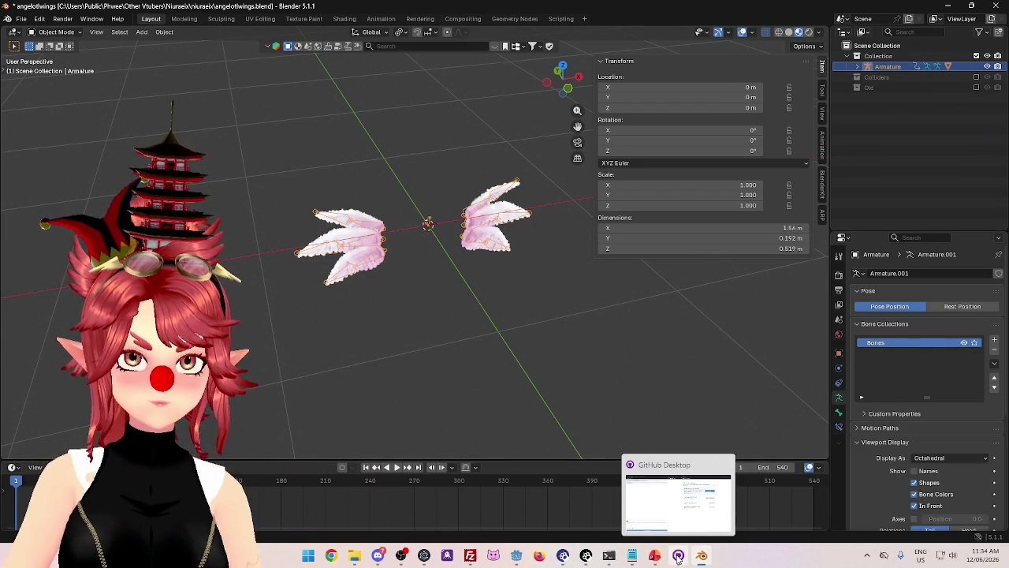
- Create a local LotlWings branch off main in AssetStore and confirm it appears in the branch list
left_click(678, 556)
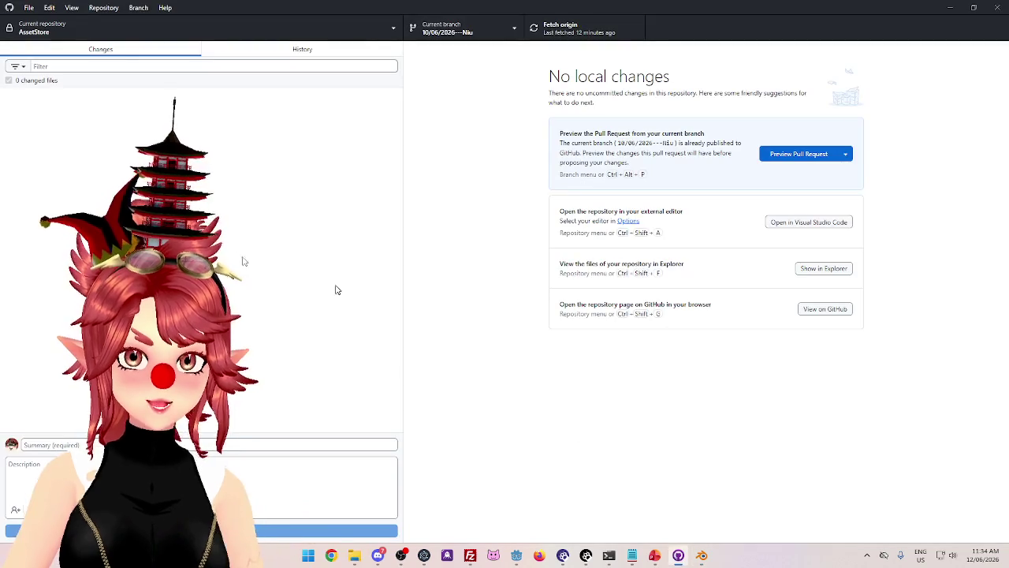
left_click(244, 26)
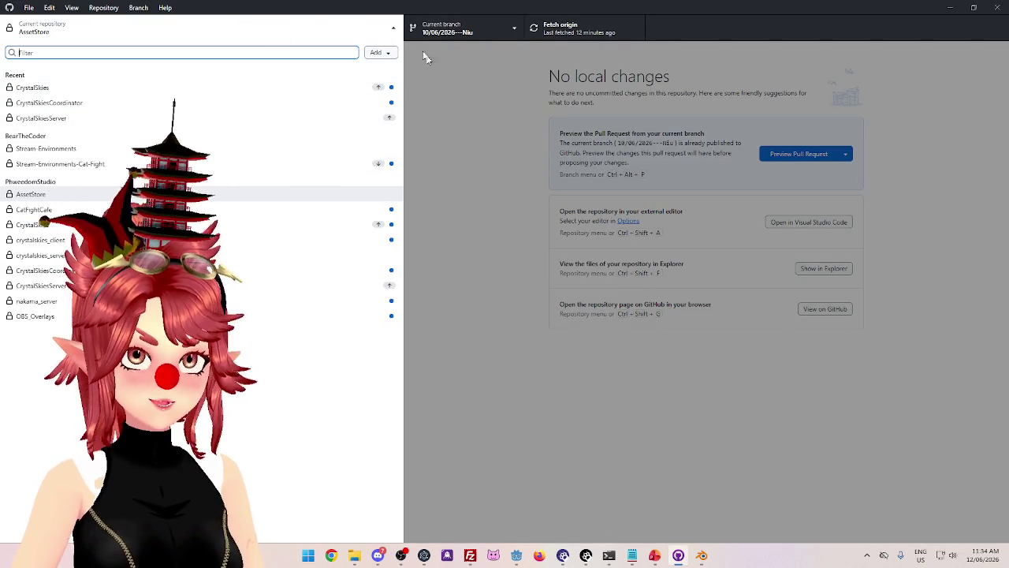
left_click(442, 35)
left_click(508, 35)
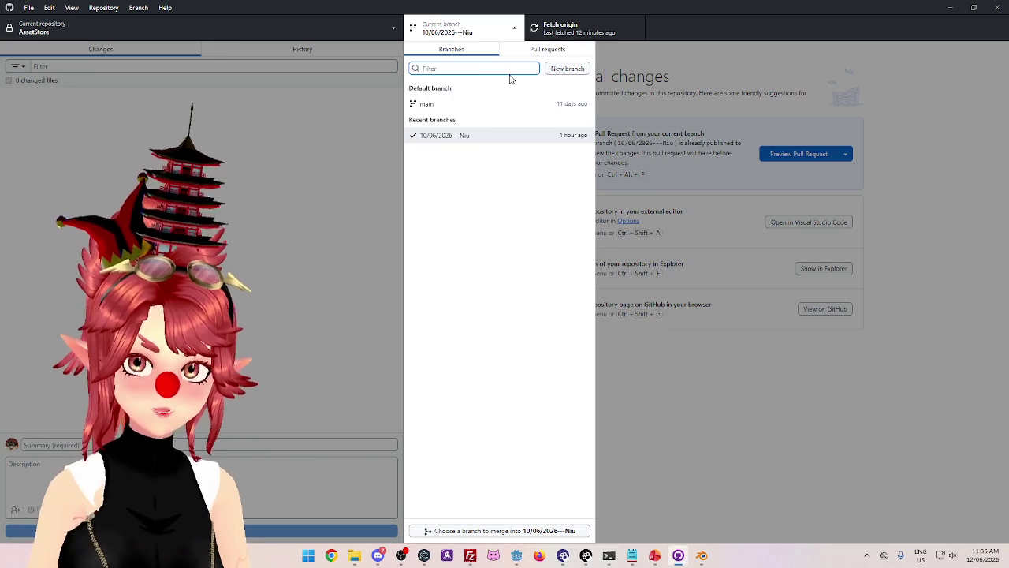
type("l")
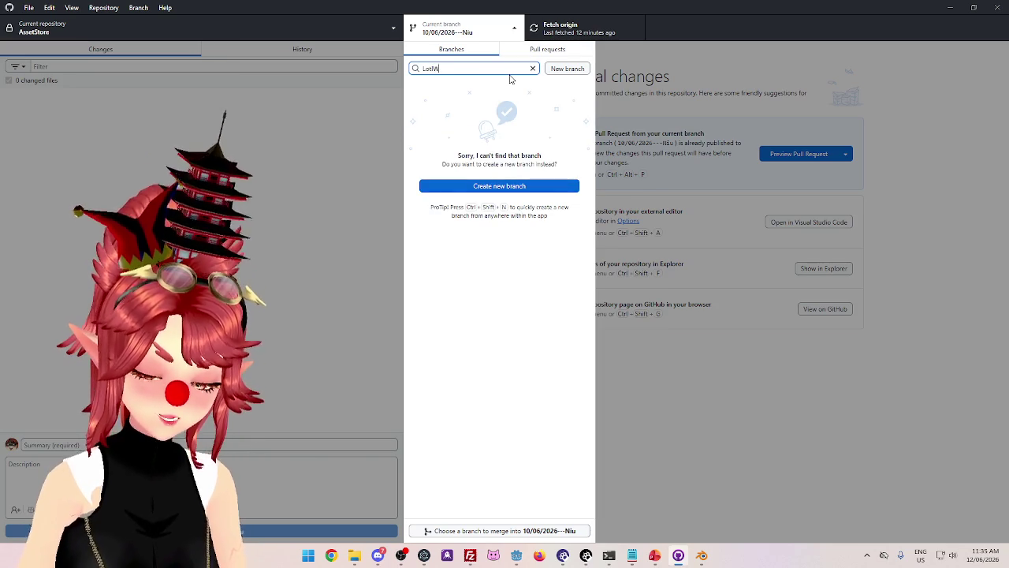
left_click(567, 71)
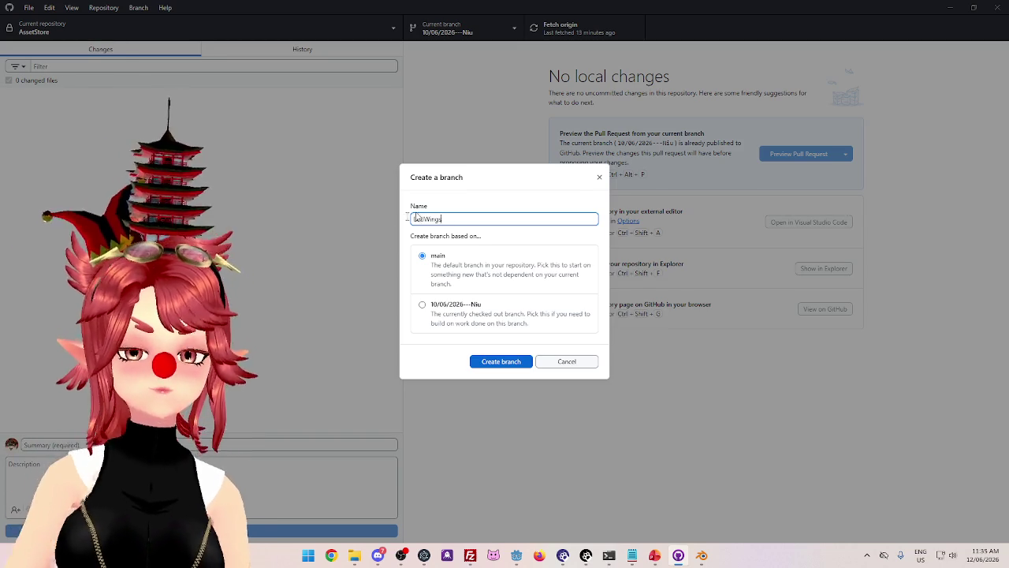
left_click(511, 363)
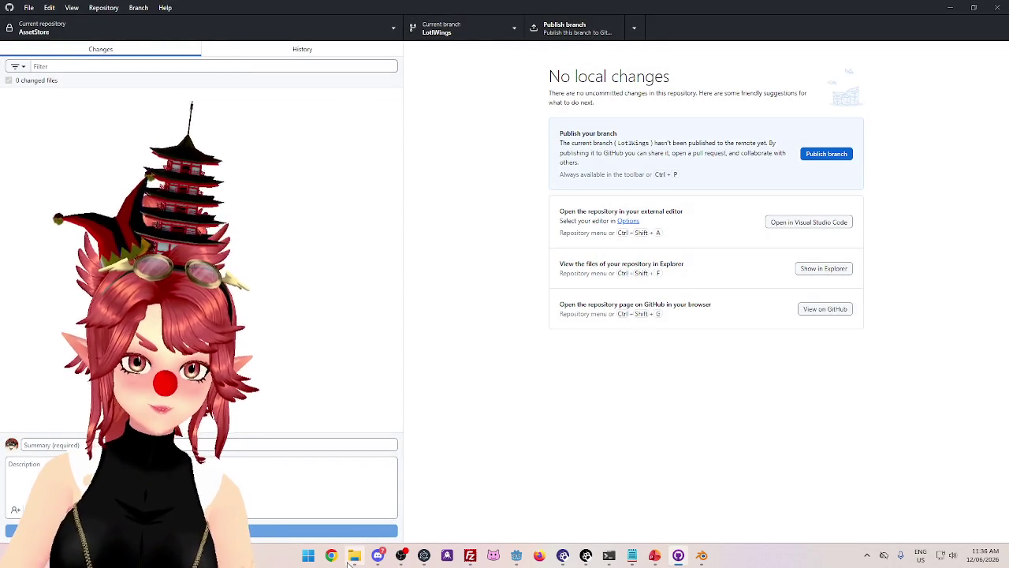
left_click(513, 28)
key("Escape")
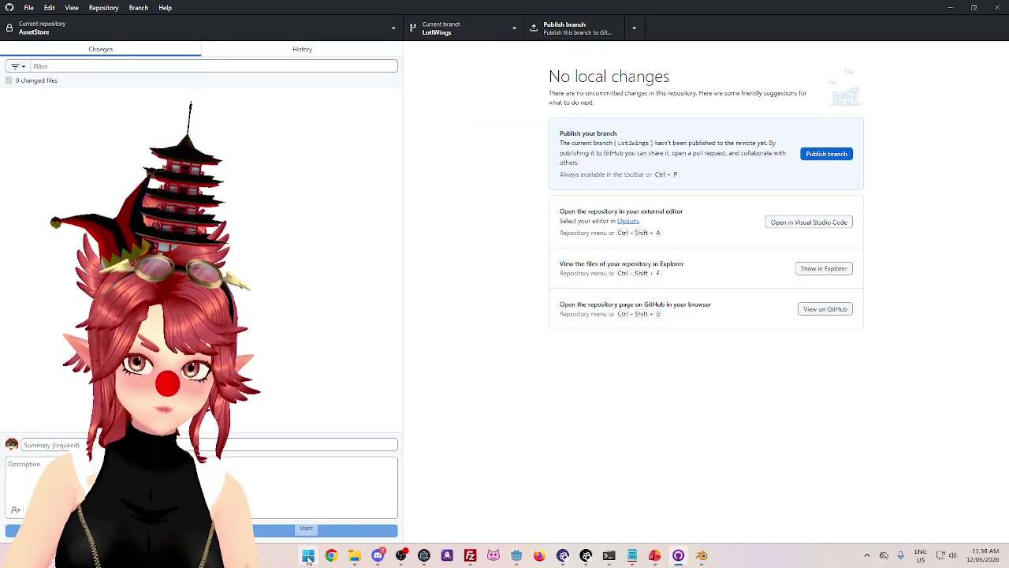
- Launch Unity Hub from the Start menu search, then return to Blender
left_click(309, 558)
type("untiy")
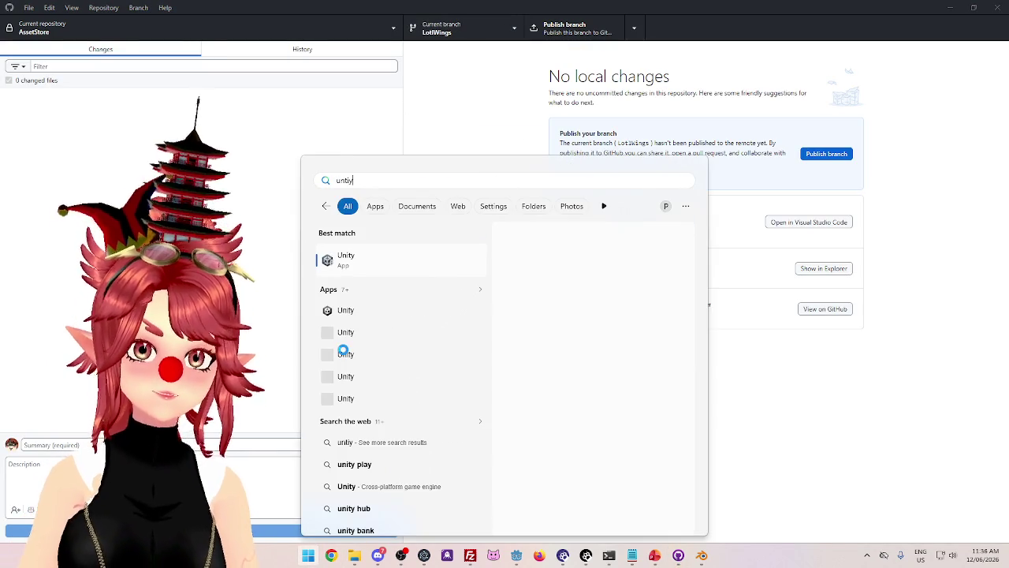
key("BackSpace")
key("BackSpace")
key("BackSpace")
type("ity Hub")
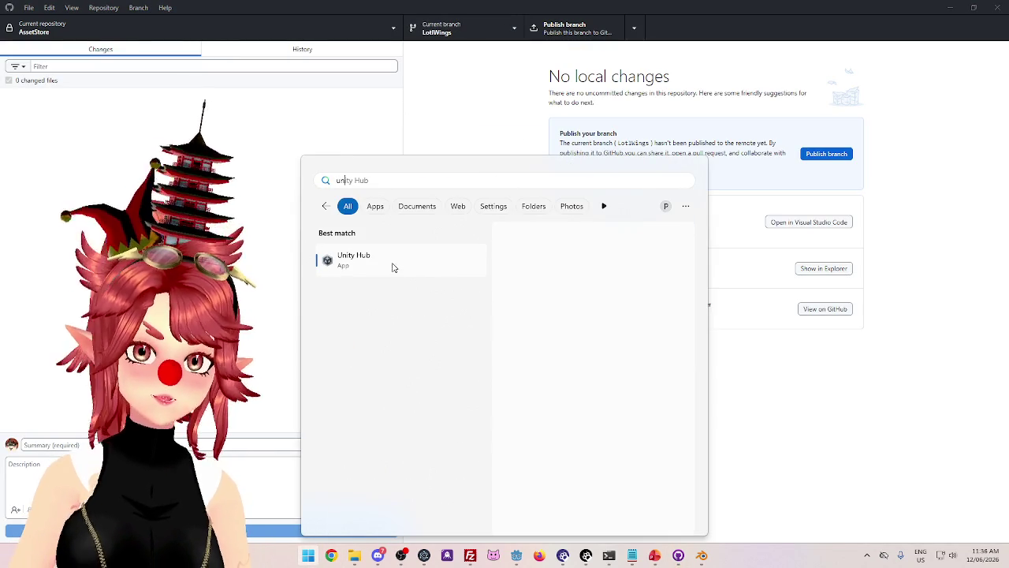
key("Return")
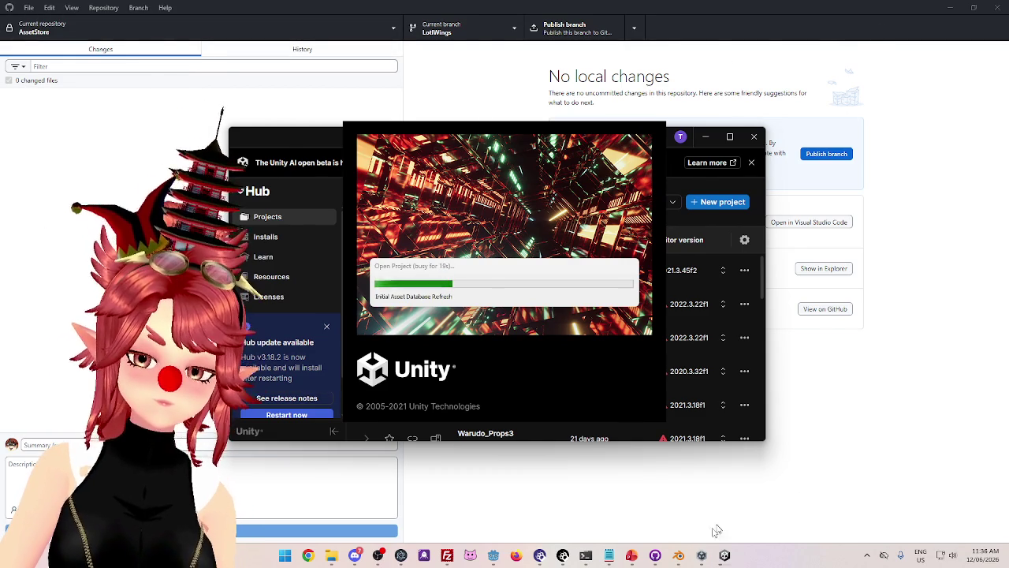
left_click(679, 556)
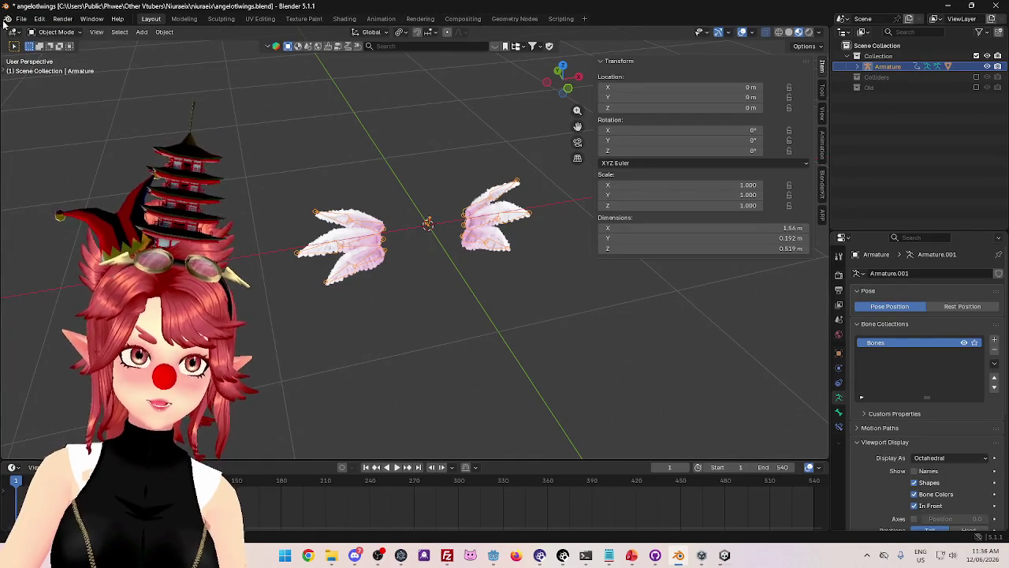
- Select axolotl_wings and the Armature in the Outliner and open File > Export
left_click(858, 66)
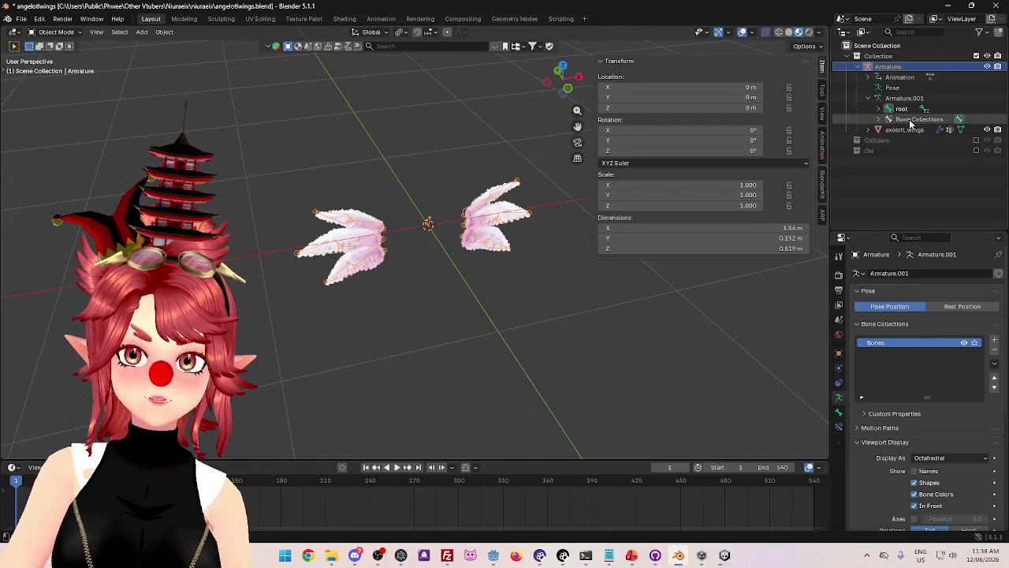
left_click(903, 129)
left_click(888, 67)
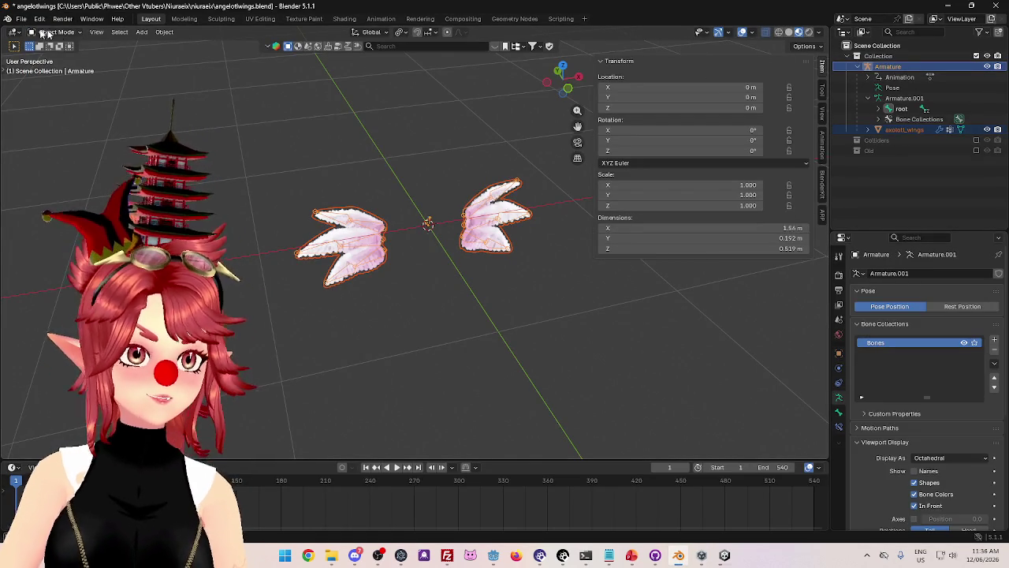
left_click(21, 18)
mouse_move(52, 176)
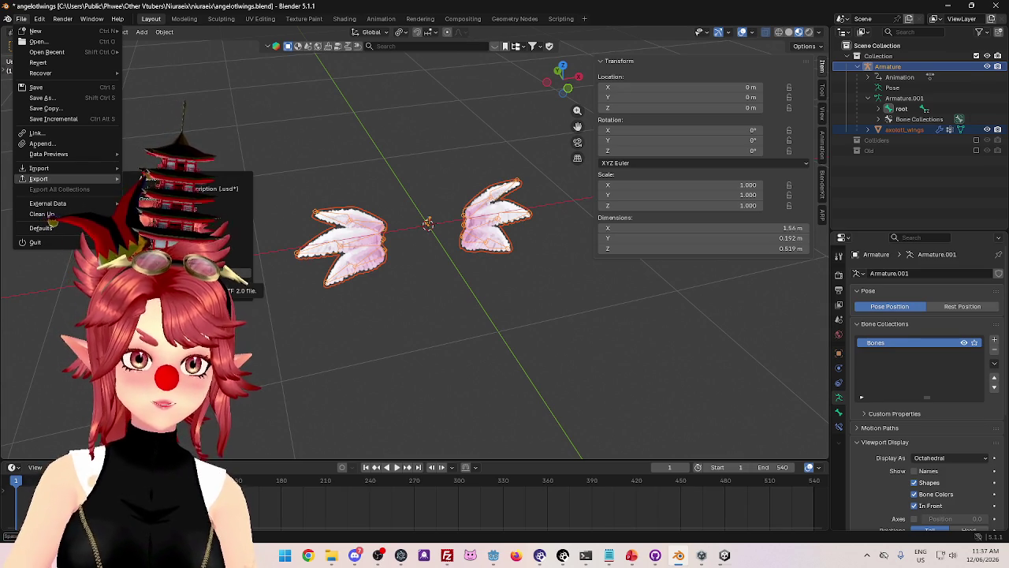
- Start a glTF 2.0 export and create a LotlWings folder inside AssetStore's Warudo/Assets/Props
left_click(237, 269)
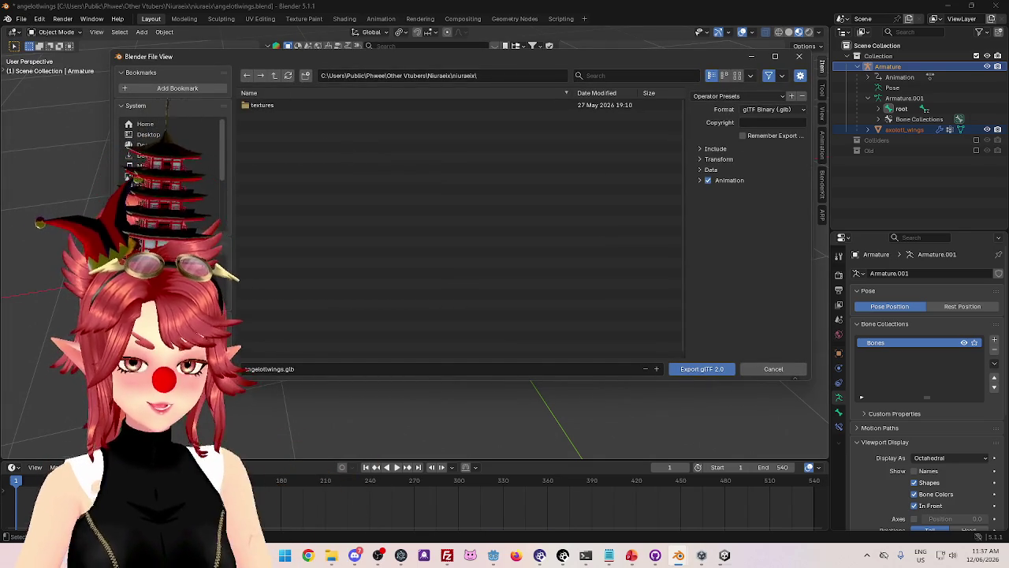
left_click(170, 165)
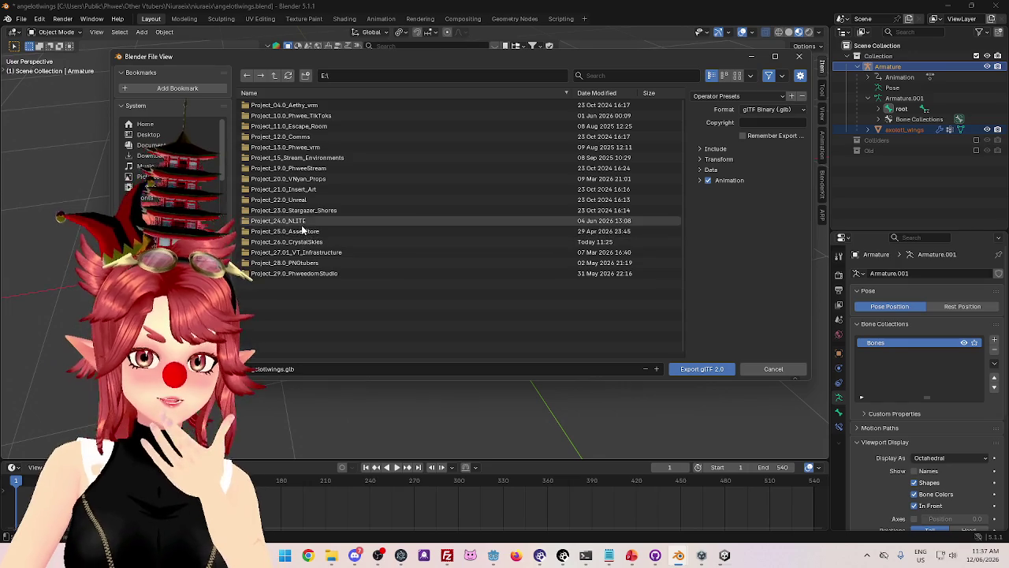
double_click(307, 273)
left_click(282, 105)
double_click(281, 104)
double_click(276, 116)
double_click(276, 106)
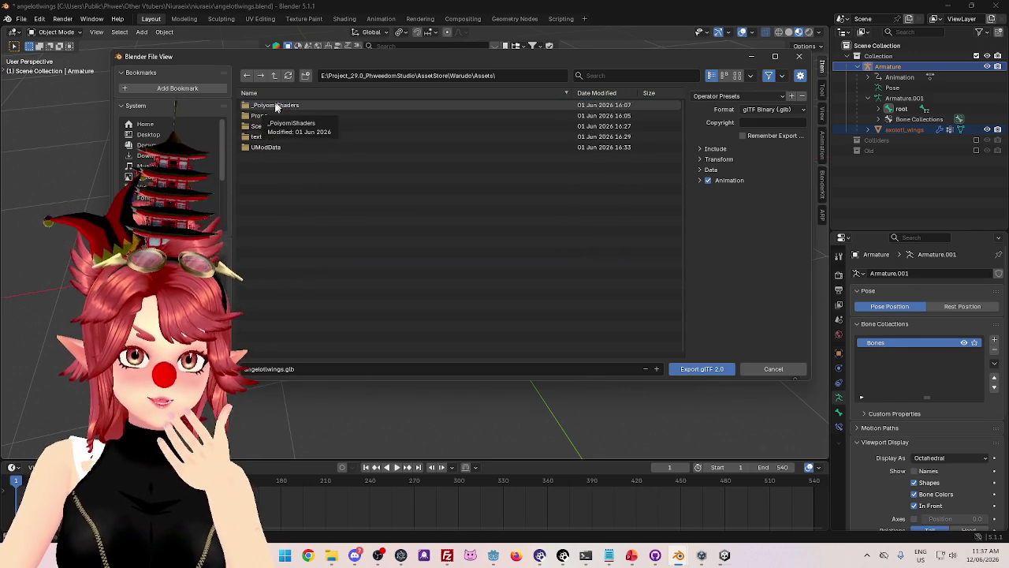
double_click(271, 116)
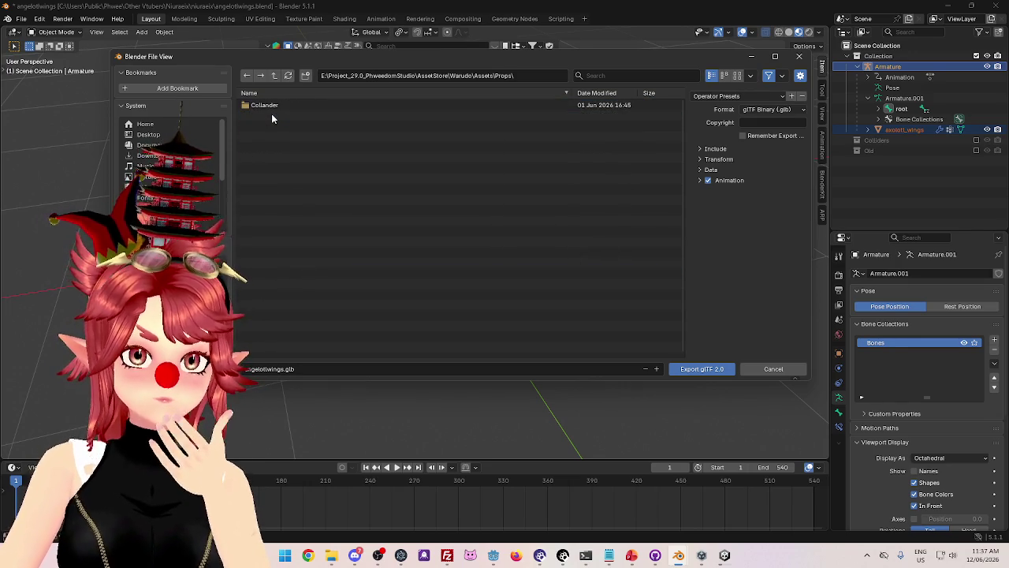
left_click(306, 75)
type("LotlWing")
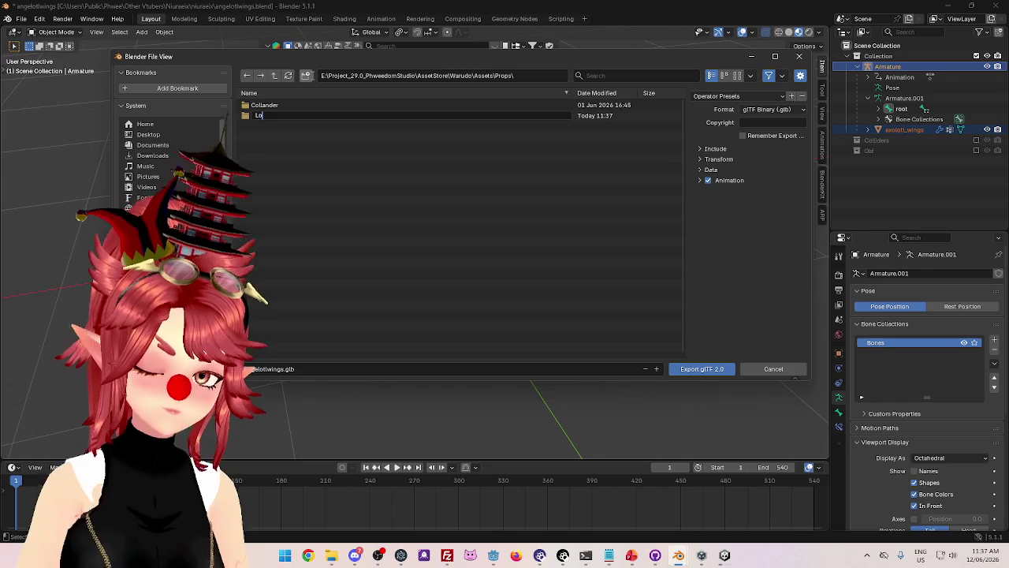
type("s")
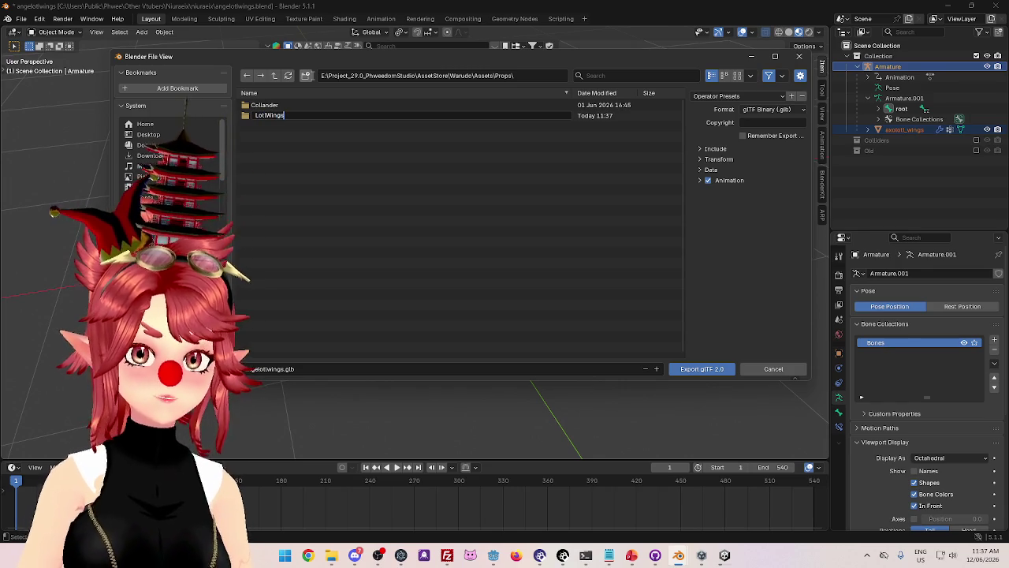
key("Return")
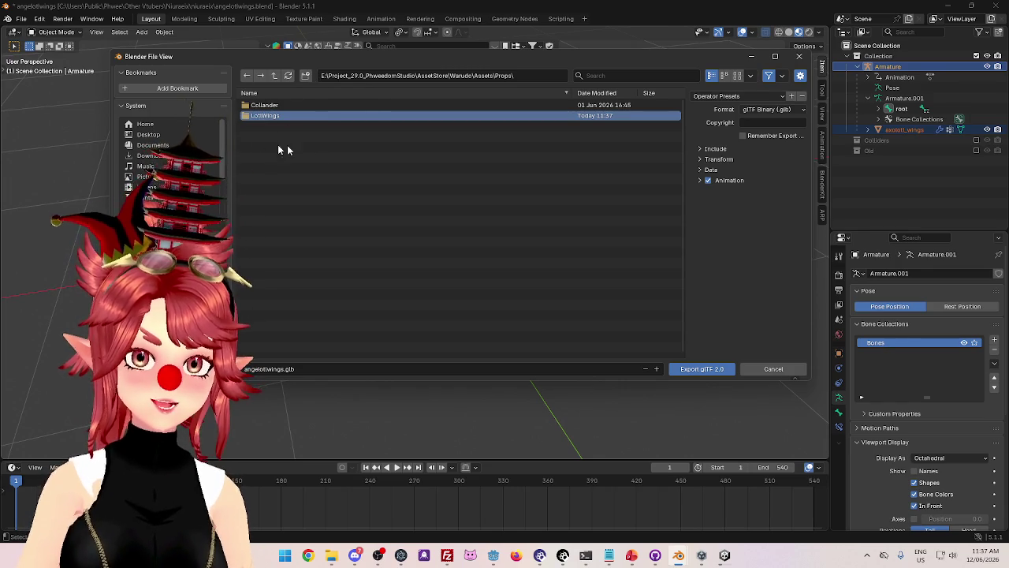
- Export the scene as angelotlwings.glb into the new LotWings folder
left_click(274, 76)
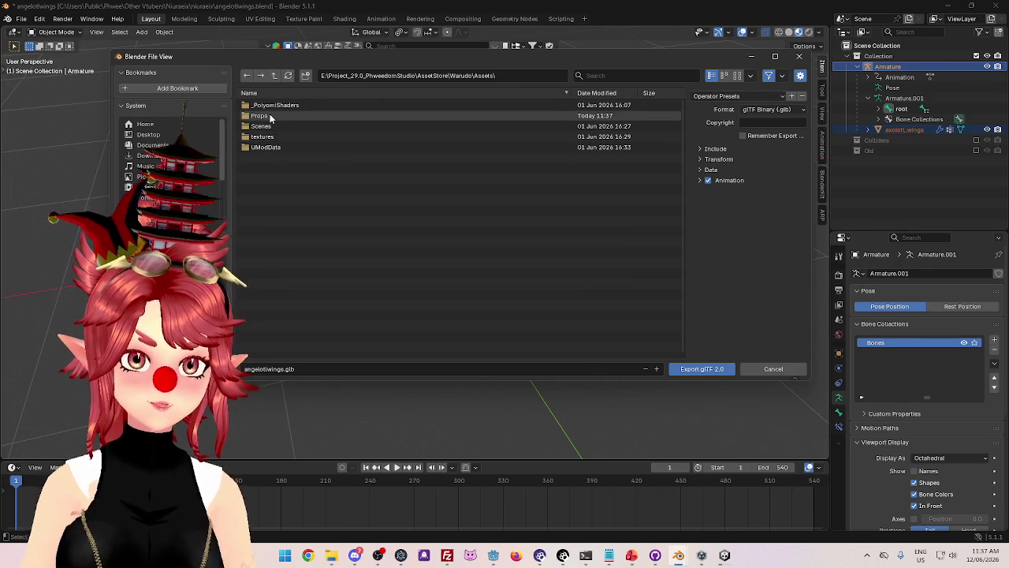
left_click(261, 116)
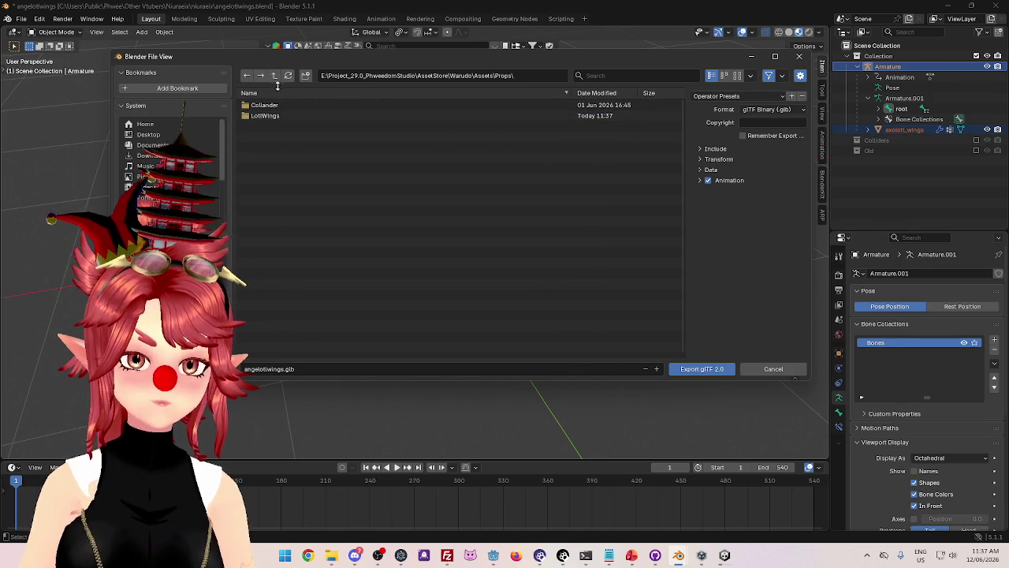
left_click(274, 76)
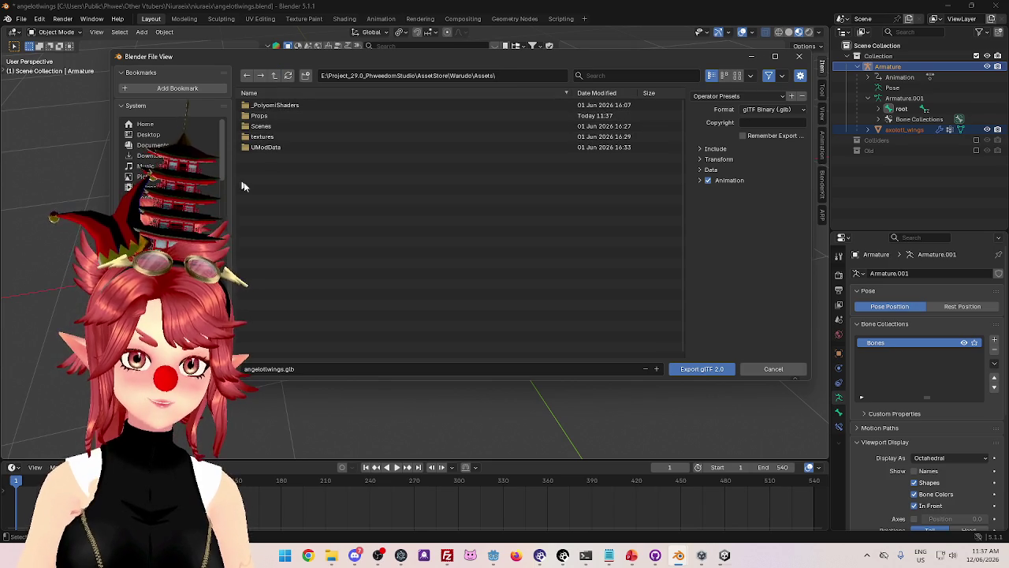
left_click(256, 116)
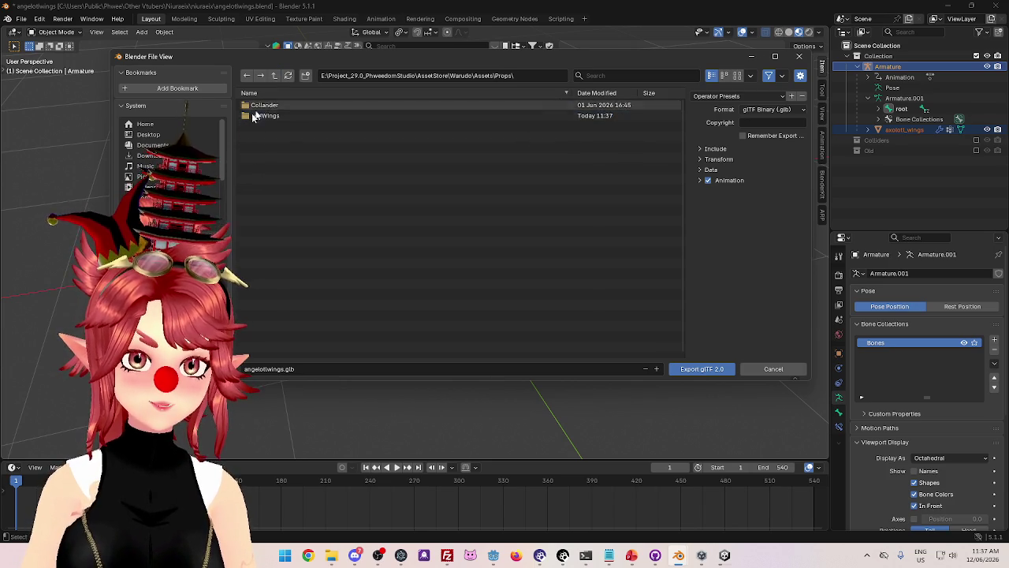
left_click(266, 116)
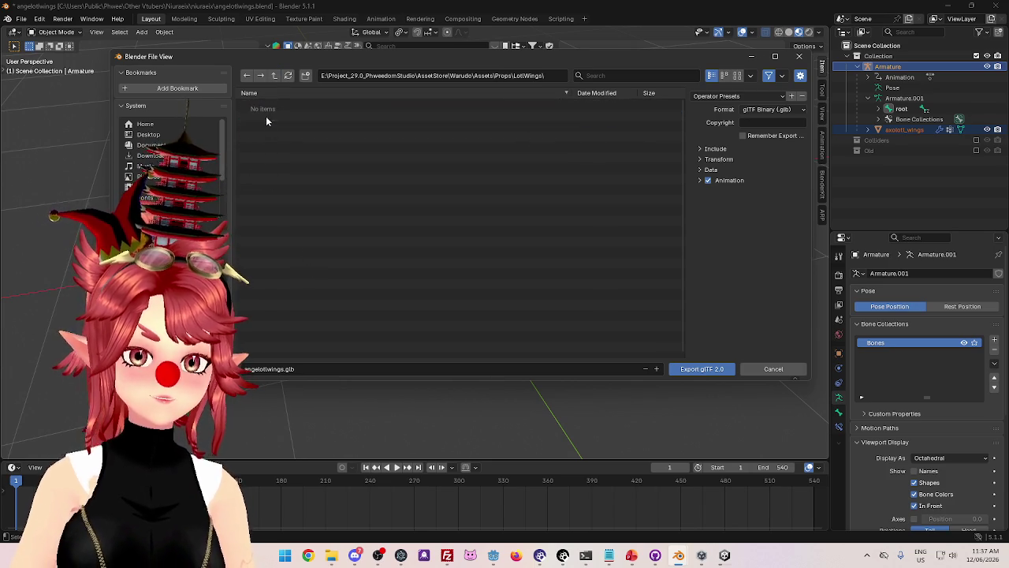
left_click(707, 371)
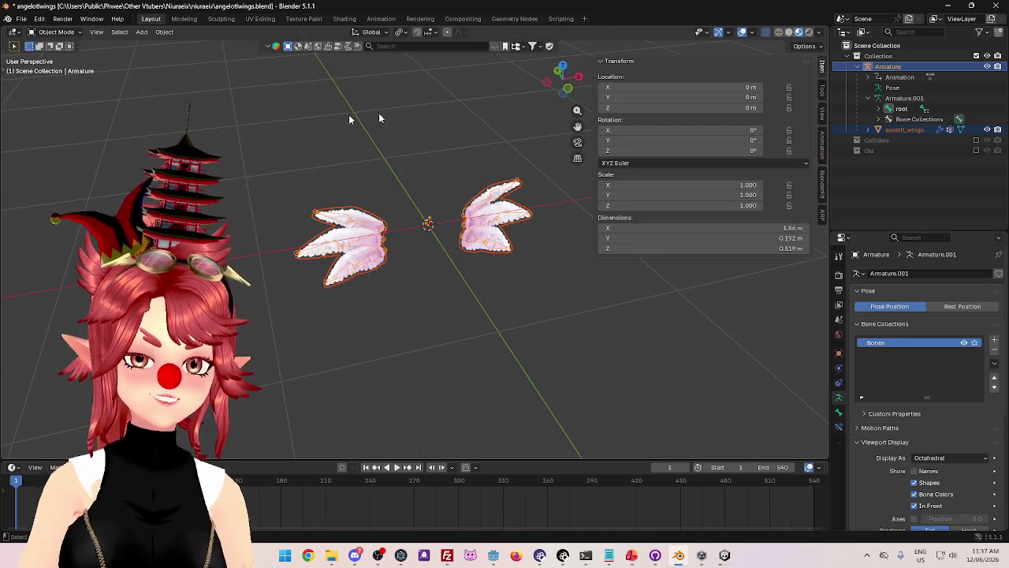
- Export the wings as an FBX file into the LotWings folder
left_click(22, 19)
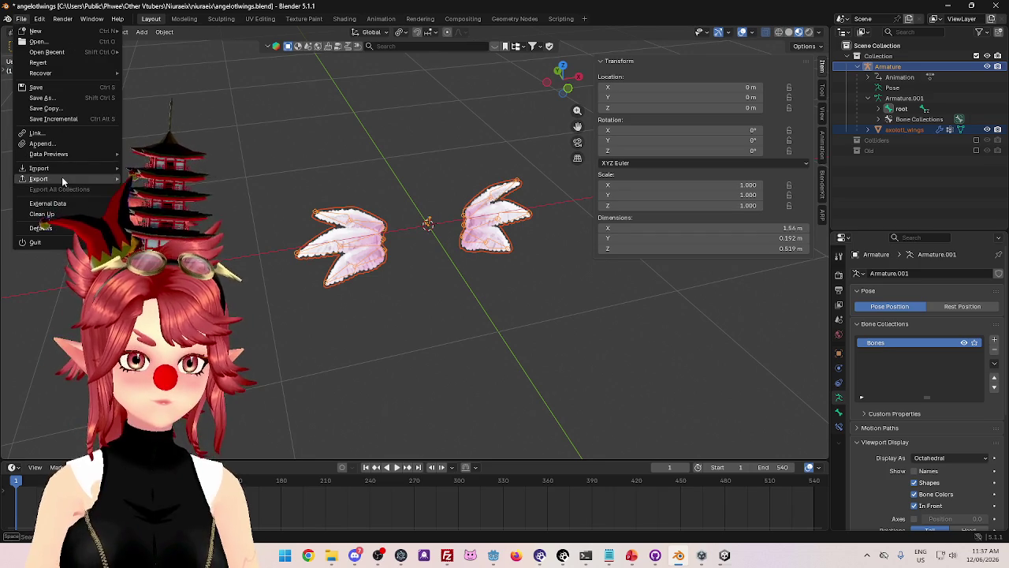
mouse_move(62, 176)
left_click(197, 262)
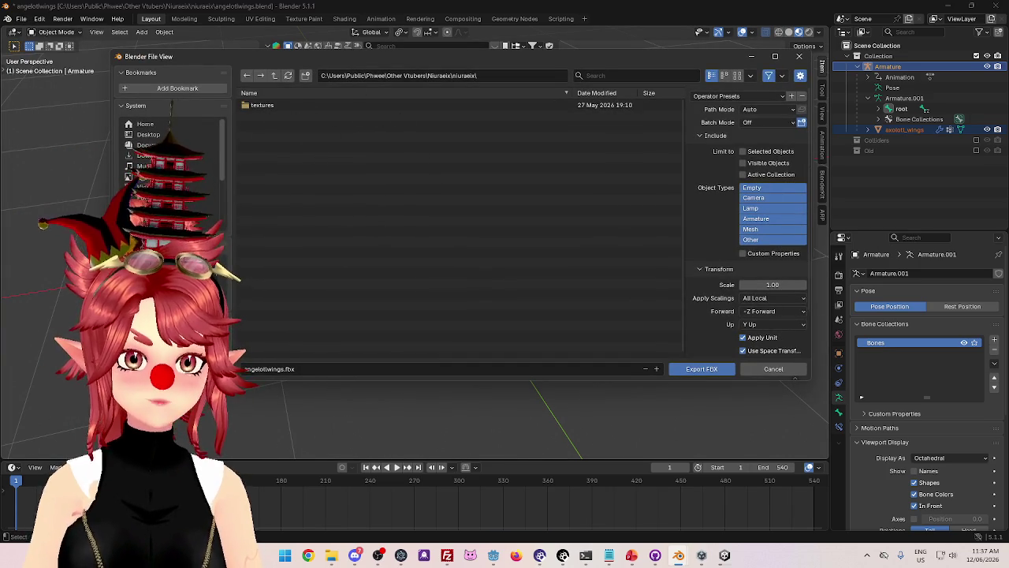
left_click(170, 260)
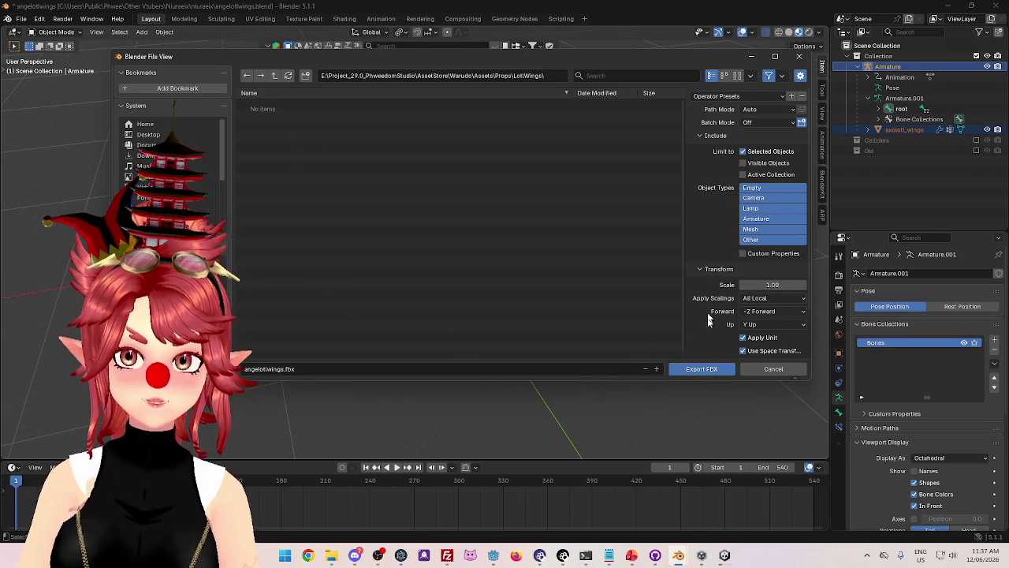
left_click(700, 370)
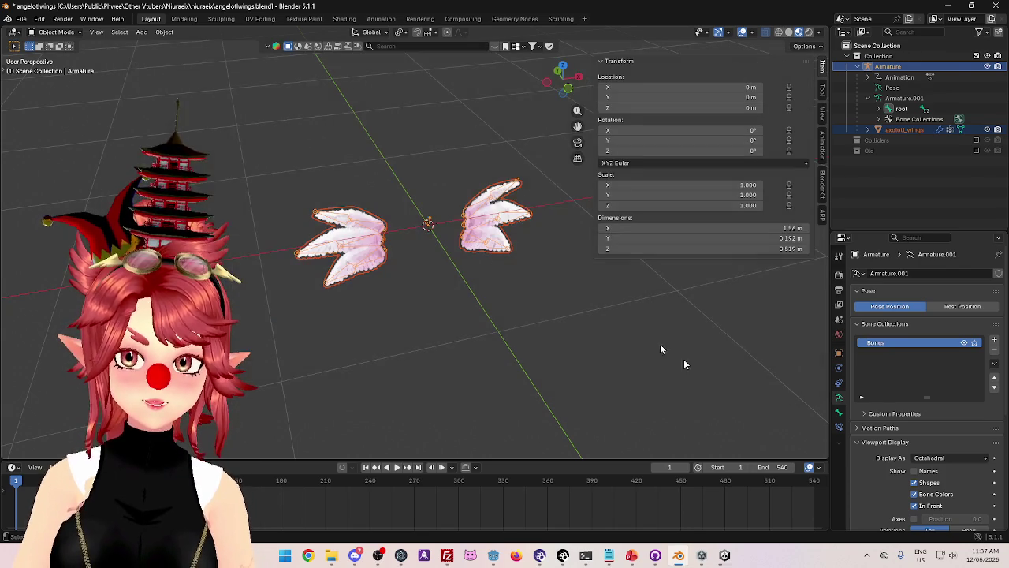
- Re-export as glTF with Selected Objects included, overwriting angelotlwings.glb
left_click(22, 19)
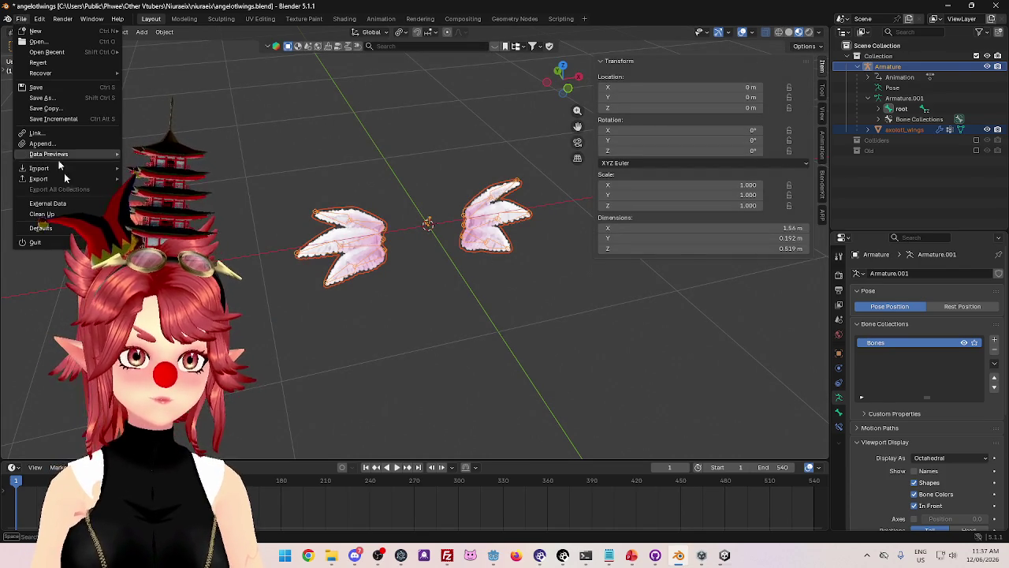
mouse_move(47, 179)
left_click(221, 273)
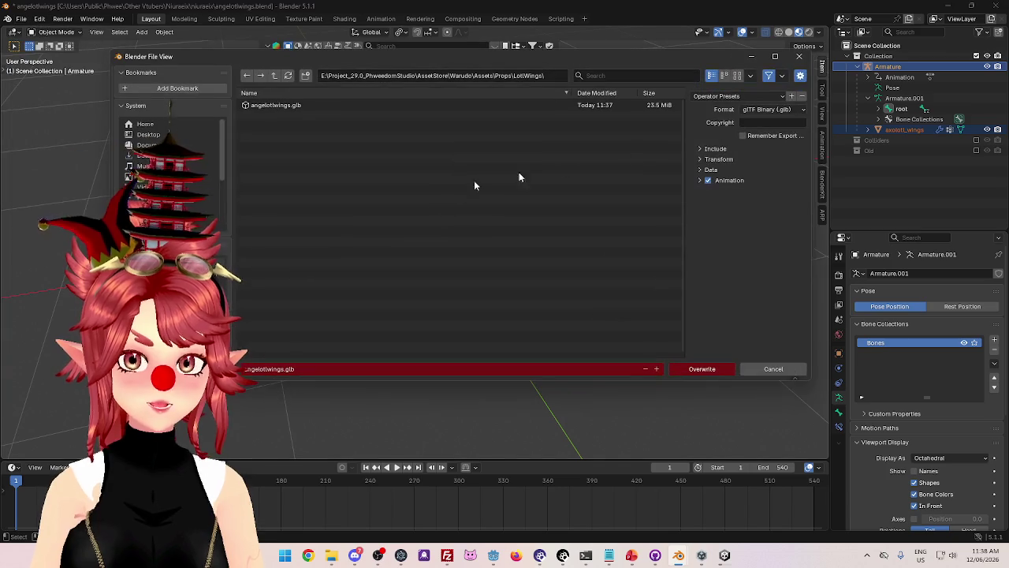
left_click(719, 148)
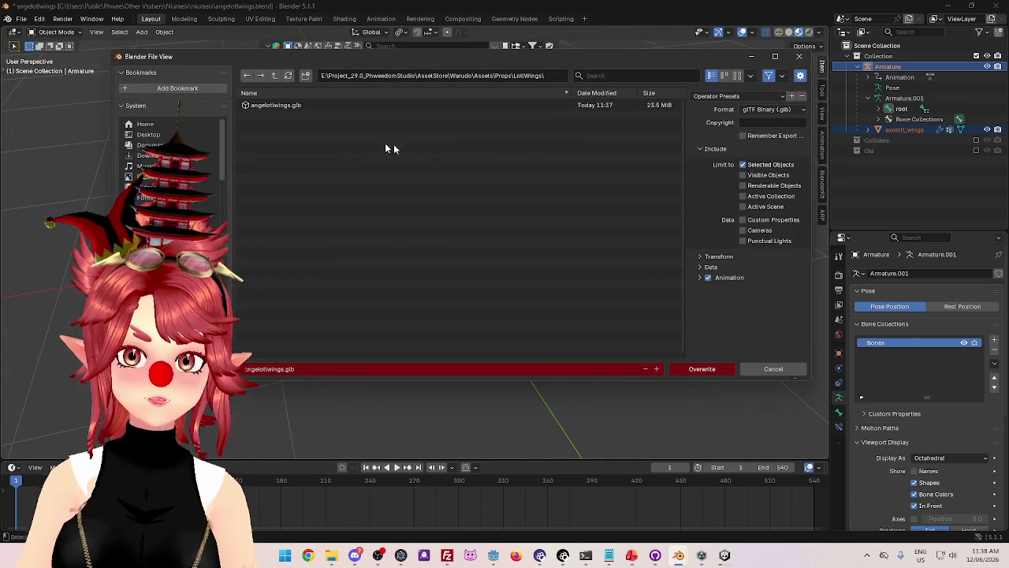
left_click(291, 109)
left_click(724, 371)
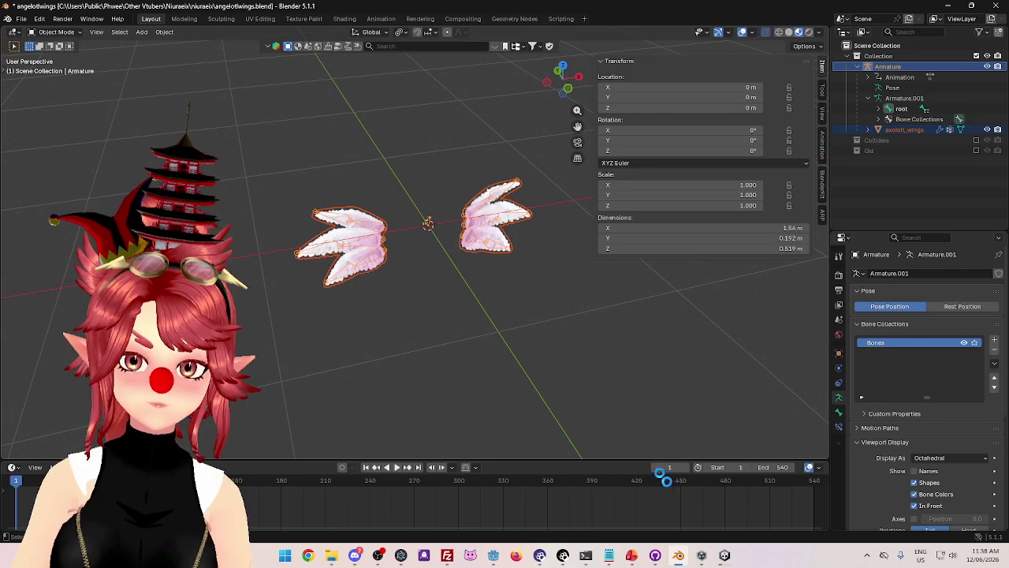
mouse_move(725, 556)
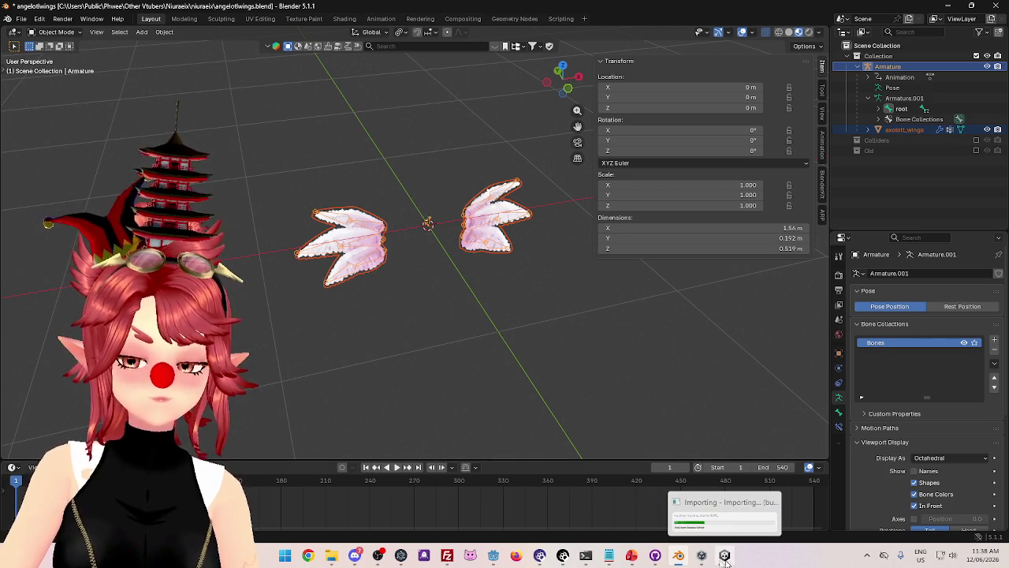
- Bring the CrystalSkiesCoordinator server terminal, reporting Steam authorization success, to the front
left_click(585, 555)
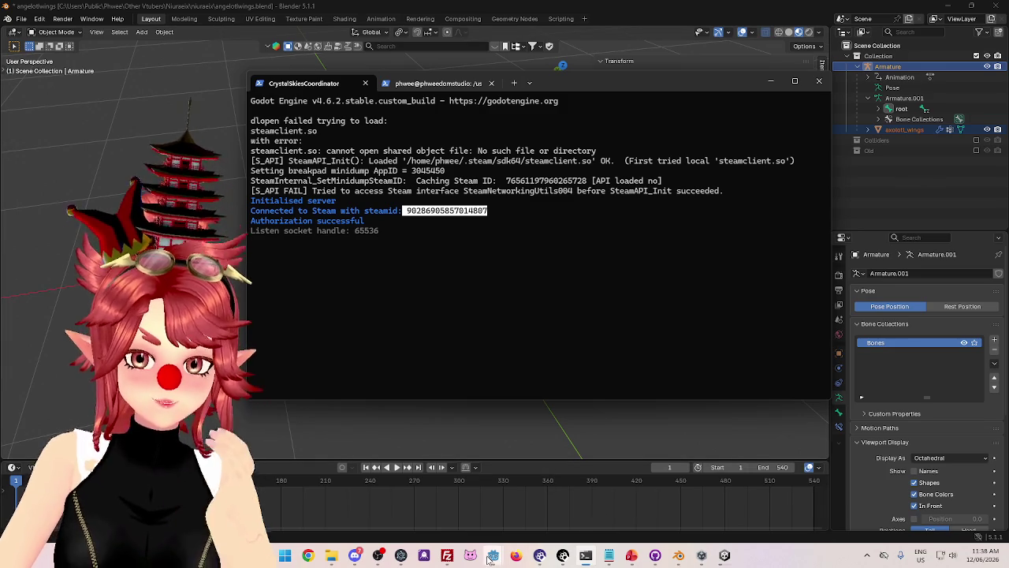
- Close the Linux export settings and inspect the 0.0.0.0:6969 and 170.64.182.1:6969 addresses in ClientManager.gd
key("alt+Tab")
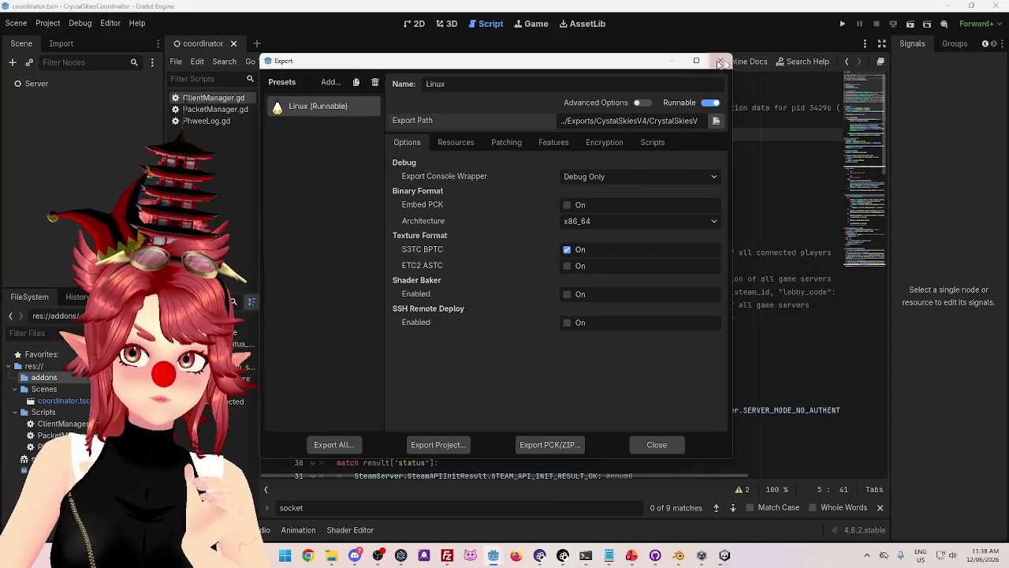
left_click(721, 62)
left_click_drag(524, 147, 432, 147)
left_click_drag(496, 134, 441, 134)
left_click_drag(514, 147, 430, 148)
left_click_drag(495, 134, 427, 134)
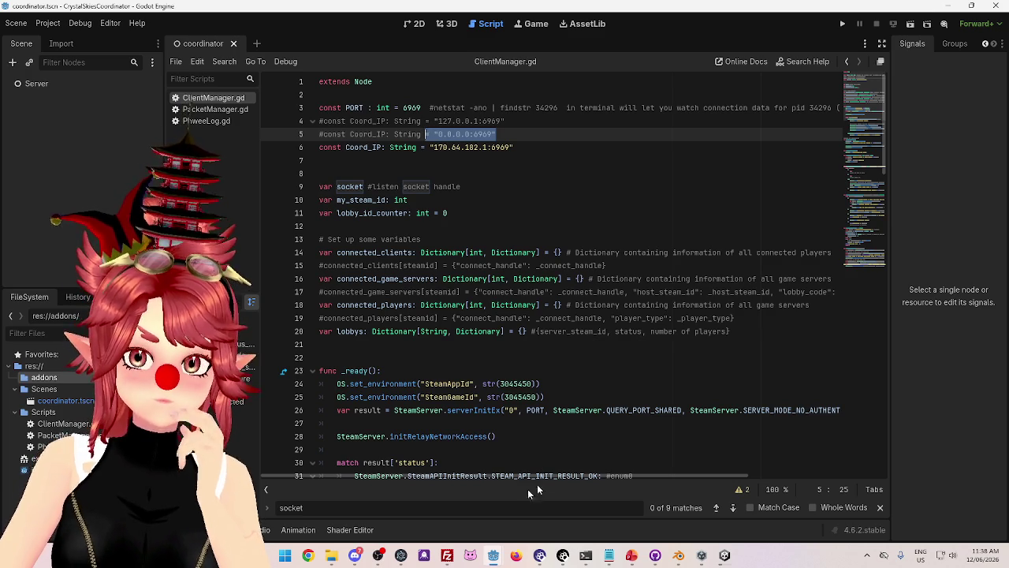
mouse_move(498, 555)
mouse_move(391, 505)
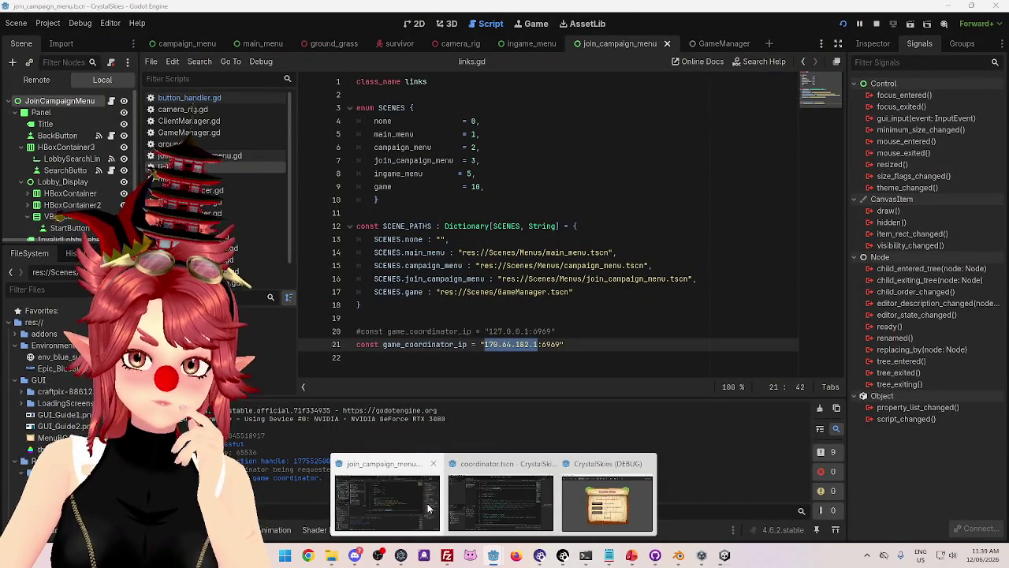
- In join_campaign_menu, review the coordinator request in Output and the 170.64.182.1:6969 address on links.gd line 21
left_click(430, 508)
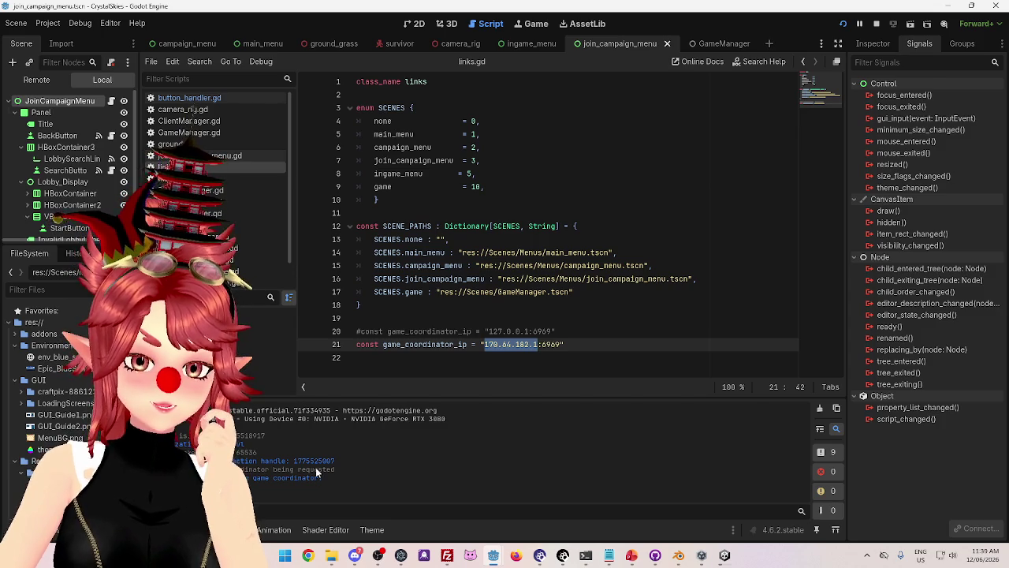
left_click_drag(319, 469, 182, 443)
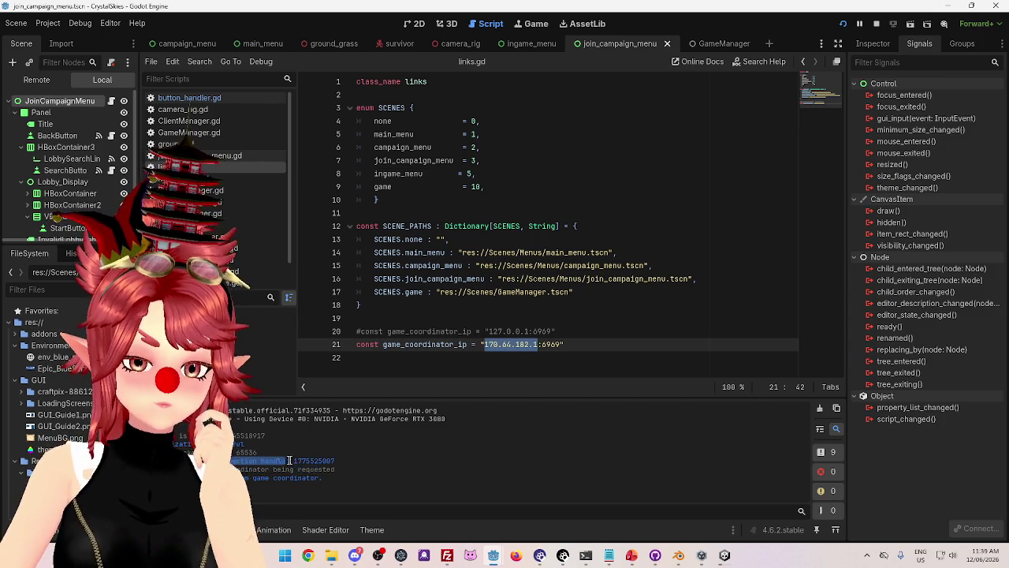
left_click_drag(335, 469, 263, 470)
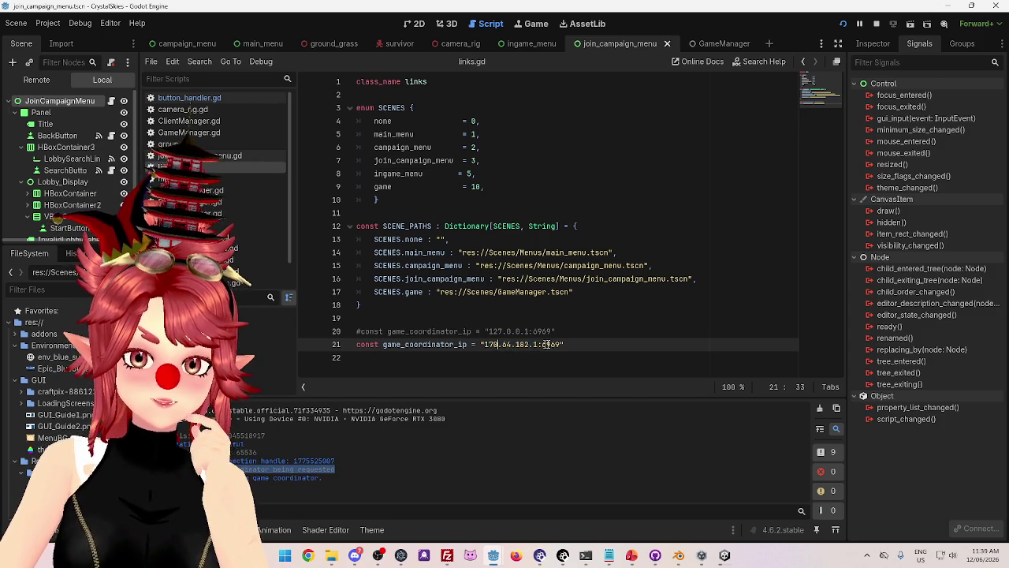
left_click_drag(562, 345, 484, 345)
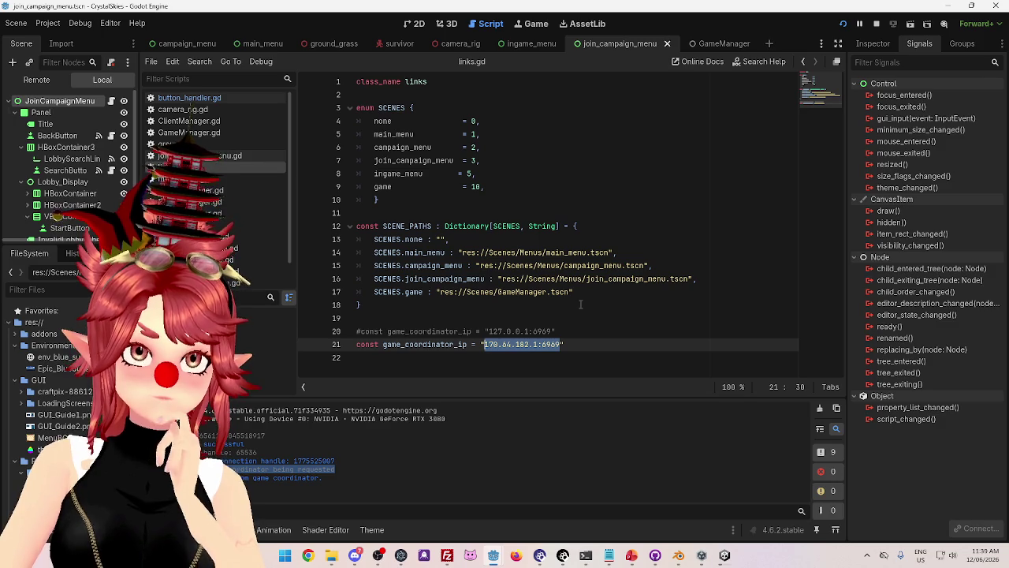
- Recheck lines 20 and 21 of links.gd, then open a new Chrome window
left_click(584, 331)
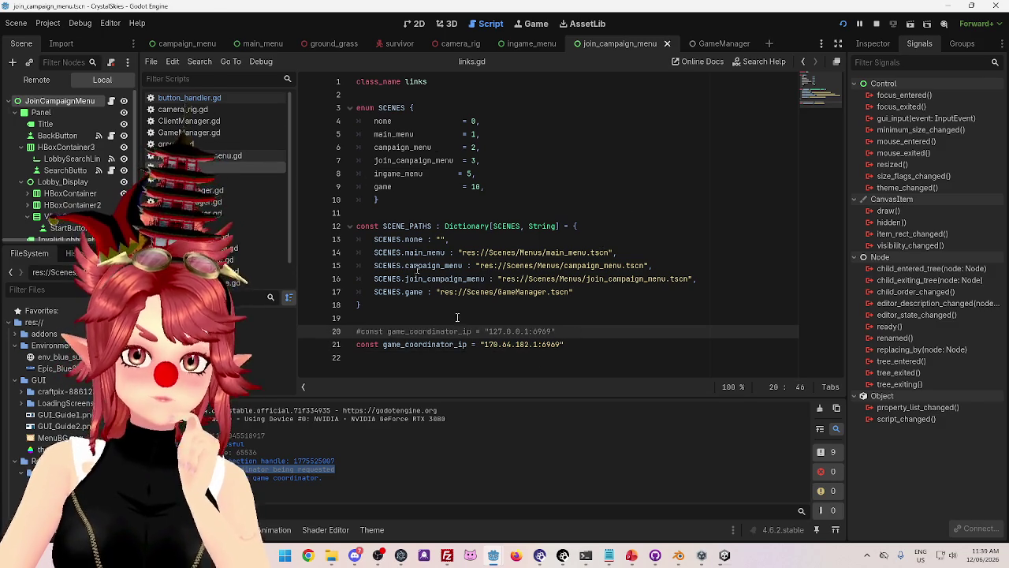
mouse_move(587, 280)
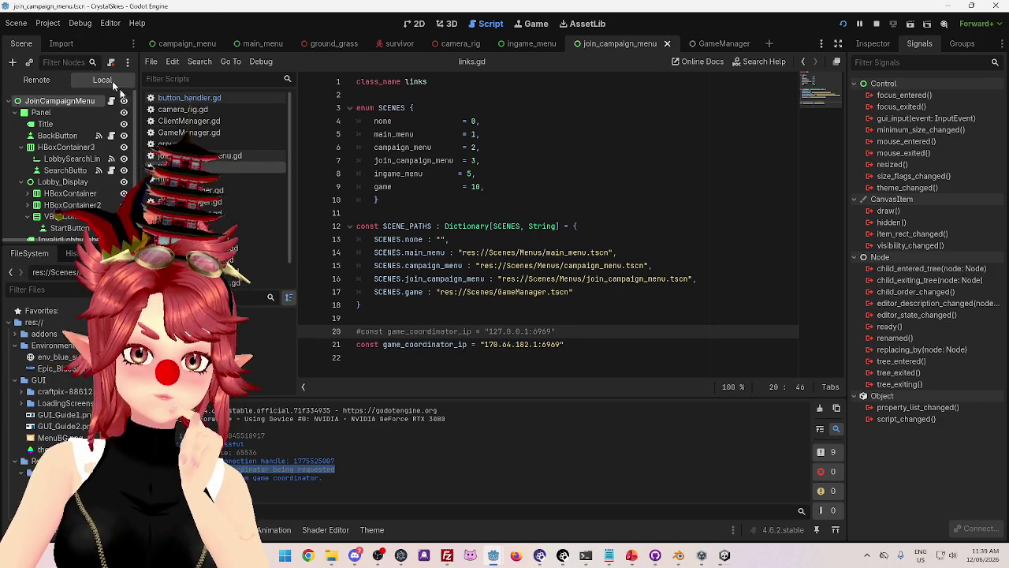
mouse_move(516, 248)
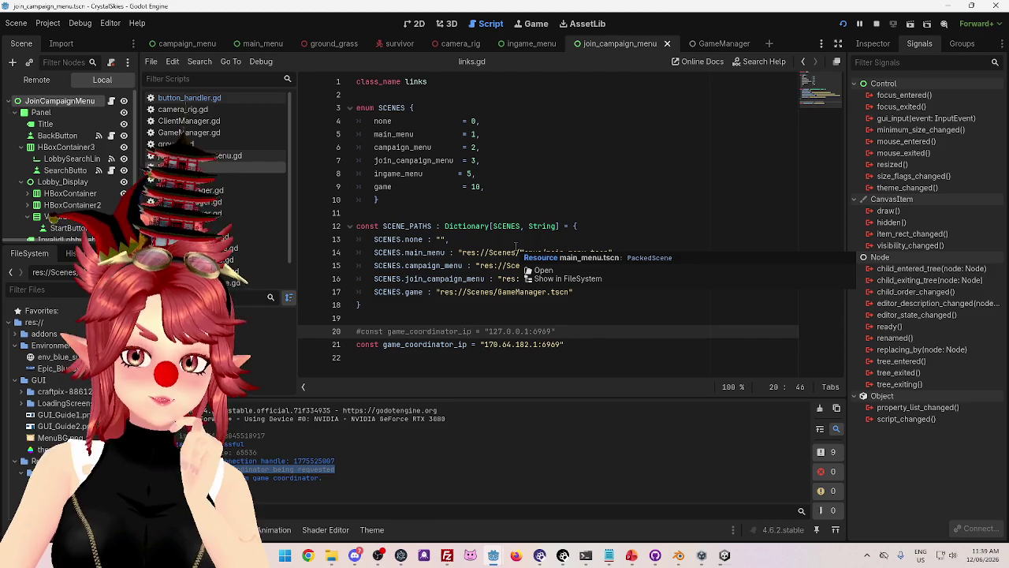
left_click(16, 23)
key("Escape")
left_click(568, 344)
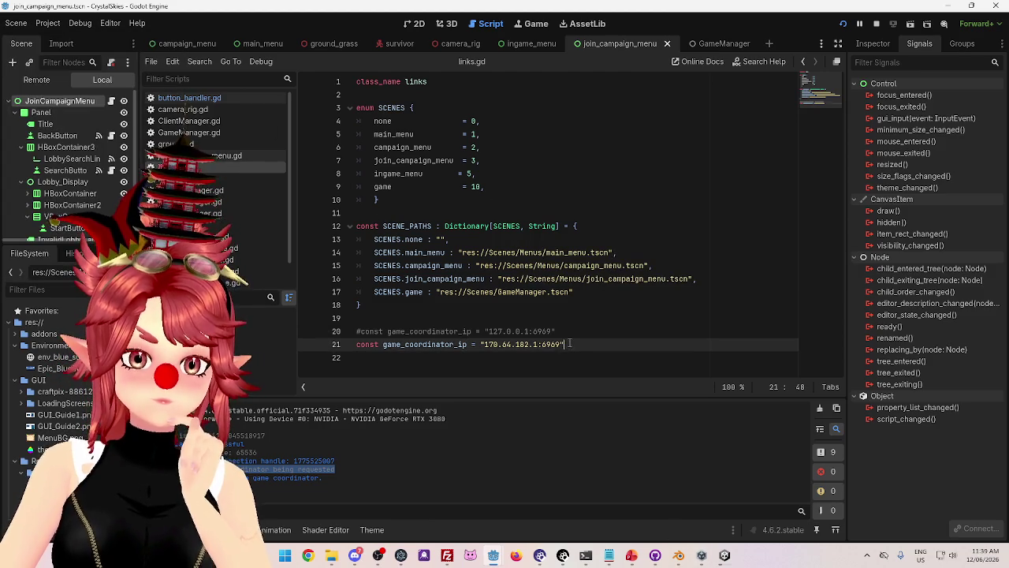
left_click(330, 487)
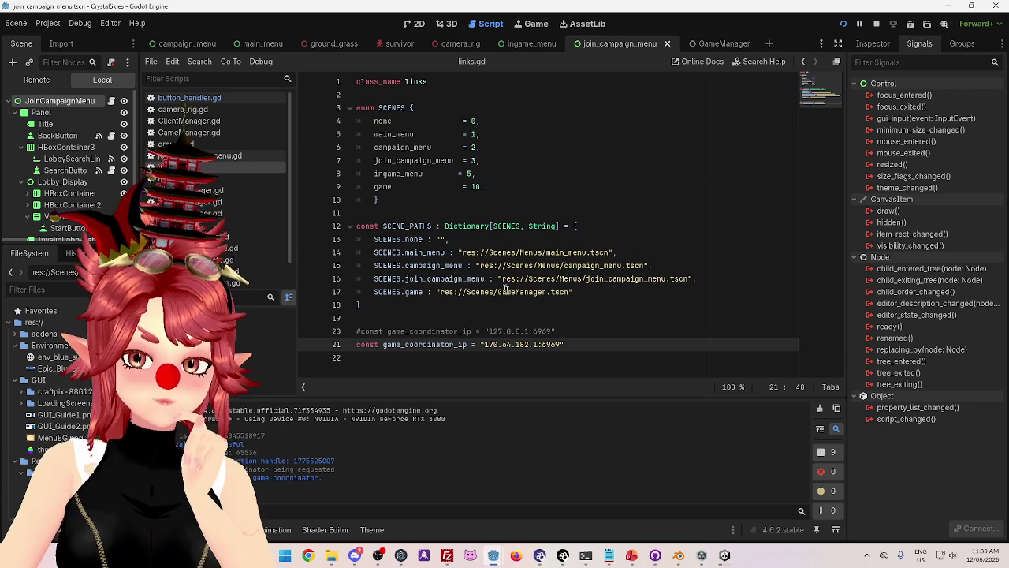
left_click(562, 331)
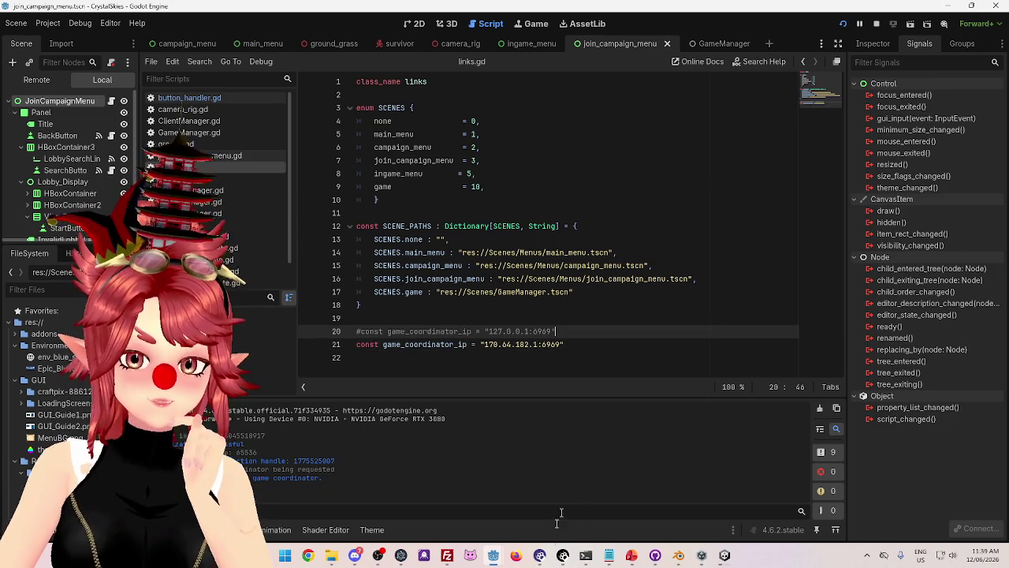
key("F5")
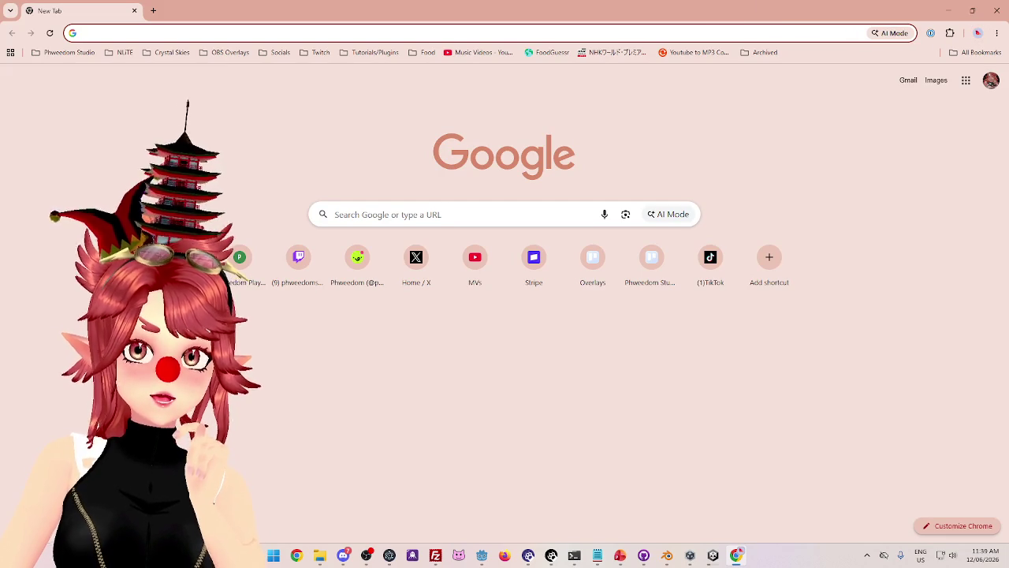
- Restore the empty Chrome new-tab window and minimize it
double_click(782, 15)
key("super+Down")
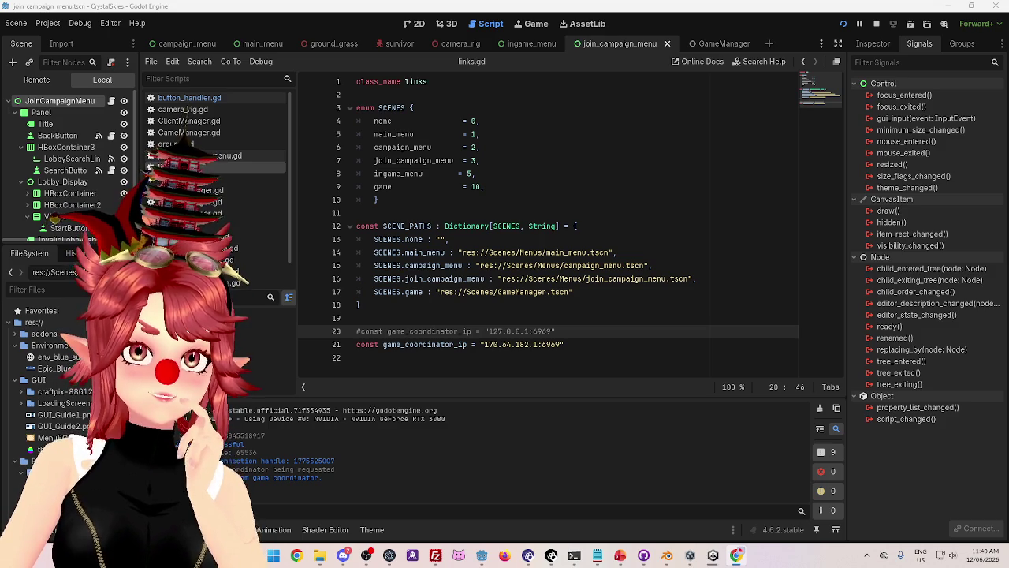
- Return to Chrome and maximize the phweedomstudio droplet's DigitalOcean Insights page
key("alt+Tab")
left_click(685, 106)
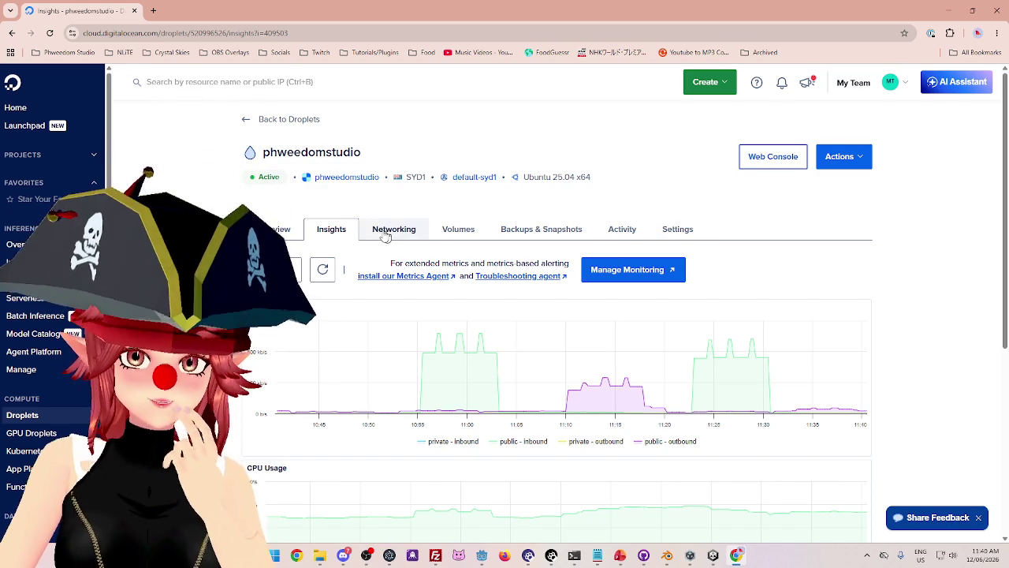
- Review the droplet's bandwidth and CPU charts on Insights, then open a blank browser tab
scroll(374, 241, "down", 3)
scroll(375, 241, "up", 3)
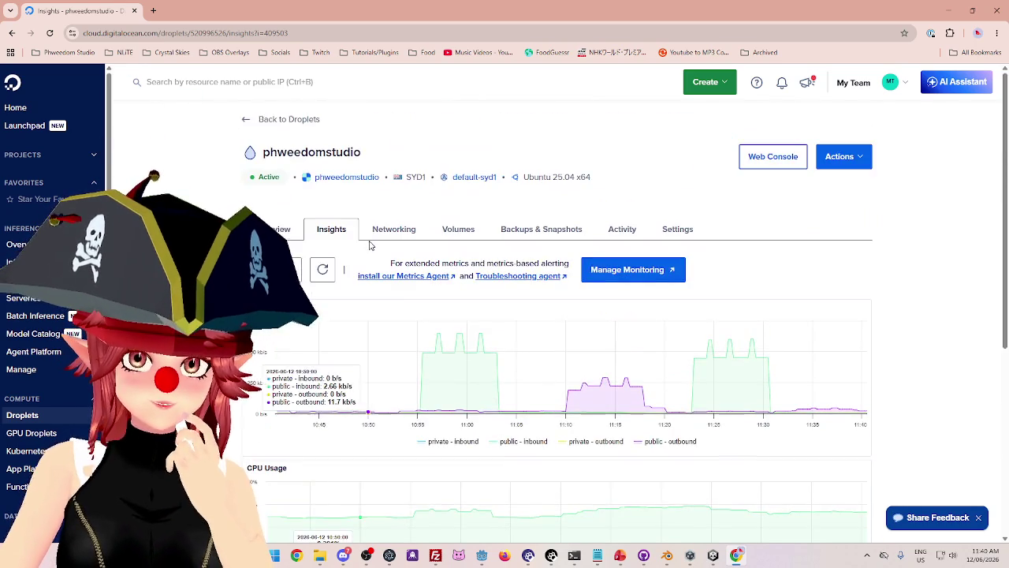
left_click(153, 12)
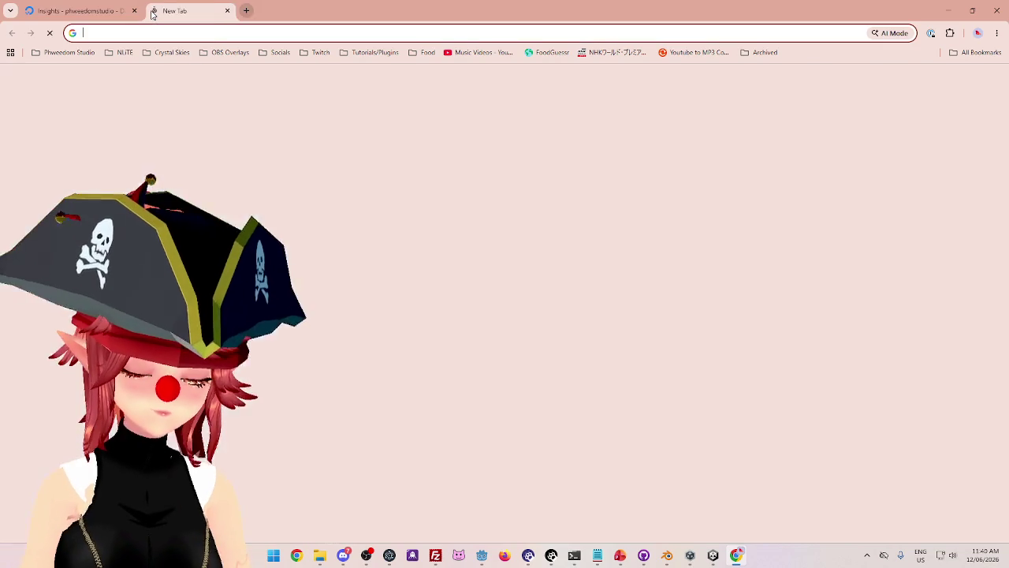
- Search Google for 'digital ocean droplet restrict ip' and expand the full AI Overview
type("digital ocean dr")
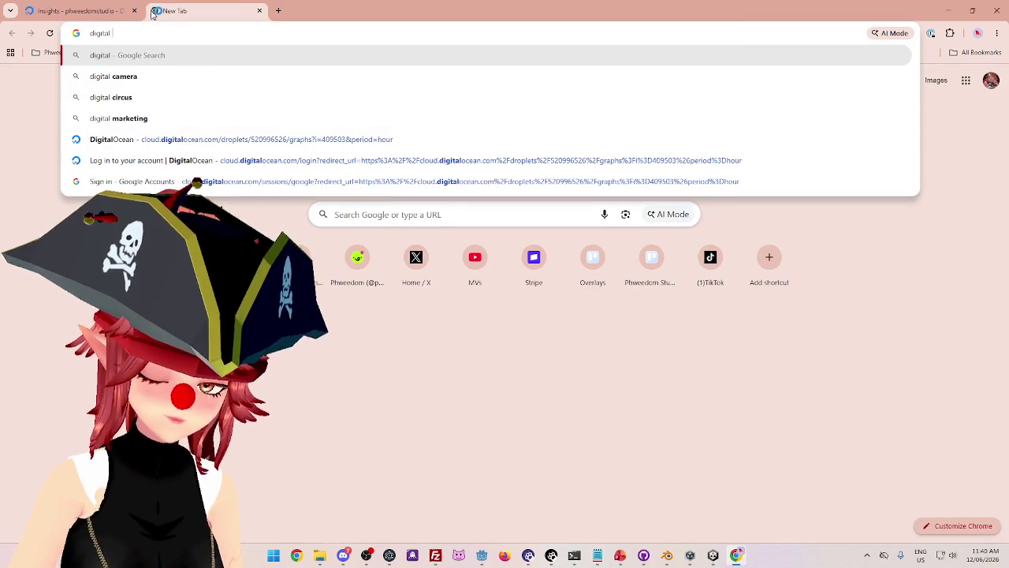
type("oplet ")
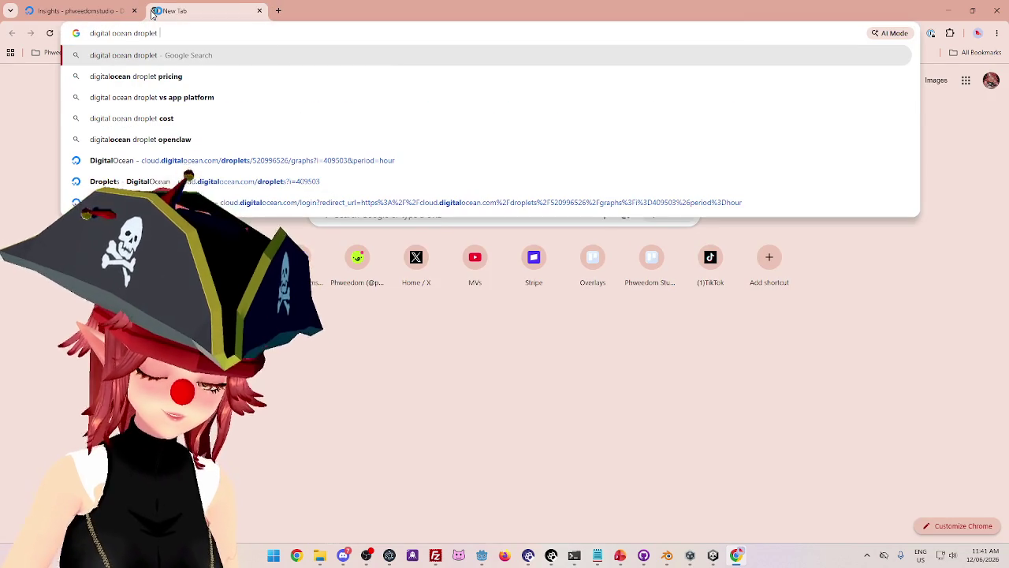
type("re")
type("t ip")
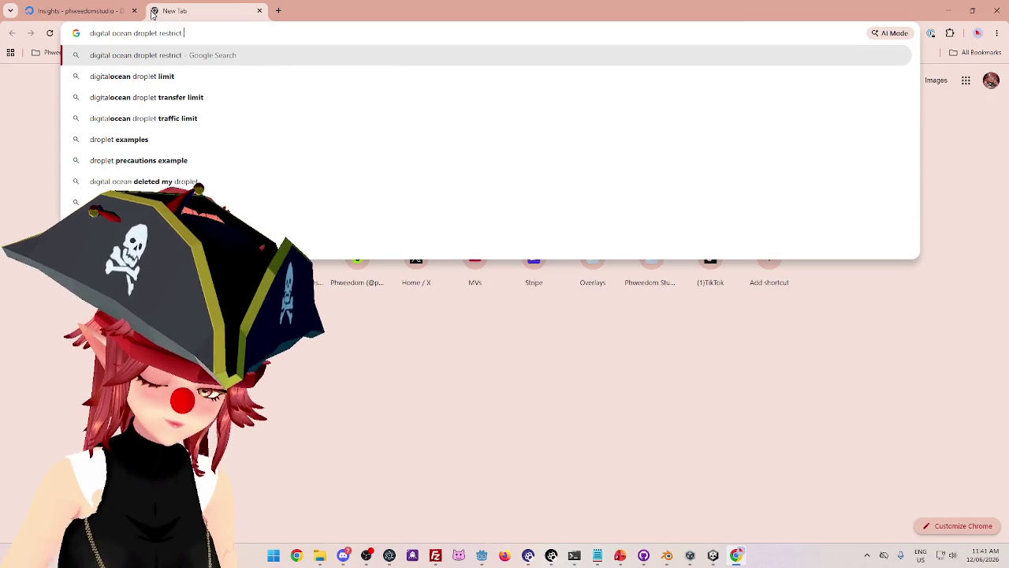
key("Return")
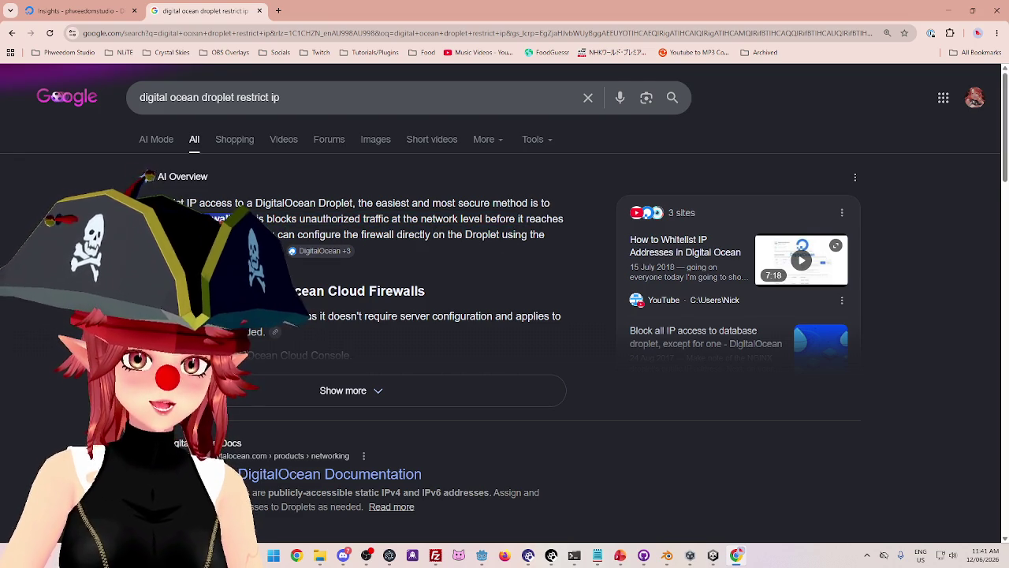
scroll(275, 342, "down", 1)
left_click(275, 342)
scroll(275, 342, "down", 2)
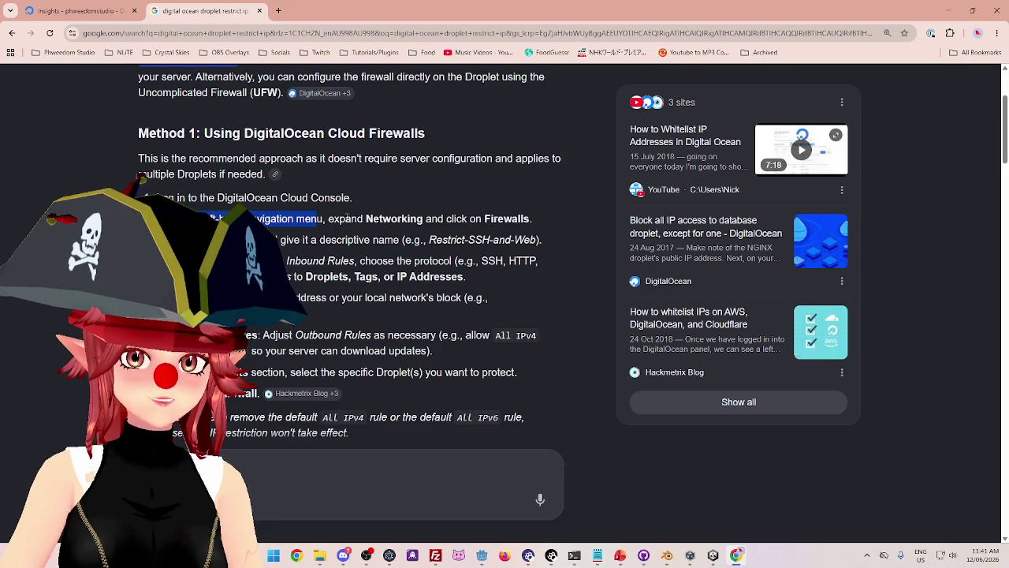
- Go back to the DigitalOcean droplet's Insights tab
left_click(737, 555)
left_click(737, 555)
key("ctrl+shift+Tab")
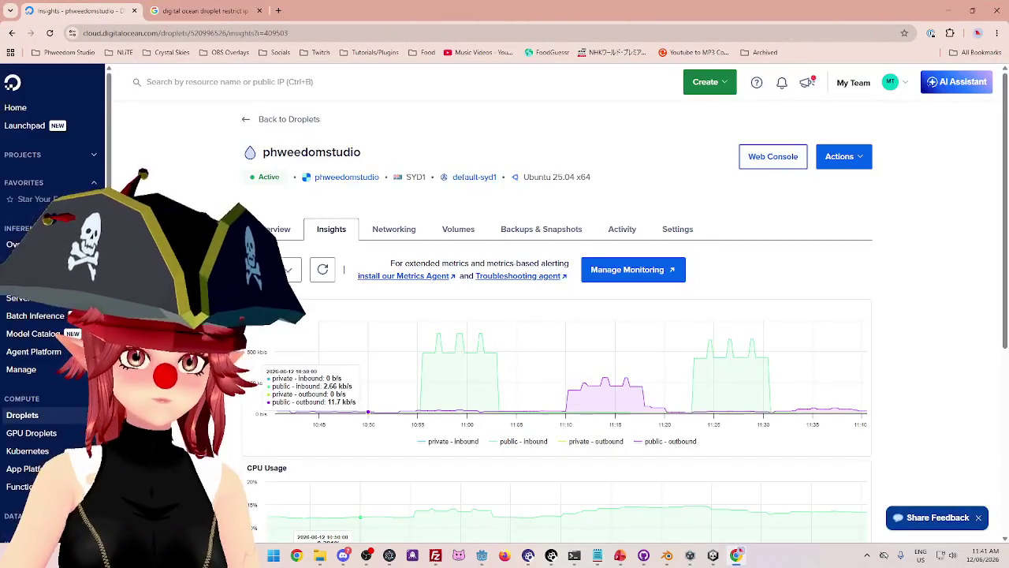
- Open the droplet's Networking tab and read the private network and Firewalls sections
left_click(398, 235)
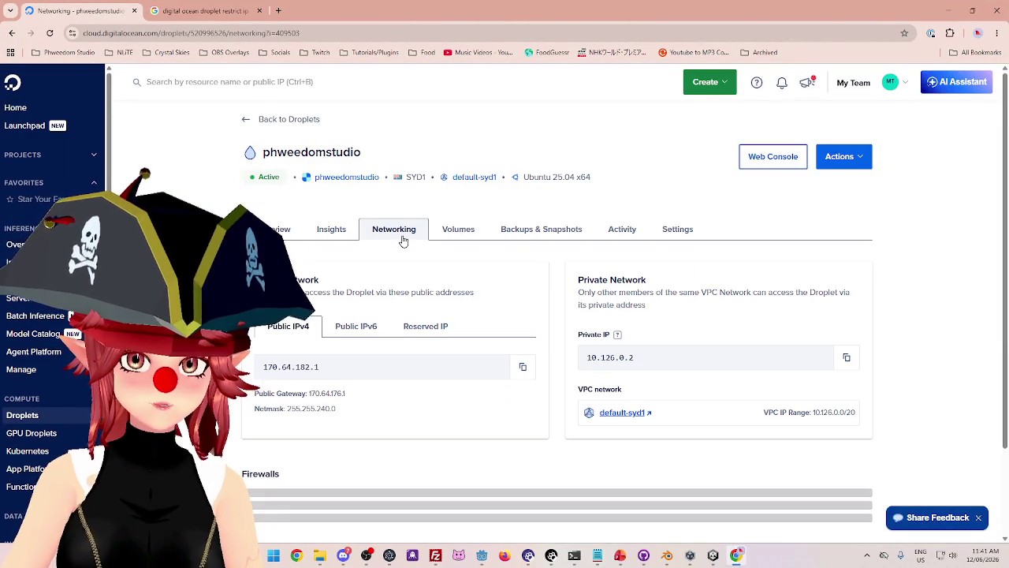
scroll(552, 394, "down", 2)
scroll(263, 342, "down", 2)
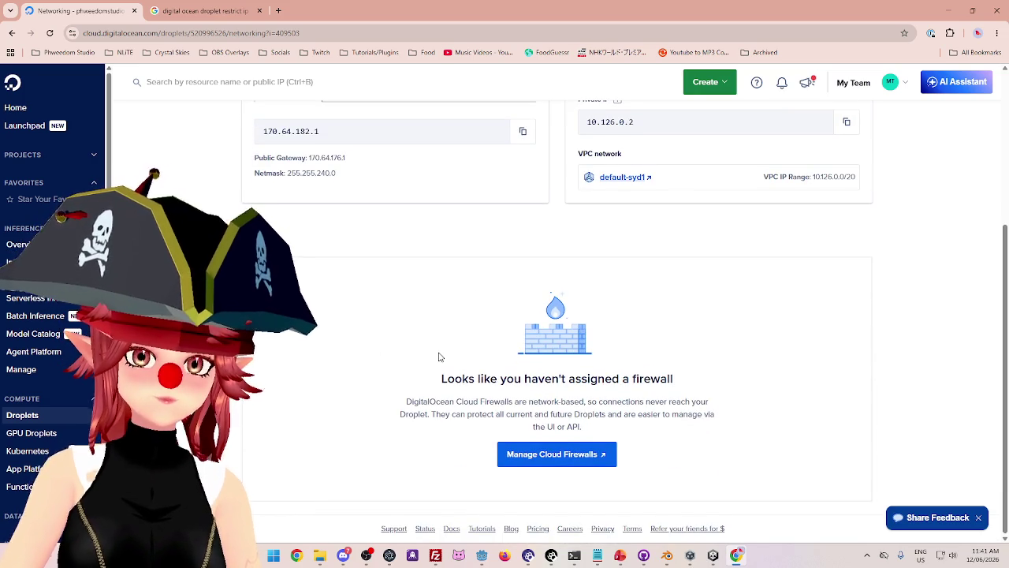
scroll(440, 356, "up", 2)
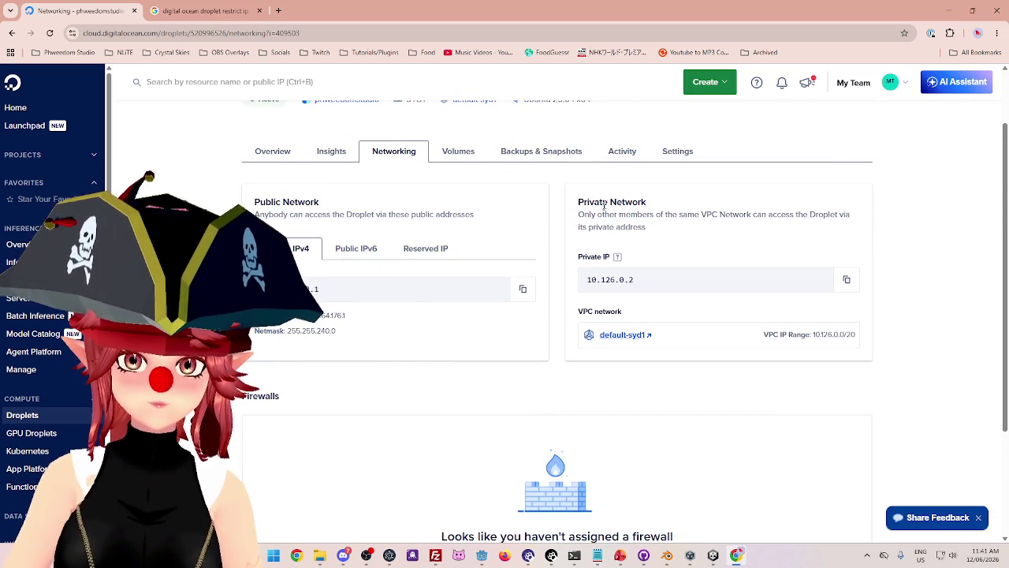
left_click_drag(583, 215, 834, 215)
left_click_drag(588, 227, 633, 227)
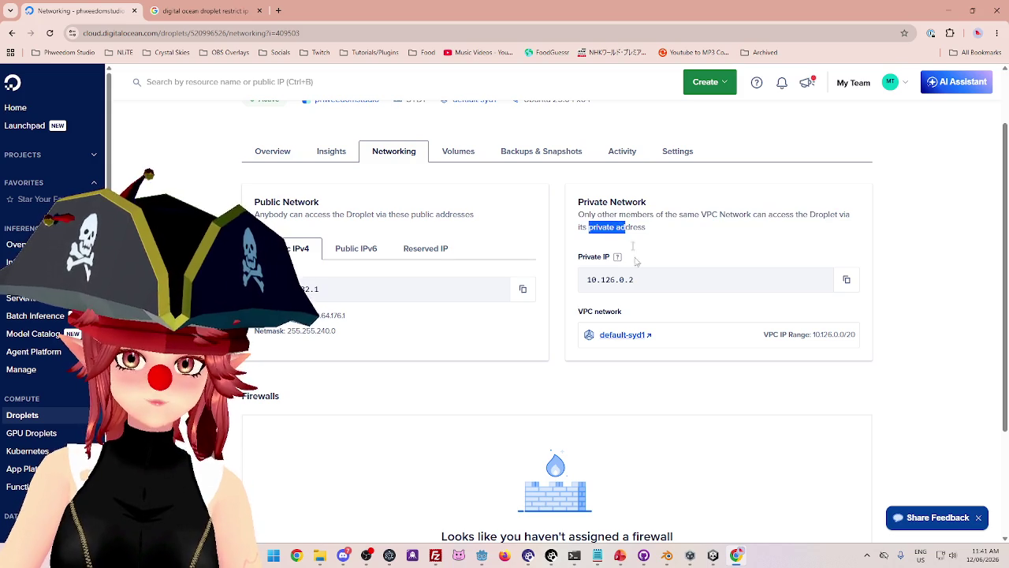
scroll(646, 410, "down", 2)
scroll(487, 340, "up", 2)
scroll(439, 378, "down", 2)
scroll(439, 379, "up", 1)
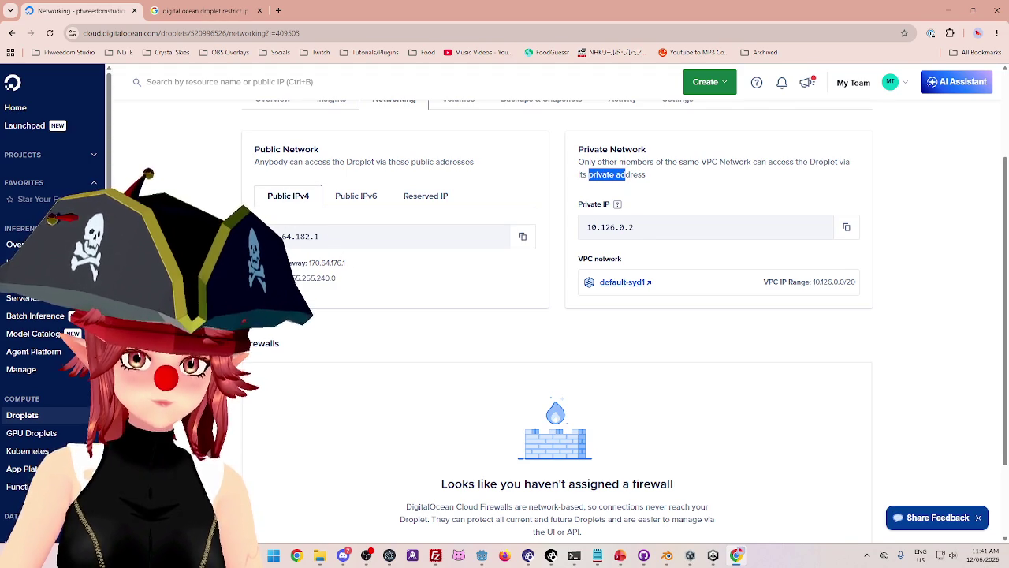
- Check the public IPv6 and IPv4 addresses and gateway, then close the DigitalOcean tab
left_click(355, 197)
left_click(289, 201)
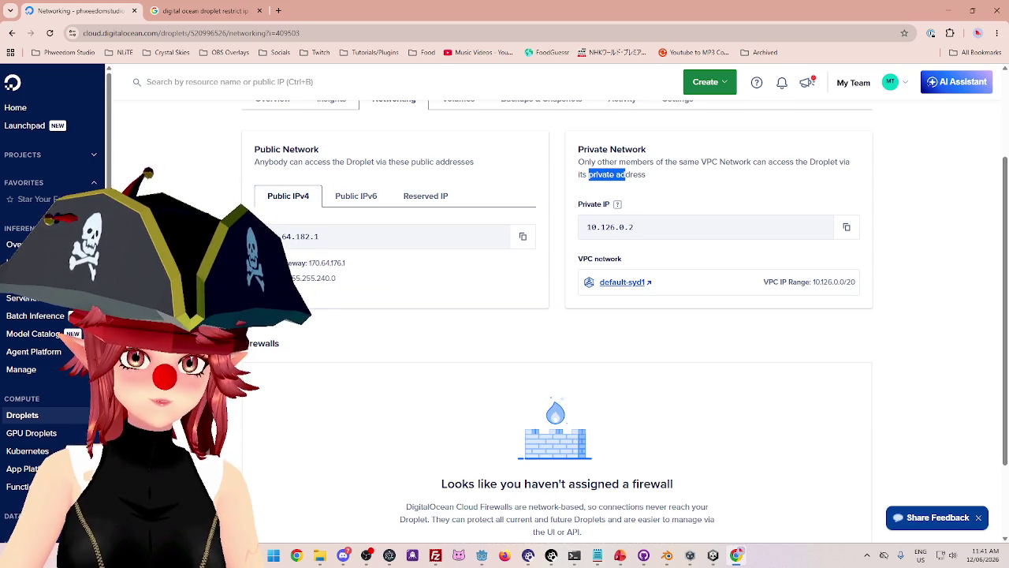
left_click_drag(346, 264, 319, 264)
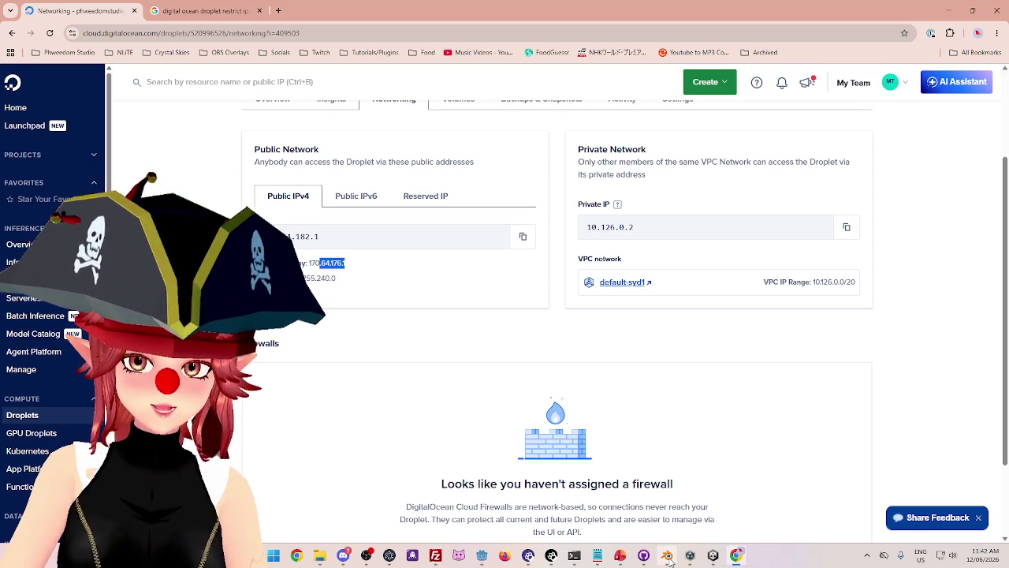
mouse_move(667, 557)
mouse_move(710, 562)
mouse_move(725, 544)
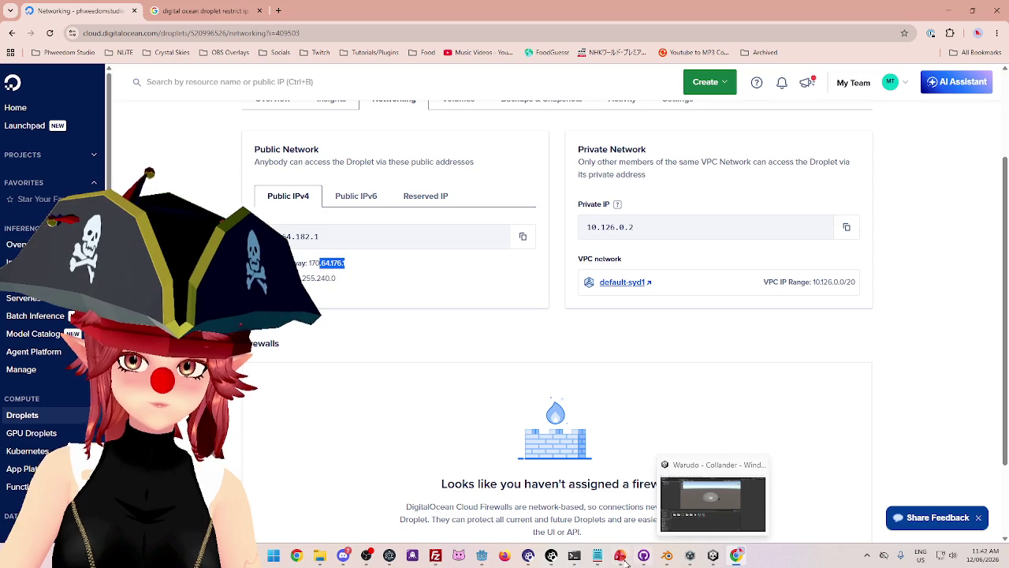
mouse_move(577, 558)
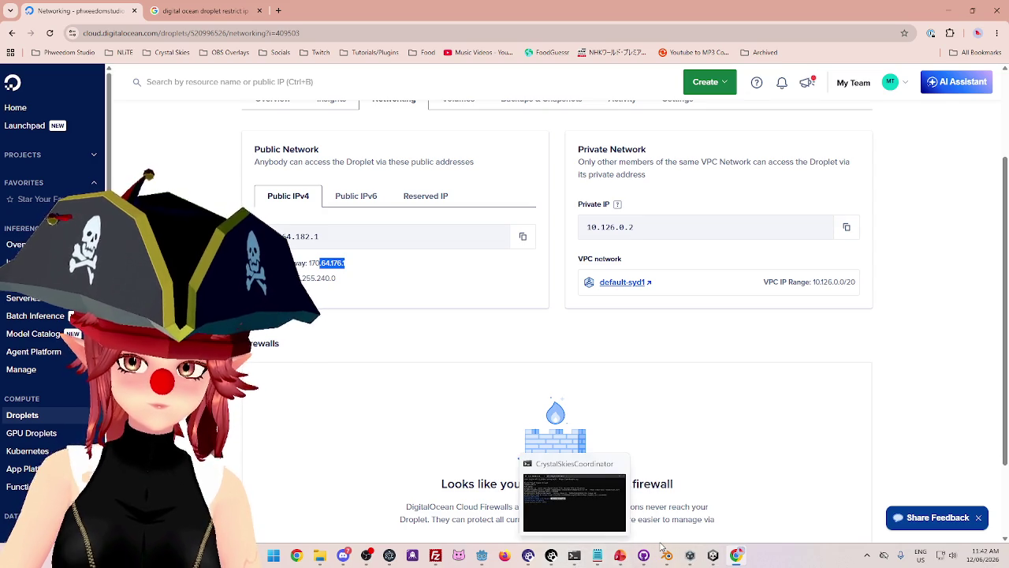
mouse_move(367, 555)
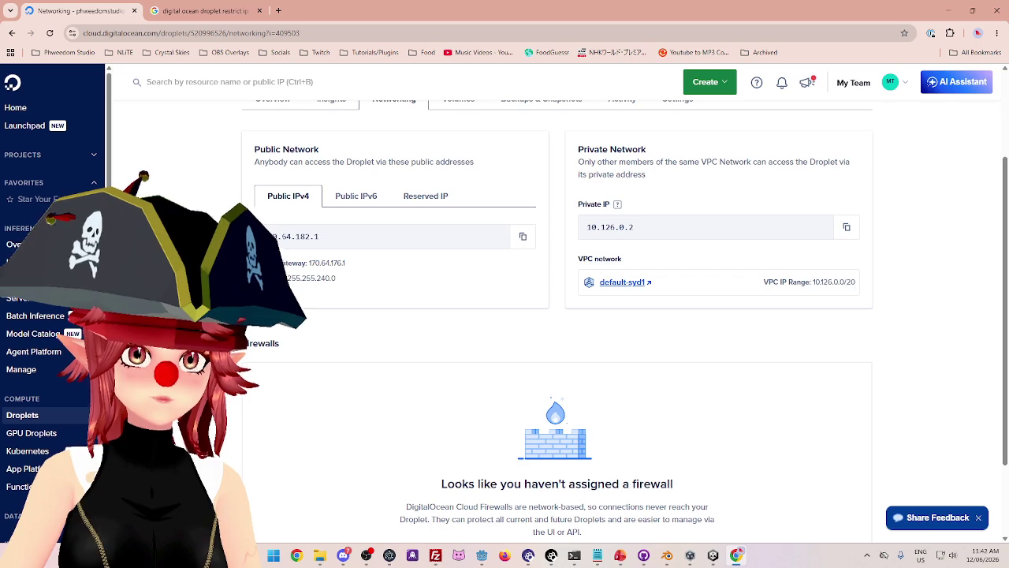
left_click_drag(278, 236, 351, 238)
scroll(367, 315, "up", 2)
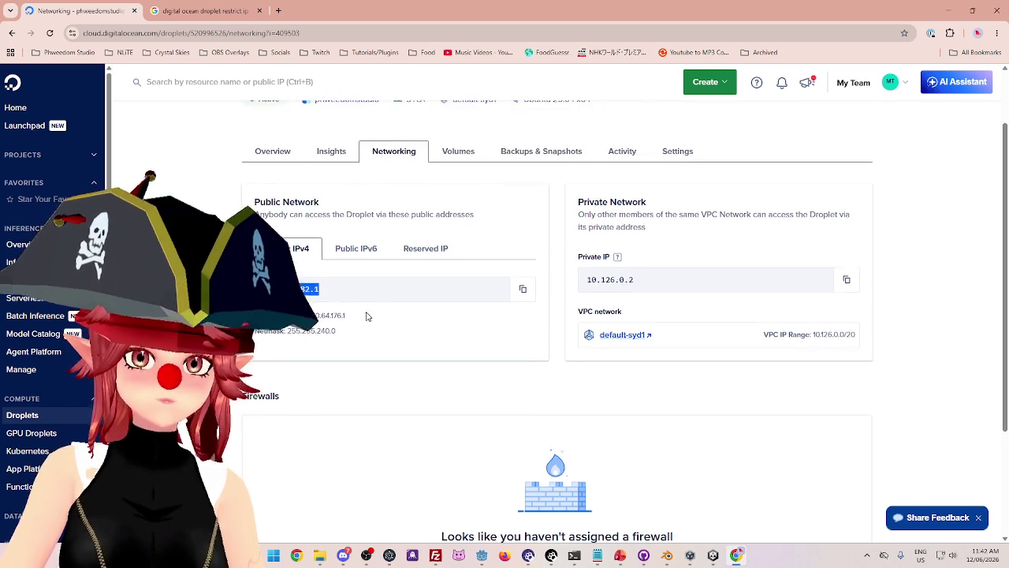
left_click(134, 11)
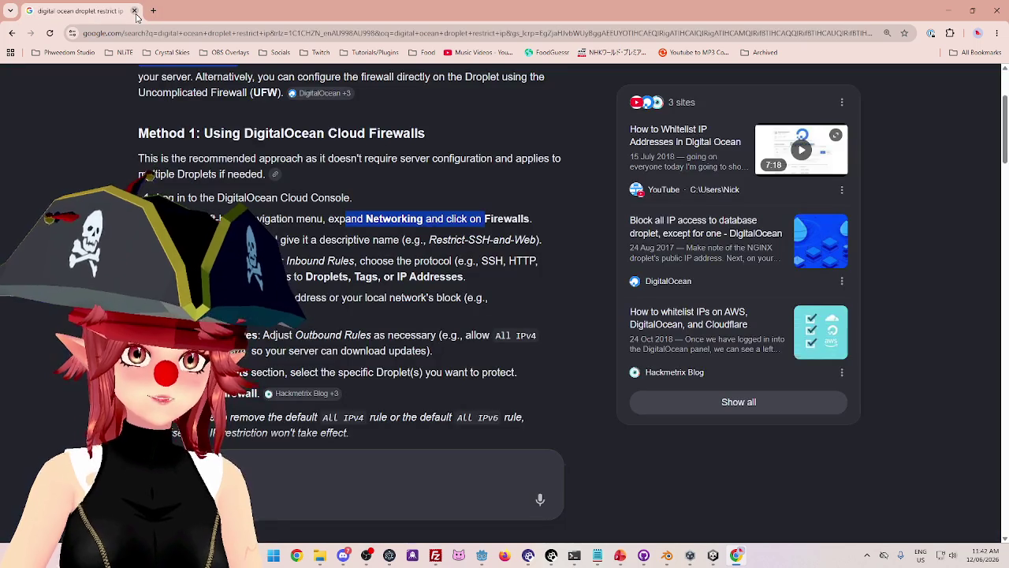
- Close the browser and select the coordinator IP 170.64.182.1:6969 on links.gd line 21
left_click(134, 11)
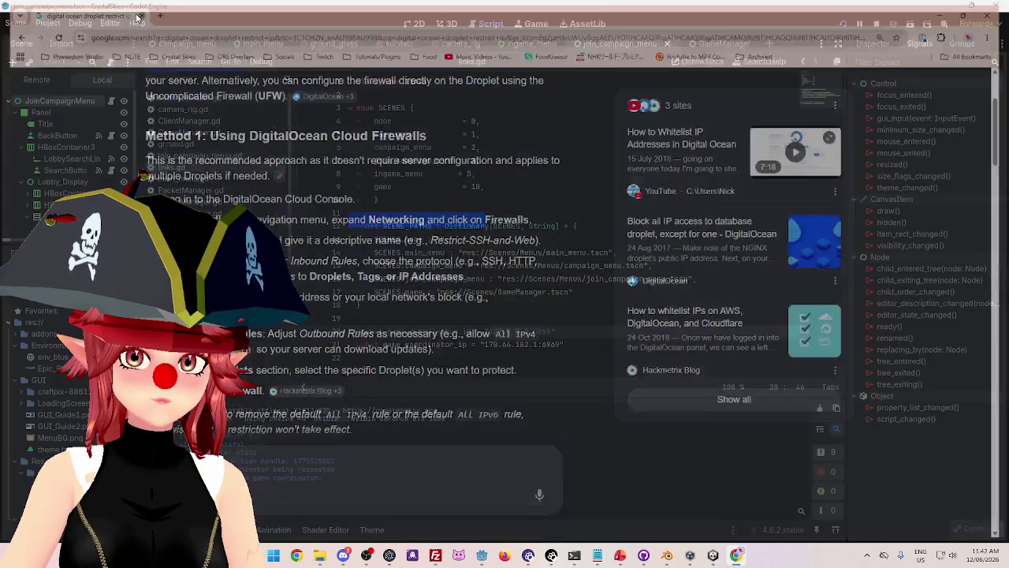
left_click(554, 166)
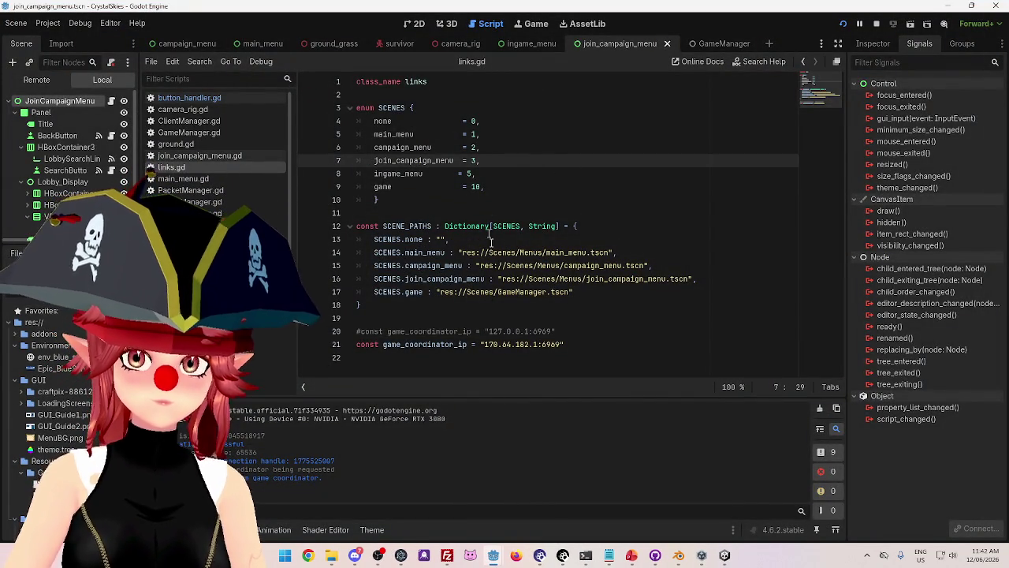
mouse_move(484, 345)
left_mouse_down()
mouse_move(549, 344)
mouse_move(481, 345)
left_mouse_up()
left_click(599, 345)
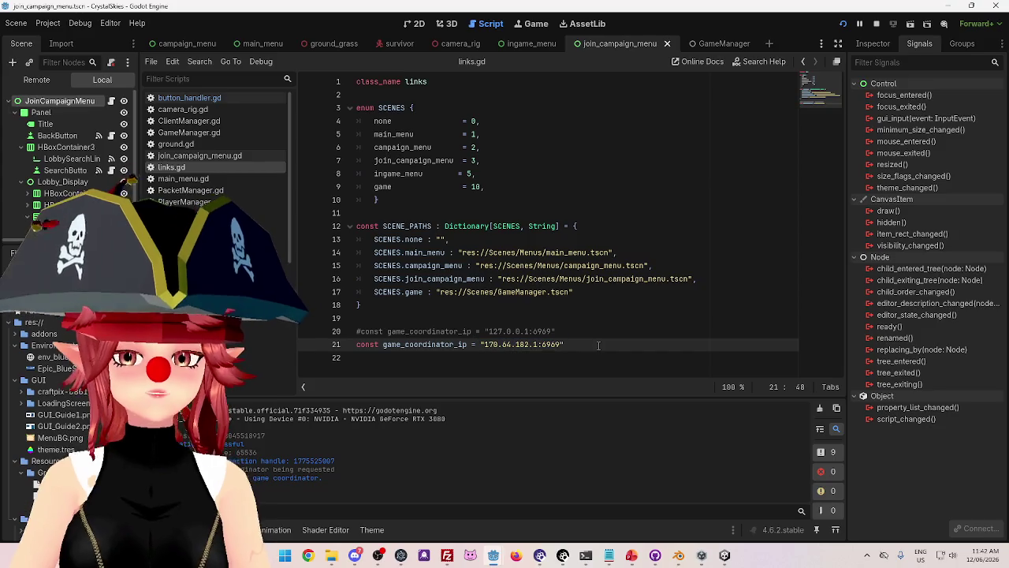
left_click_drag(565, 345, 481, 344)
left_click(530, 345)
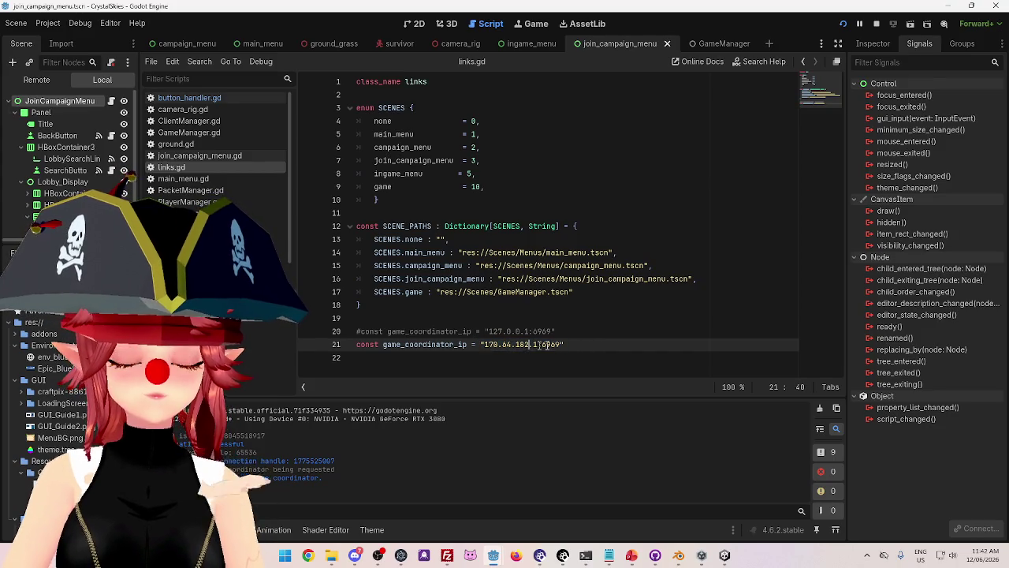
left_click_drag(566, 344, 481, 345)
- Reselect the full quoted coordinator IP on line 21, then bring the coordinator project window forward
left_click(574, 345)
left_click_drag(574, 345, 483, 344)
left_click(506, 345)
mouse_move(574, 345)
left_mouse_down()
mouse_move(489, 333)
mouse_move(494, 345)
left_mouse_up()
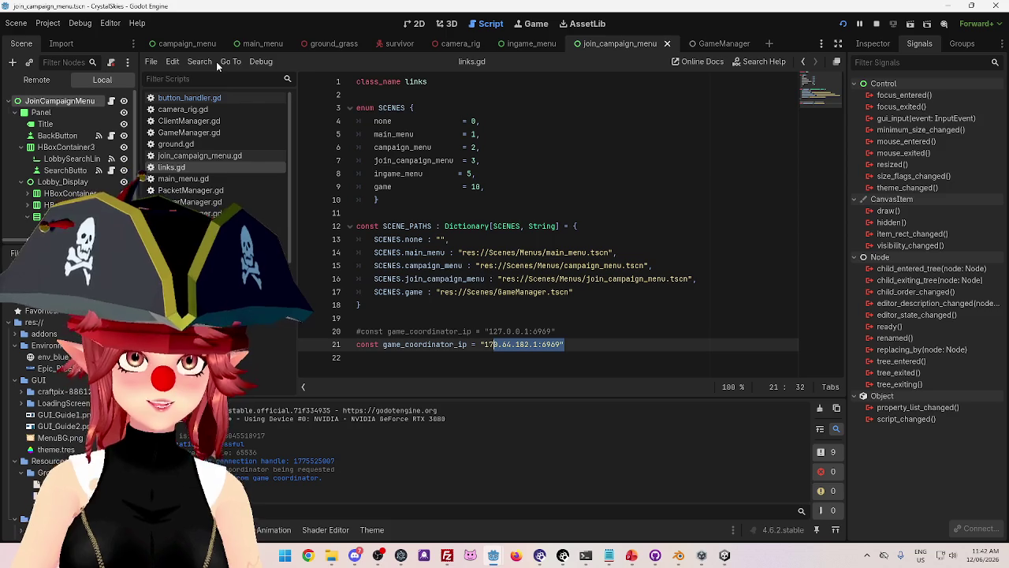
left_click(523, 345)
left_click_drag(573, 345, 481, 345)
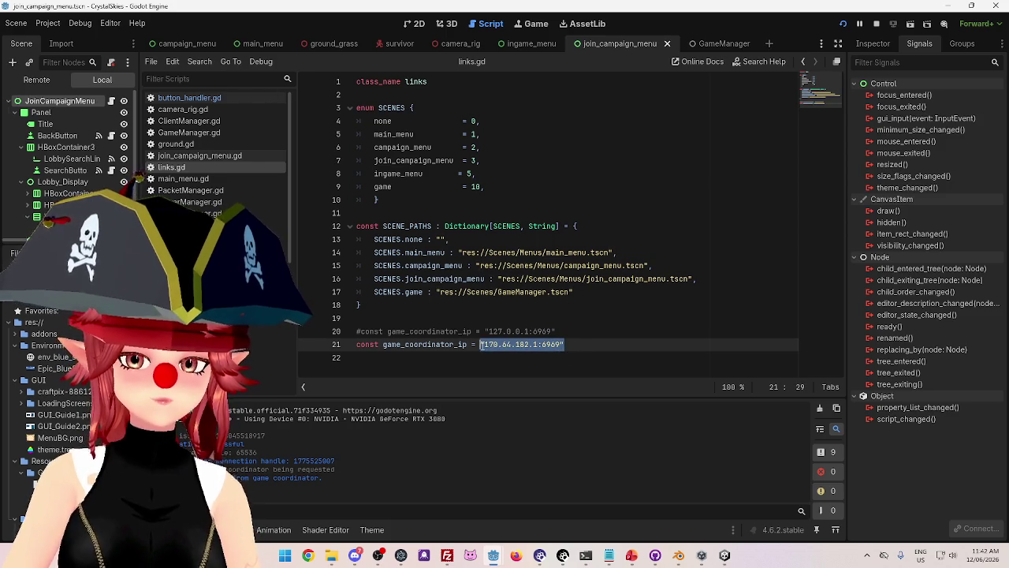
left_click(538, 344)
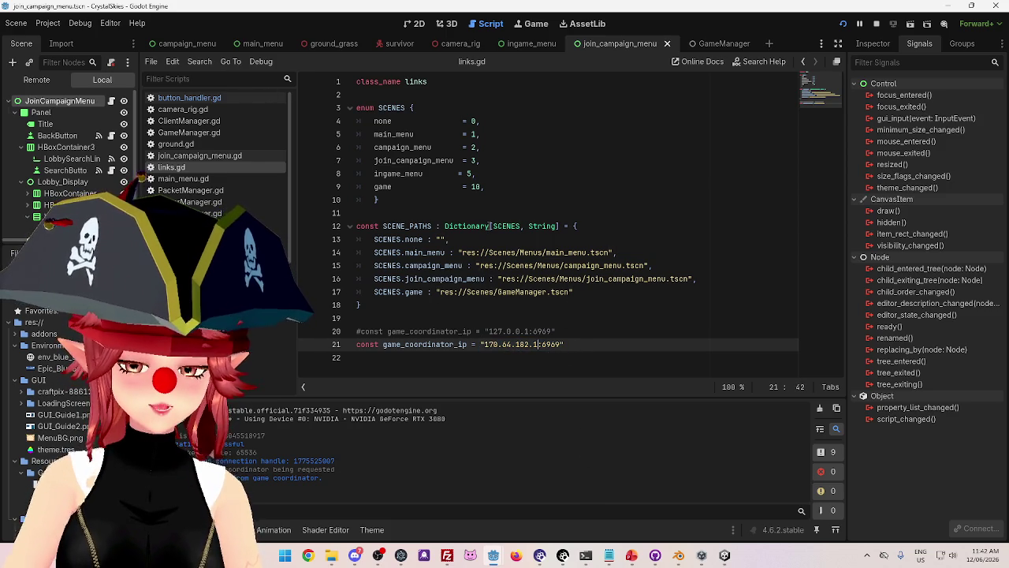
mouse_move(492, 226)
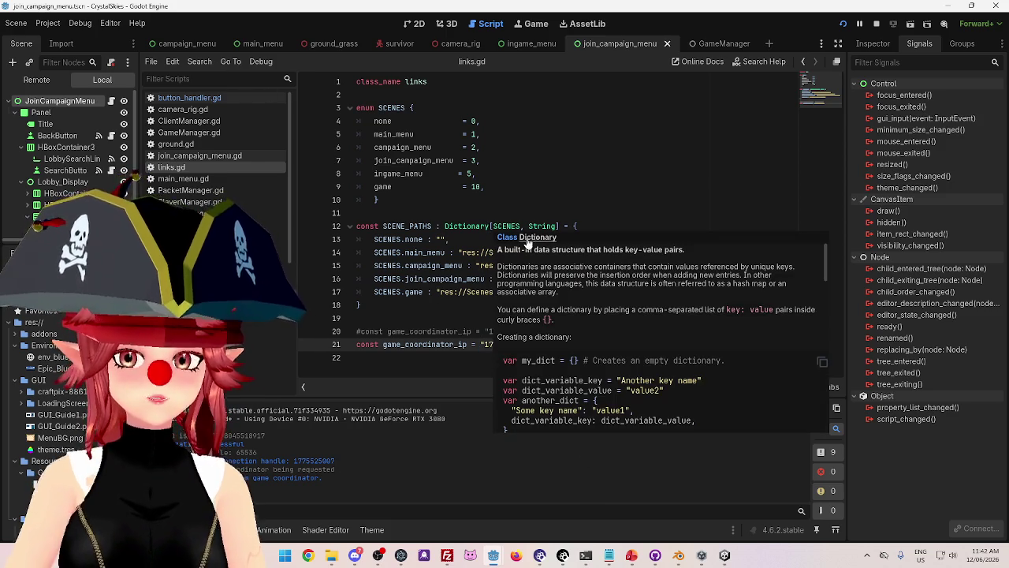
key("Up")
key("Up")
key("Up")
left_click_drag(574, 344, 480, 345)
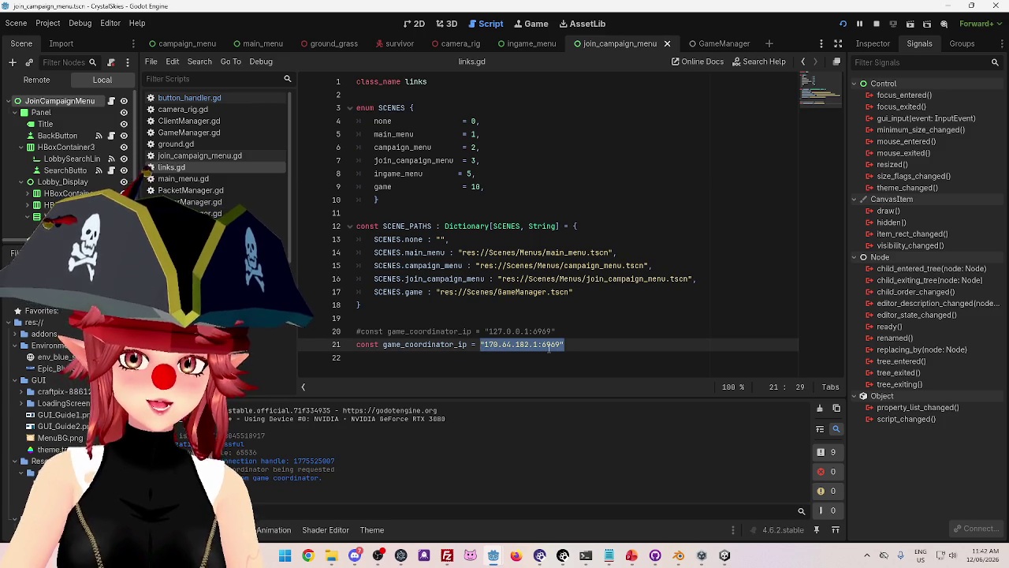
mouse_move(489, 558)
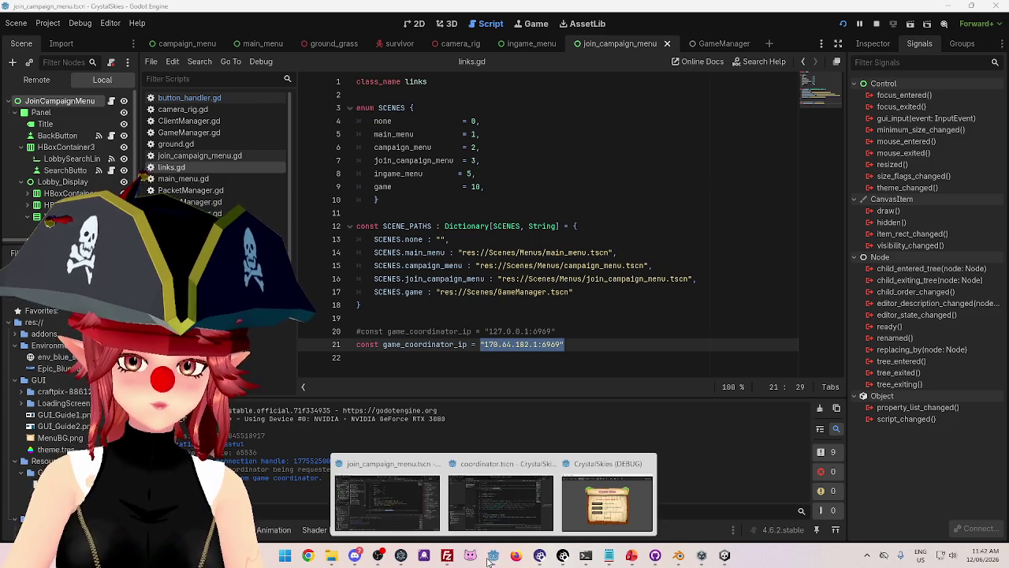
left_click(500, 495)
left_click(467, 176)
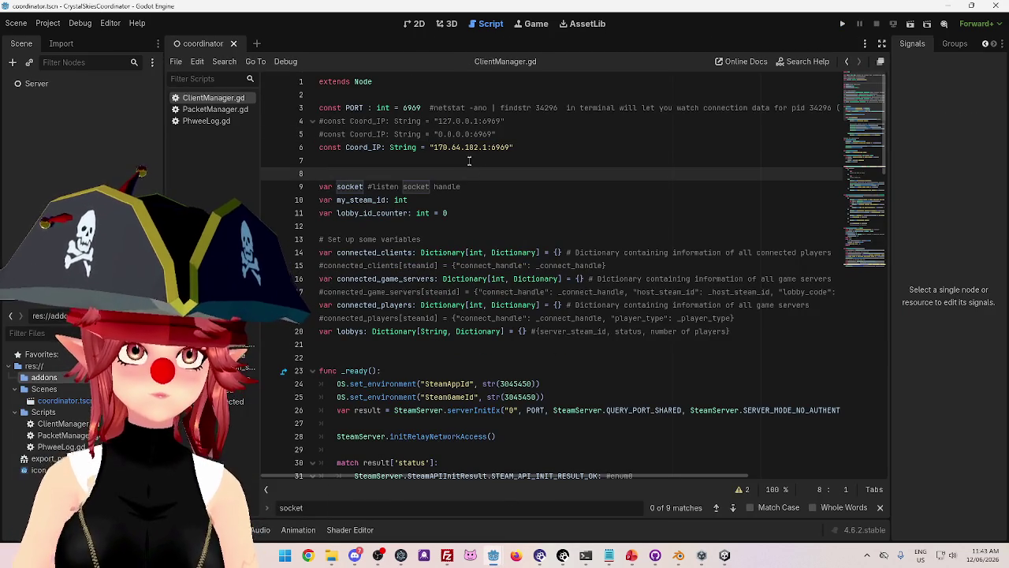
left_click_drag(525, 147, 327, 148)
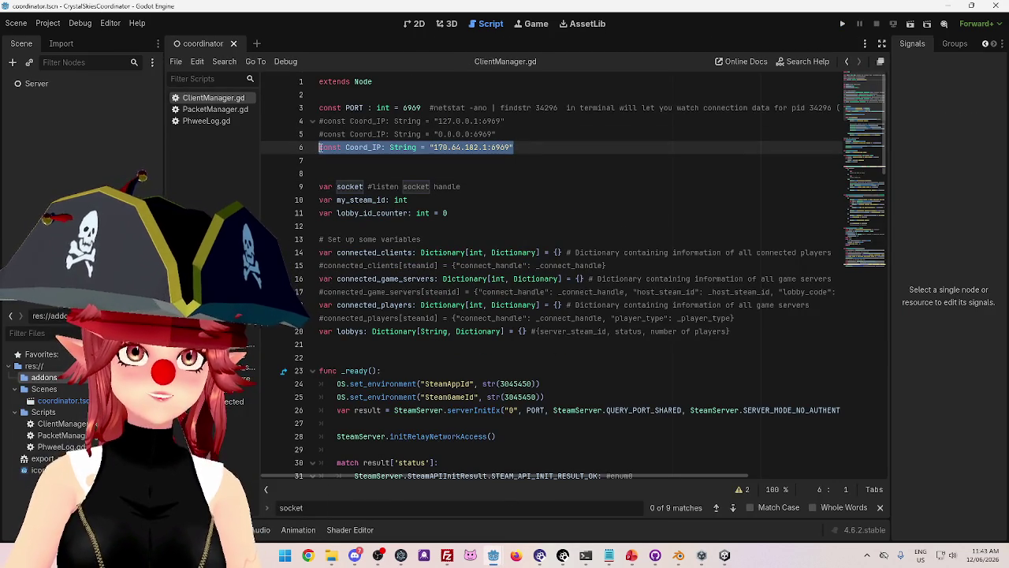
left_click_drag(513, 134, 319, 134)
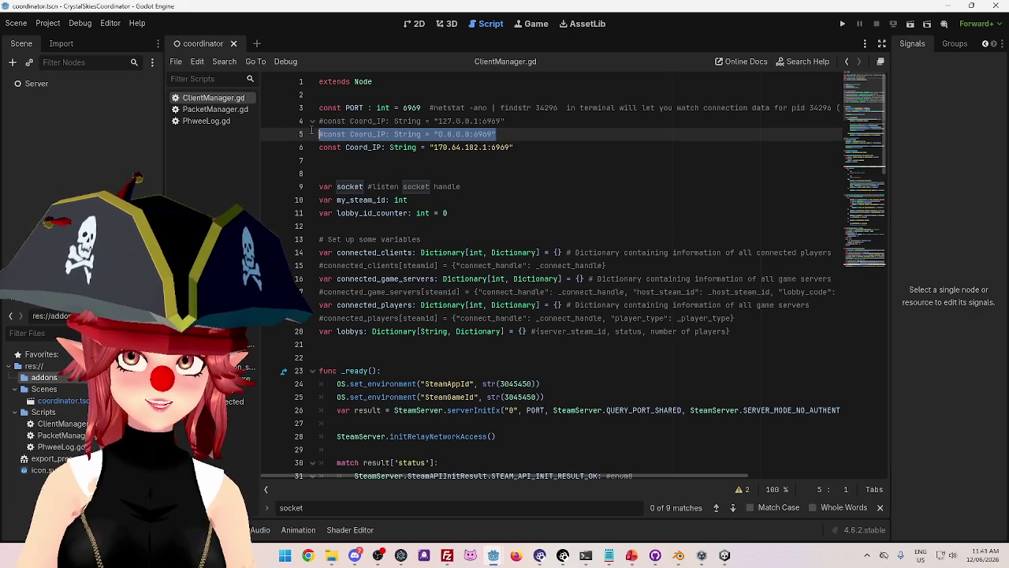
left_click_drag(514, 147, 319, 147)
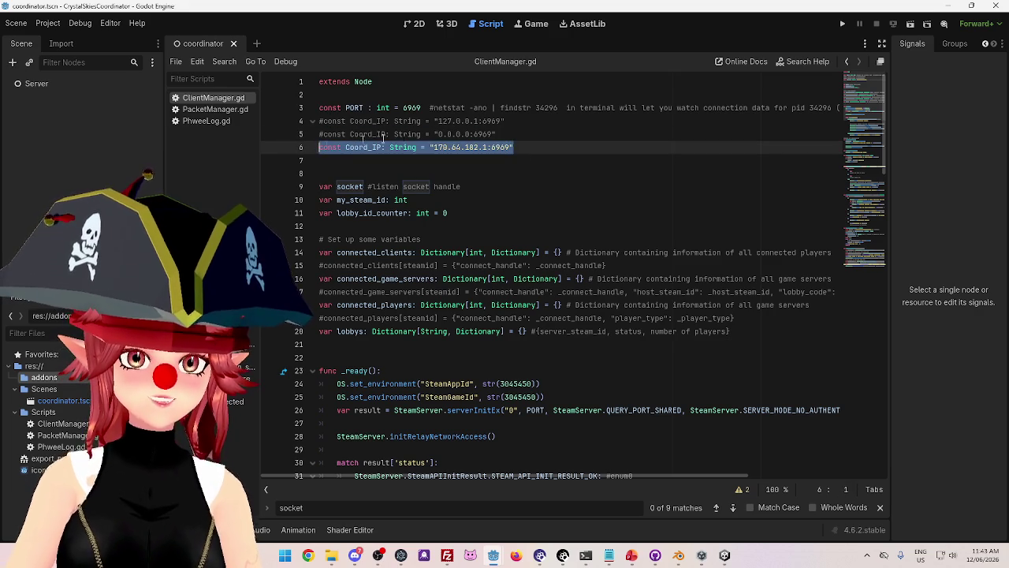
left_click_drag(513, 135, 320, 134)
left_click(513, 148)
left_click_drag(513, 134, 319, 134)
mouse_move(513, 148)
left_mouse_down()
mouse_move(320, 147)
mouse_move(497, 134)
mouse_move(310, 139)
left_mouse_up()
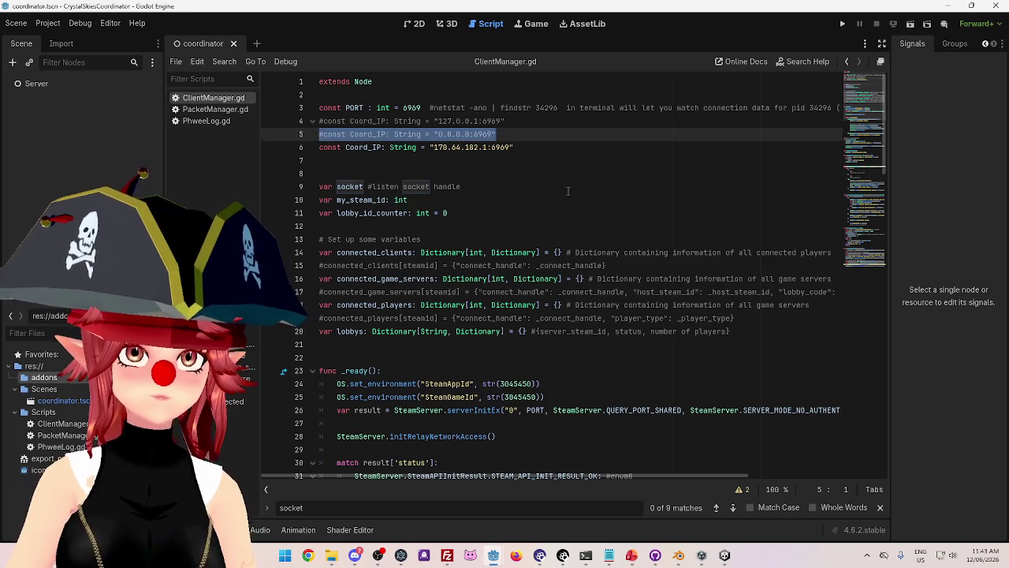
left_click(552, 186)
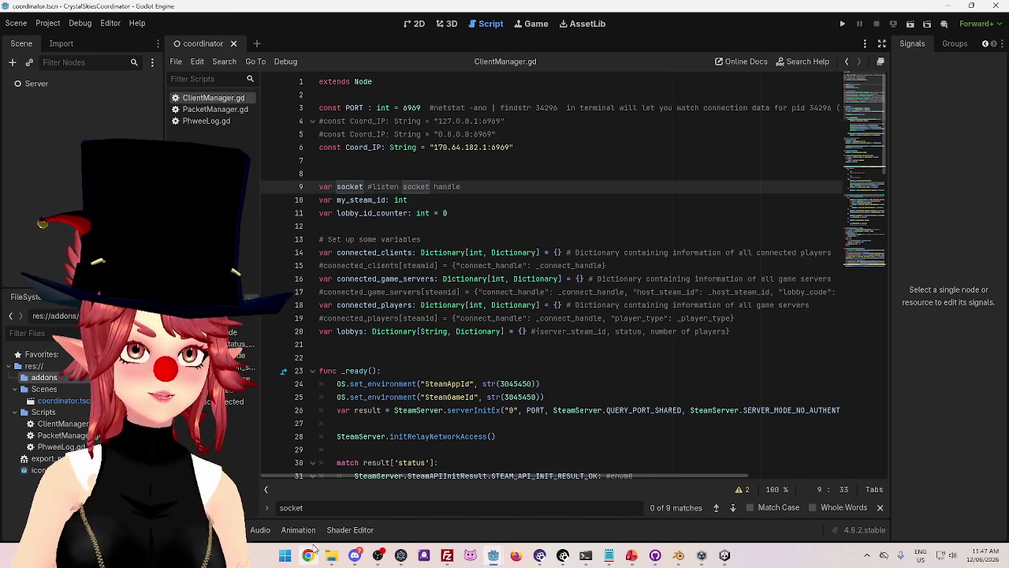
- Dismiss the int documentation popup and delete the extra blank line above var socket
mouse_move(481, 306)
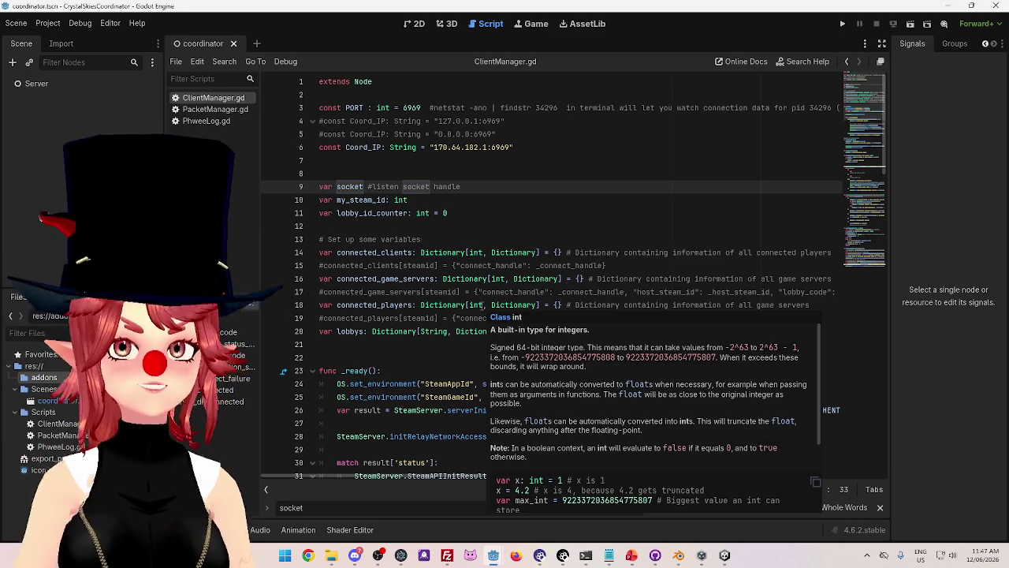
left_click(539, 238)
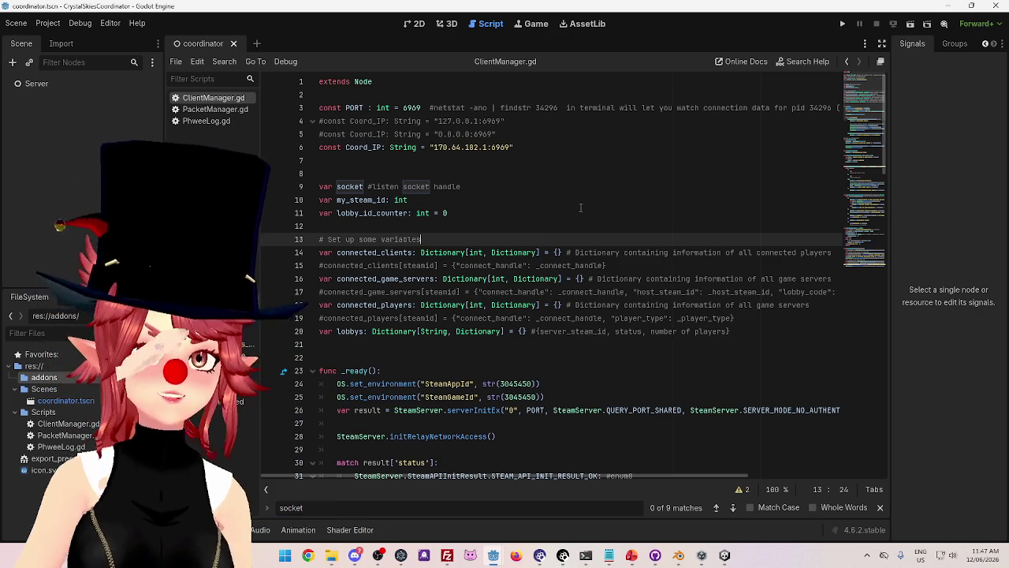
left_click(492, 223)
left_click(492, 220)
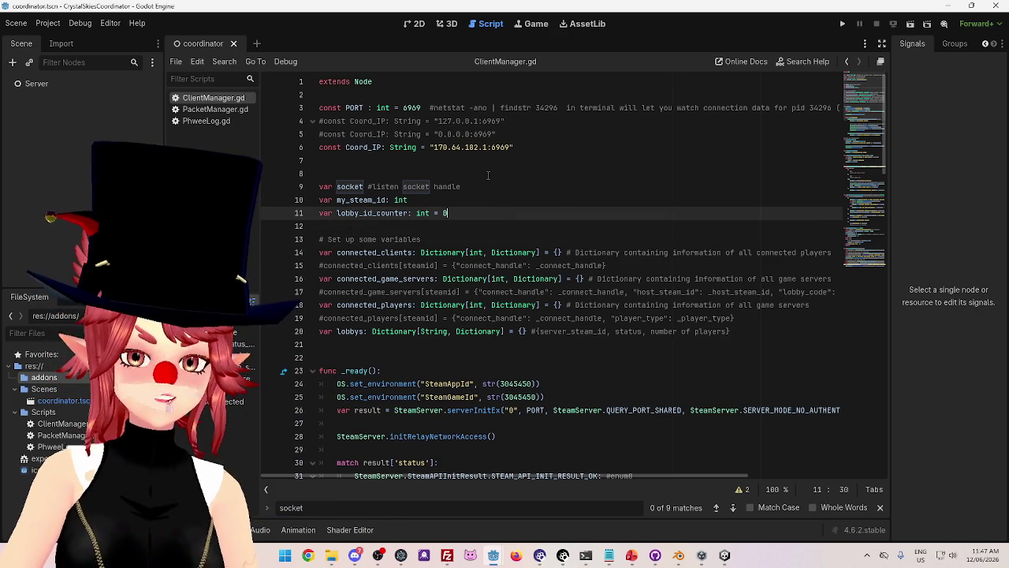
left_click(488, 175)
key("BackSpace")
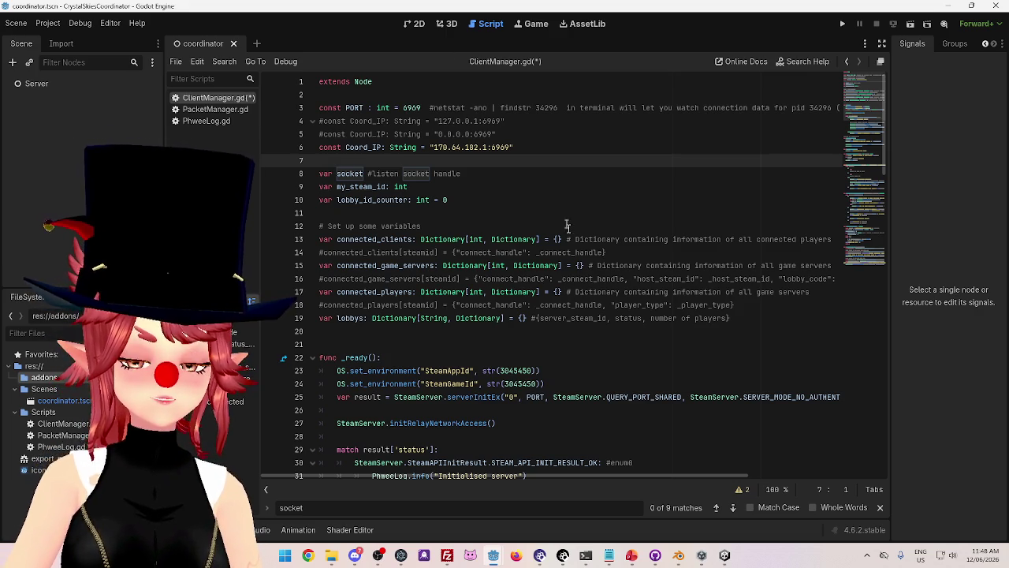
- Select the Coord_IP type and value on line 6, then switch to the game project's editor
left_click(529, 148)
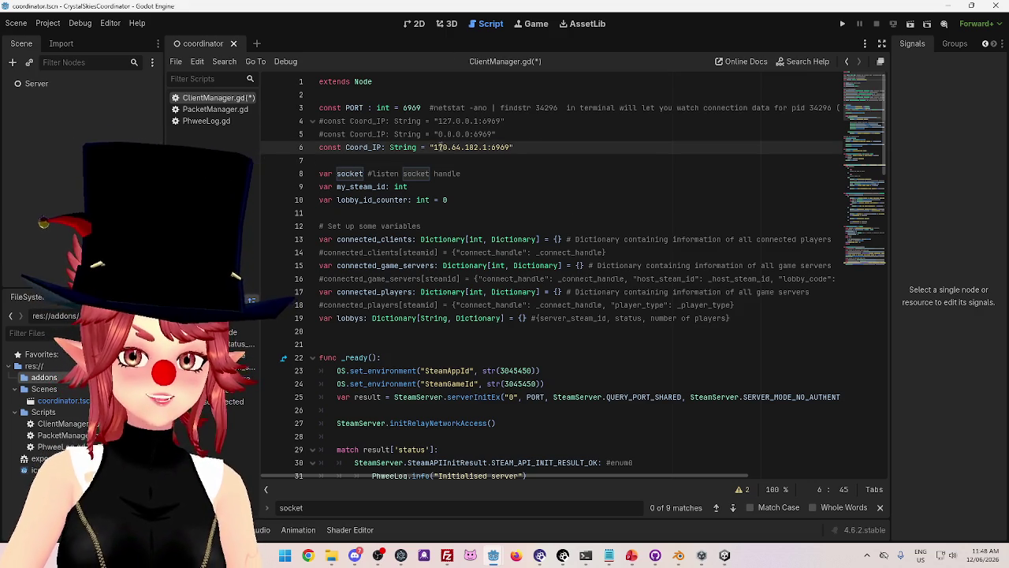
left_click_drag(433, 148, 497, 151)
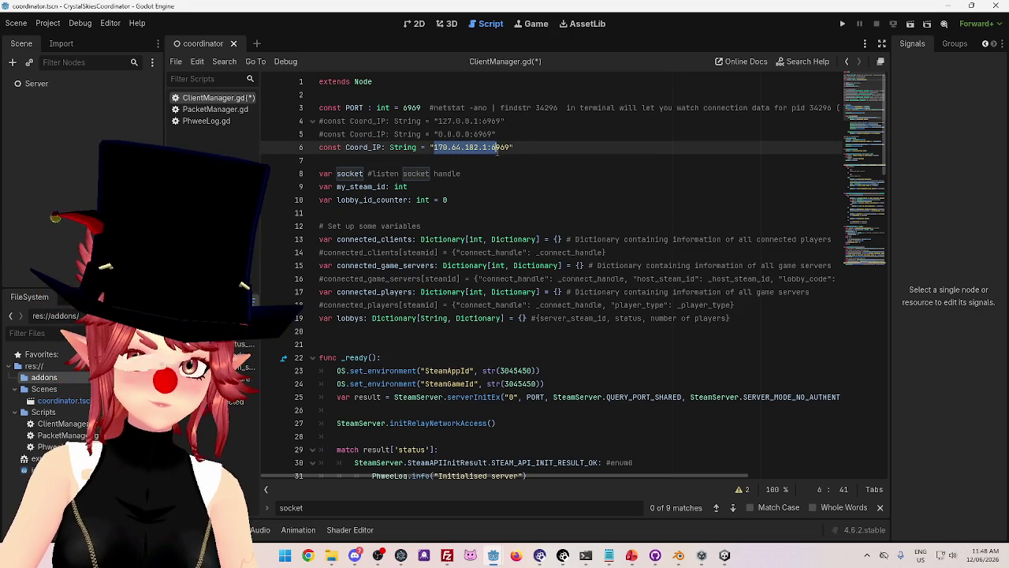
left_click(513, 145)
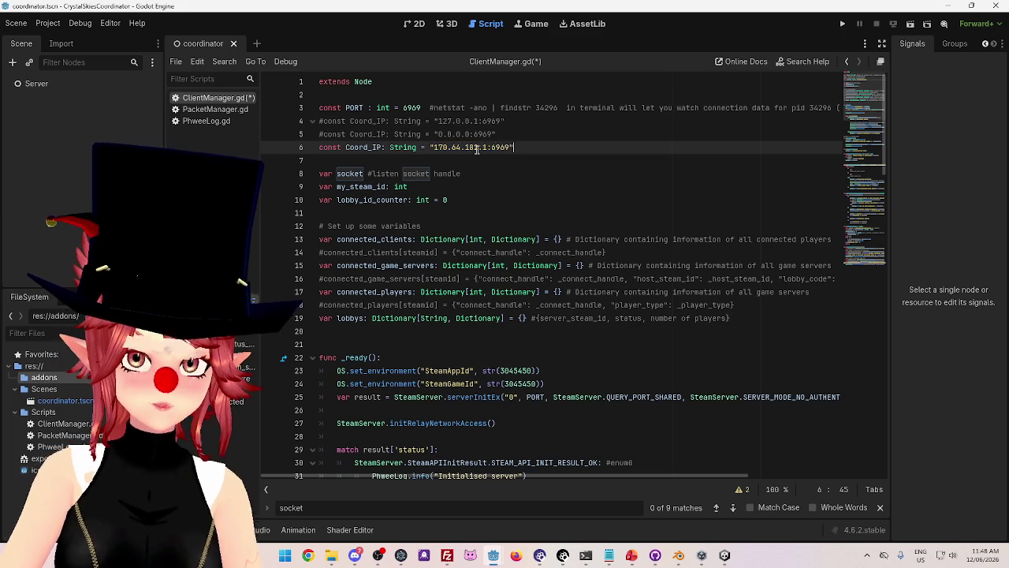
mouse_move(430, 148)
left_mouse_down()
mouse_move(510, 150)
mouse_move(389, 149)
left_mouse_up()
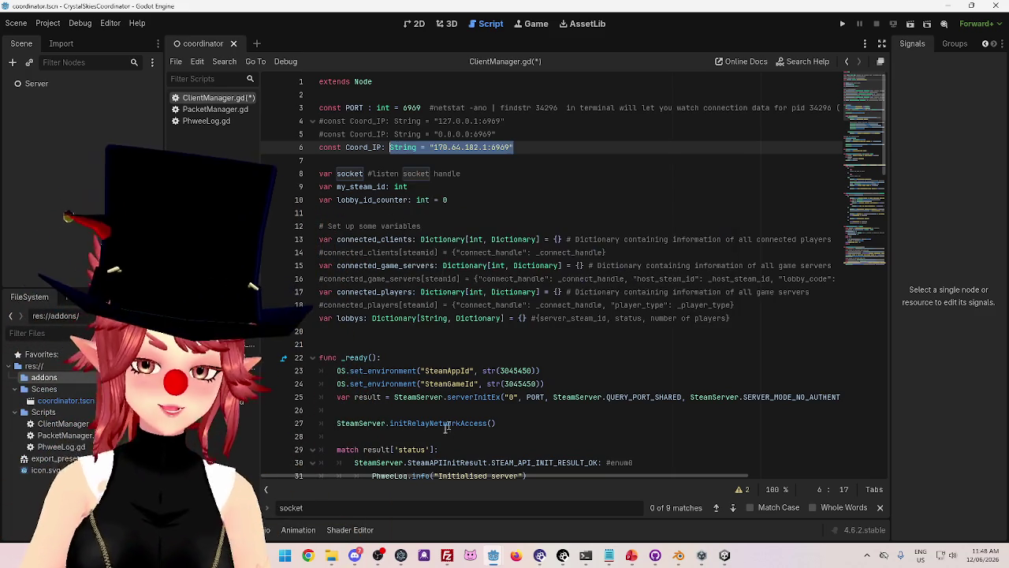
mouse_move(515, 557)
left_click(399, 512)
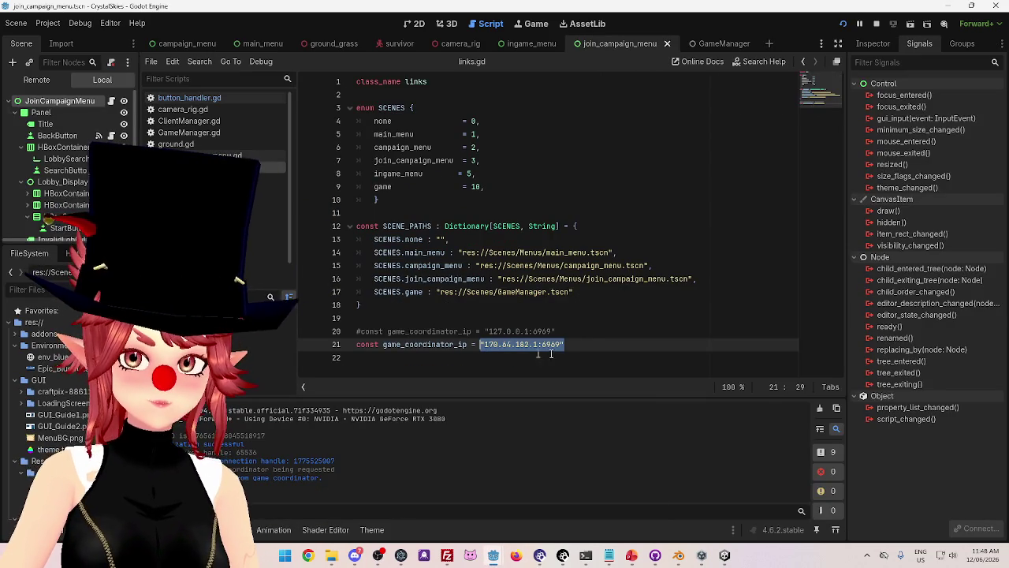
key("End")
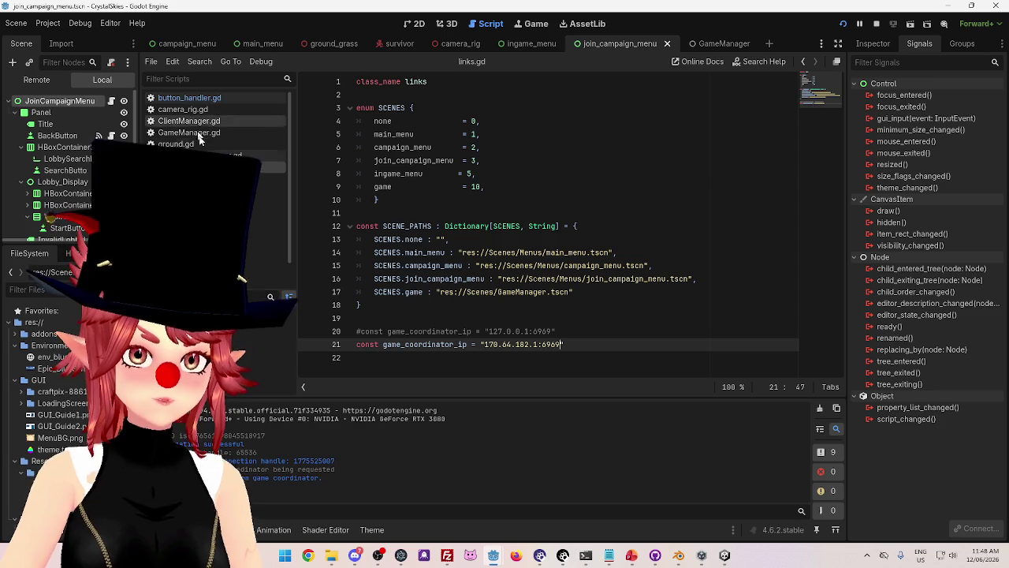
left_click(189, 120)
scroll(548, 230, "up", 4)
scroll(548, 230, "up", 5)
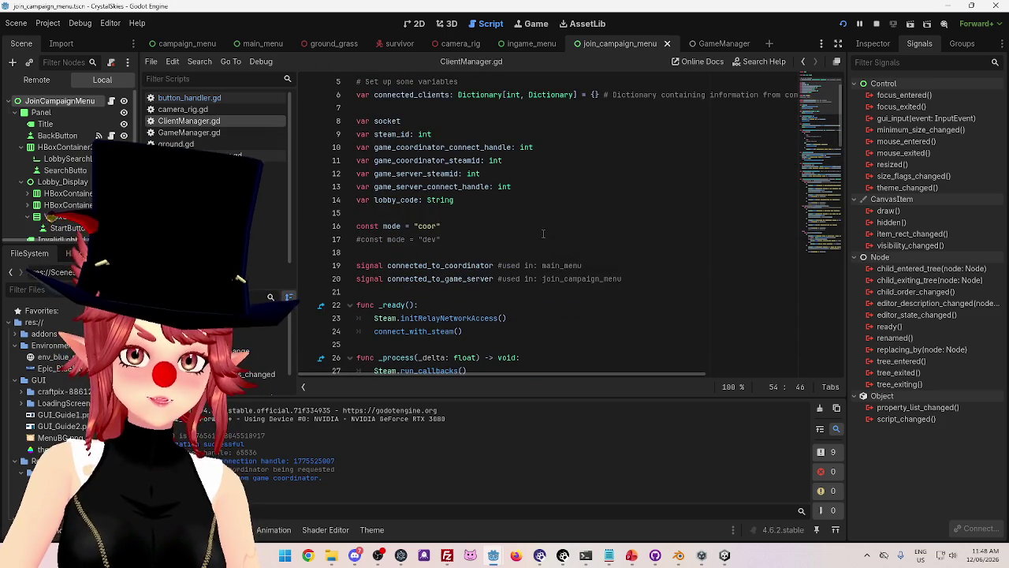
scroll(543, 235, "down", 15)
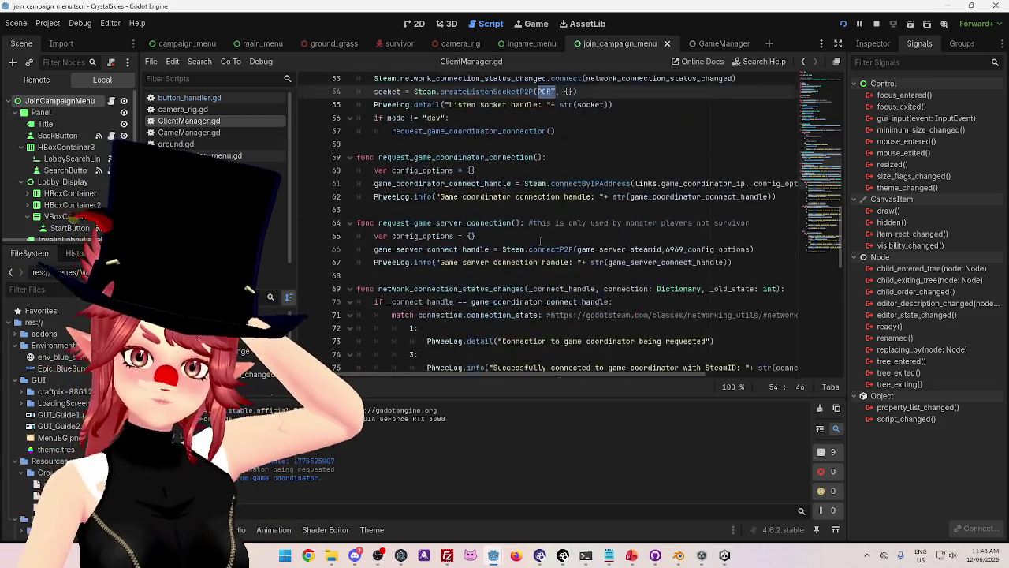
scroll(541, 240, "down", 14)
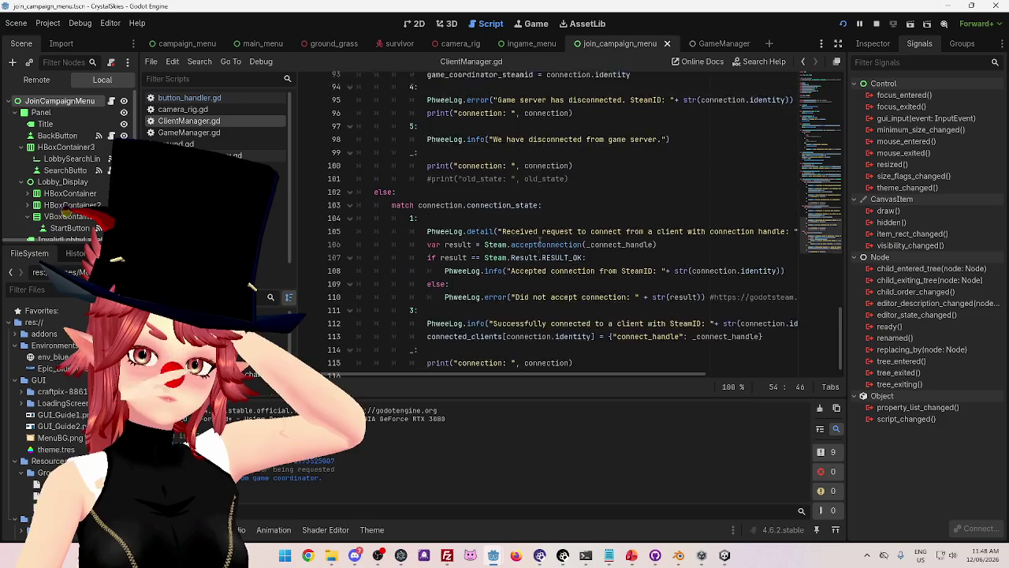
scroll(541, 241, "up", 13)
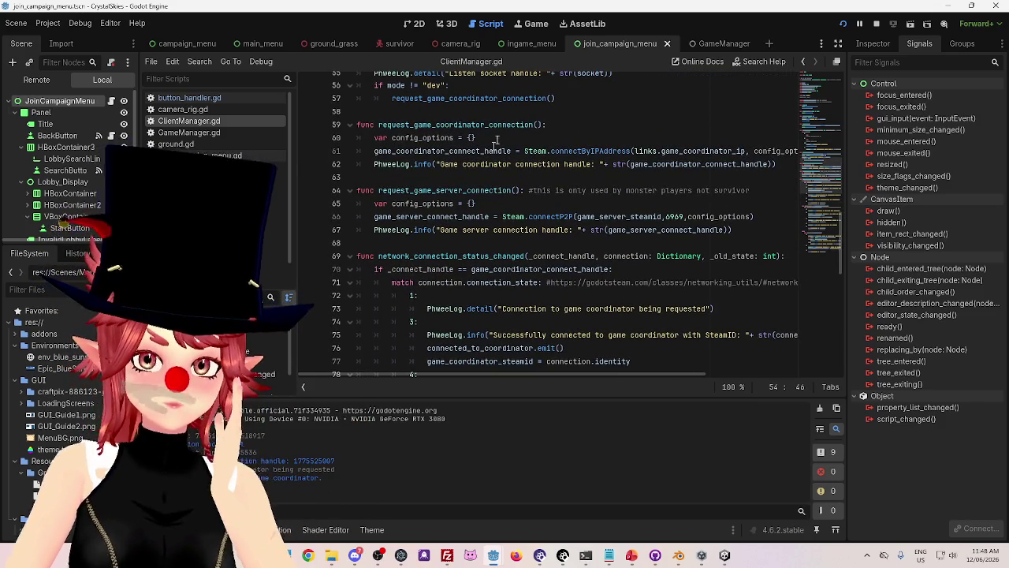
left_click_drag(554, 150, 746, 151)
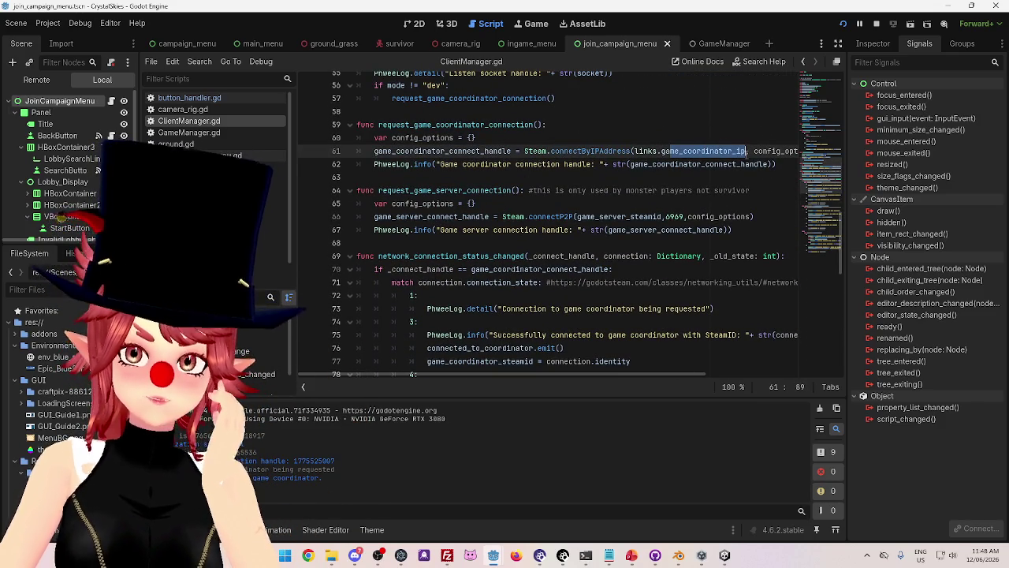
mouse_move(653, 373)
left_mouse_down()
mouse_move(698, 373)
mouse_move(654, 367)
left_mouse_up()
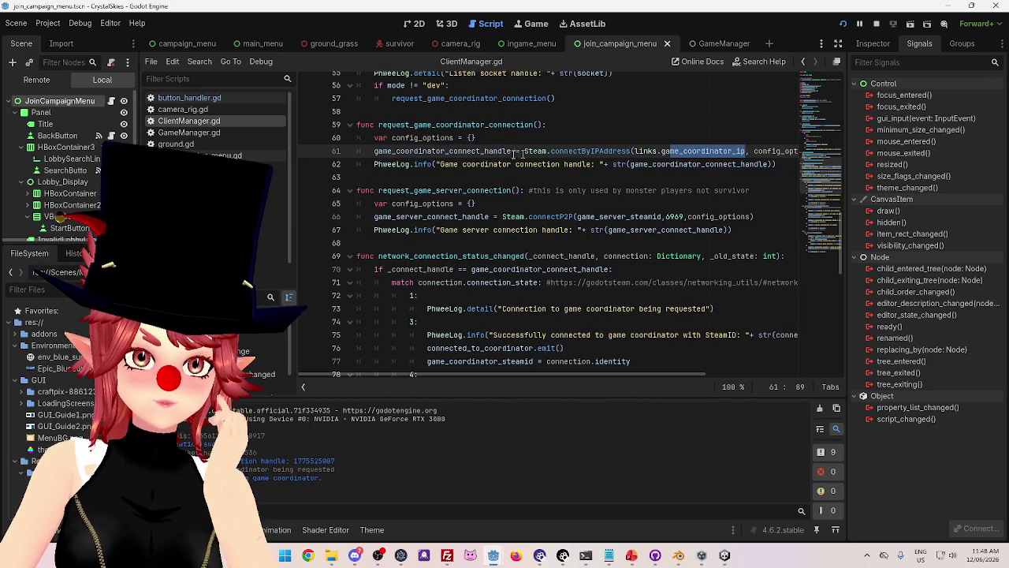
left_click(447, 151)
left_click_drag(526, 150, 637, 151)
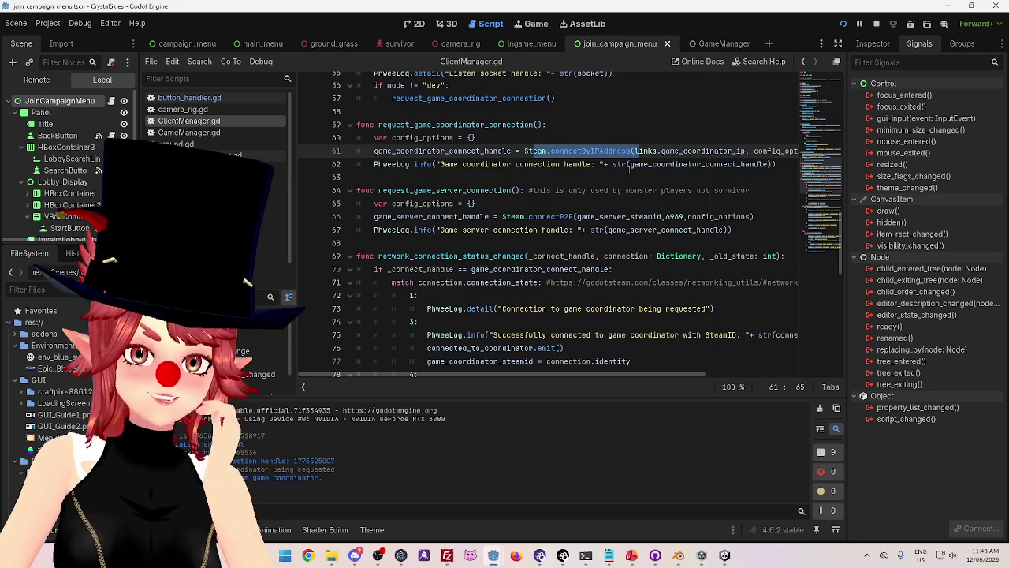
scroll(629, 167, "down", 2)
scroll(628, 172, "down", 1)
scroll(628, 173, "up", 1)
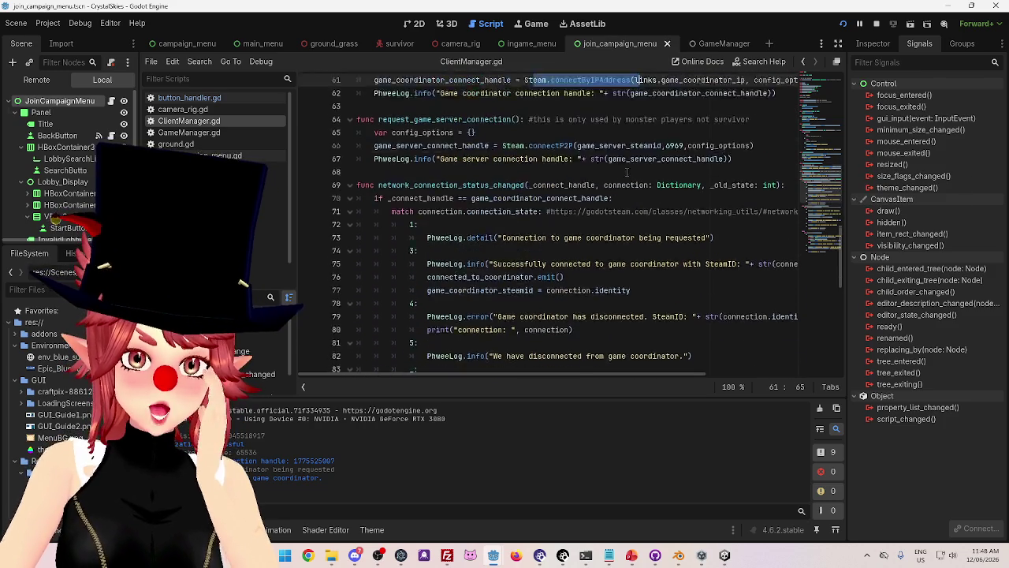
scroll(628, 173, "up", 2)
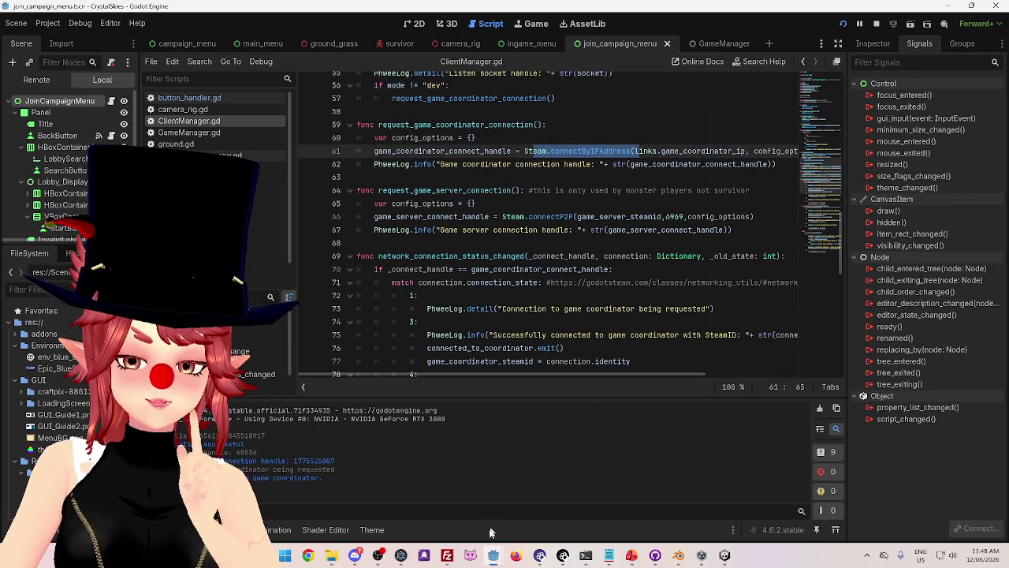
mouse_move(494, 554)
left_click(501, 493)
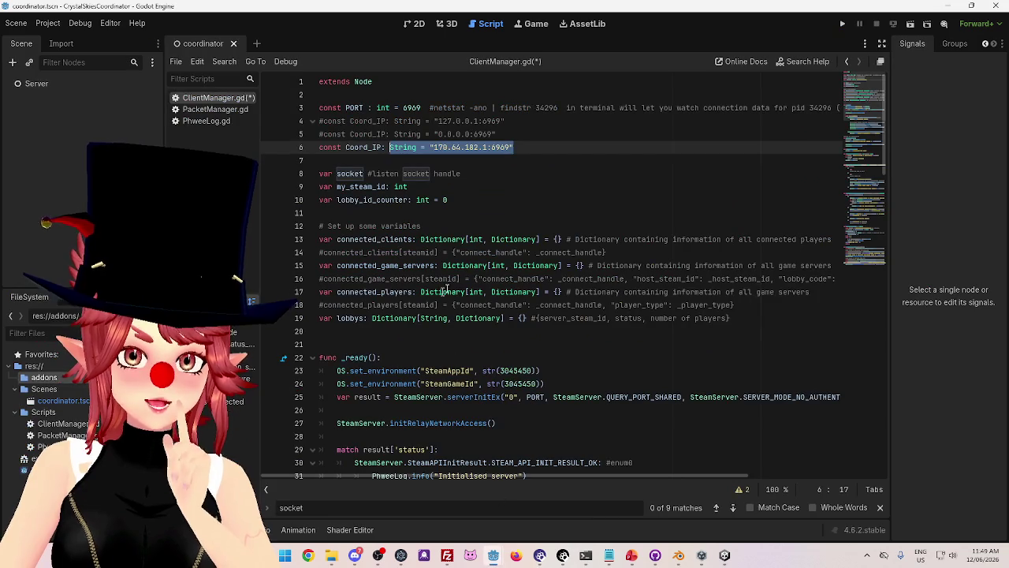
- Scroll through ClientManager.gd, briefly checking the PhweeLog.gd logging script
scroll(455, 287, "down", 1)
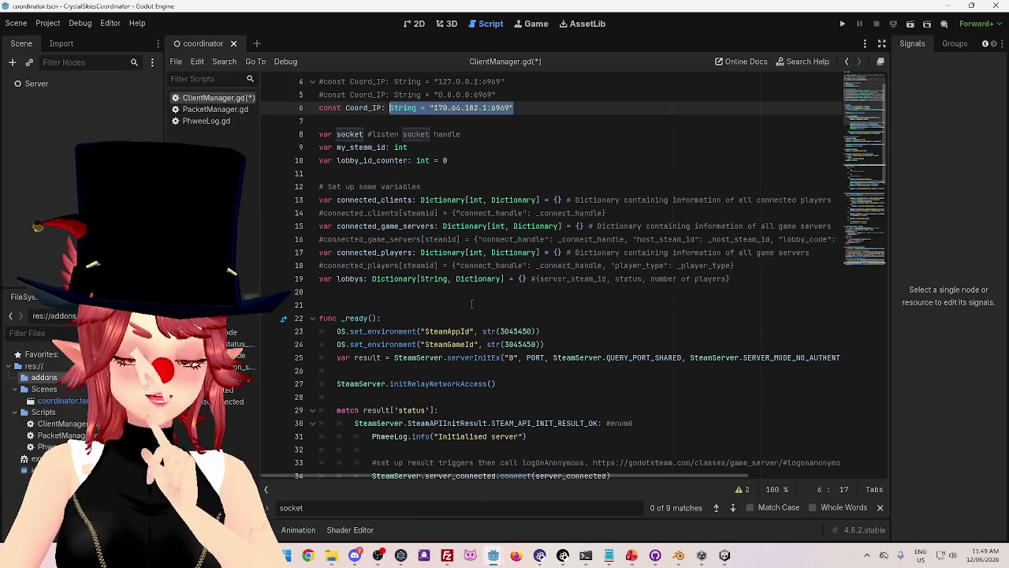
scroll(471, 303, "down", 1)
scroll(472, 304, "down", 2)
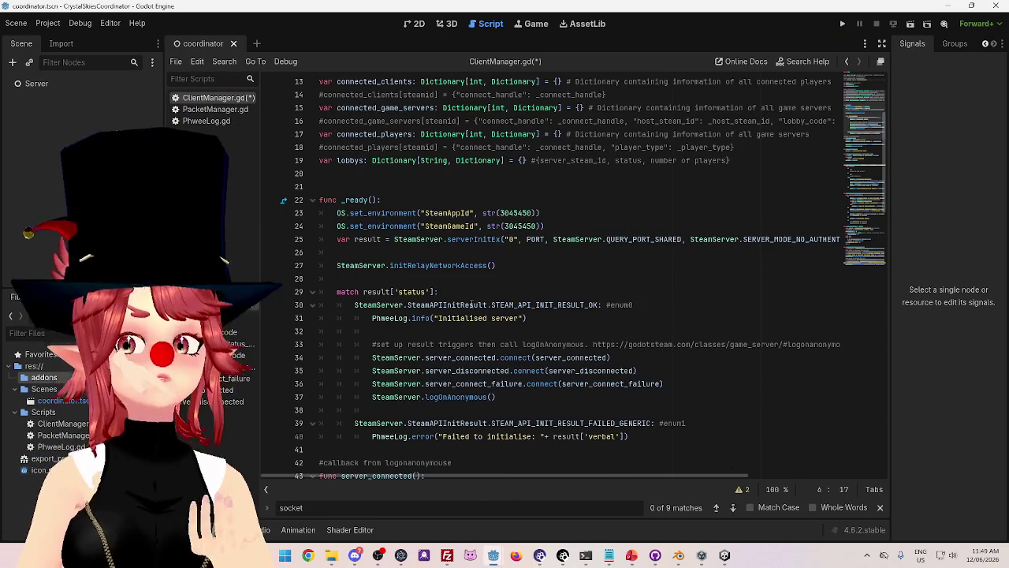
scroll(471, 304, "down", 3)
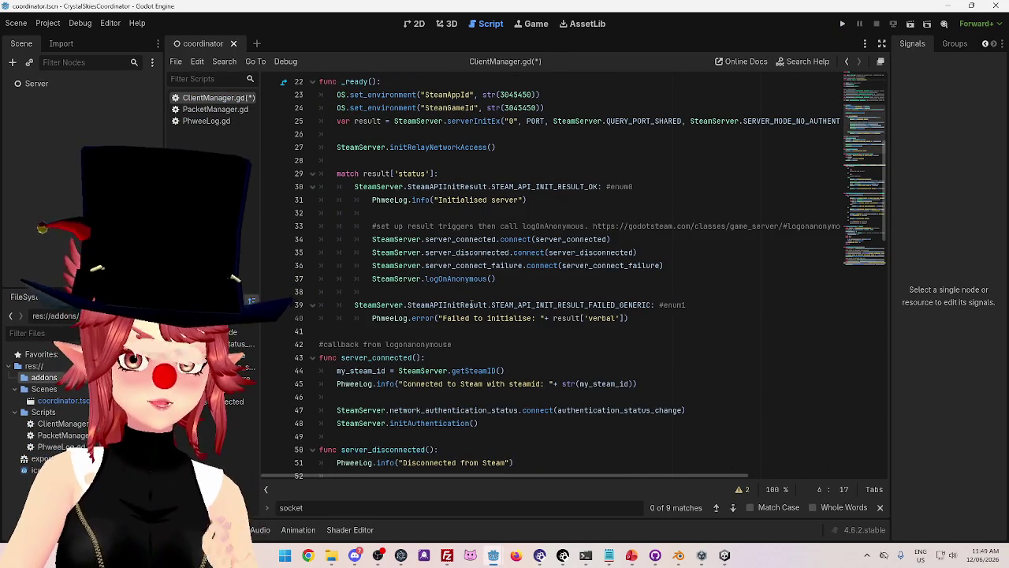
left_click(211, 121)
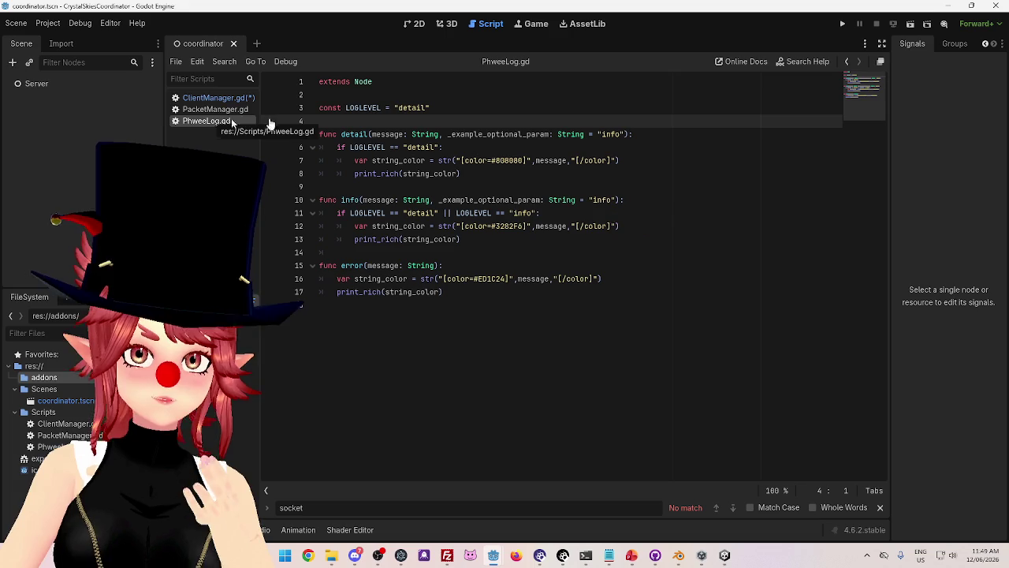
left_click(229, 98)
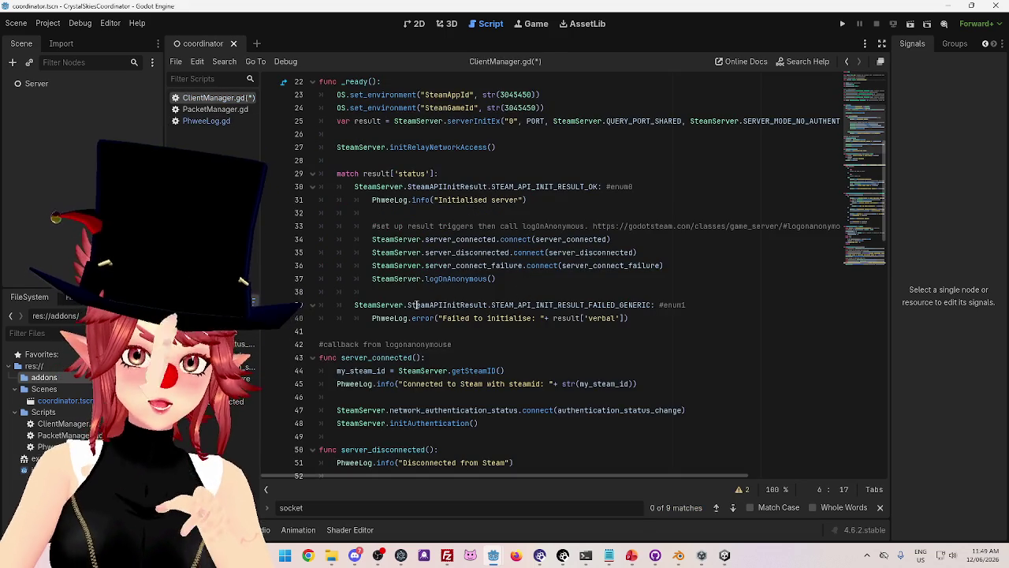
scroll(417, 305, "down", 2)
scroll(418, 305, "up", 3)
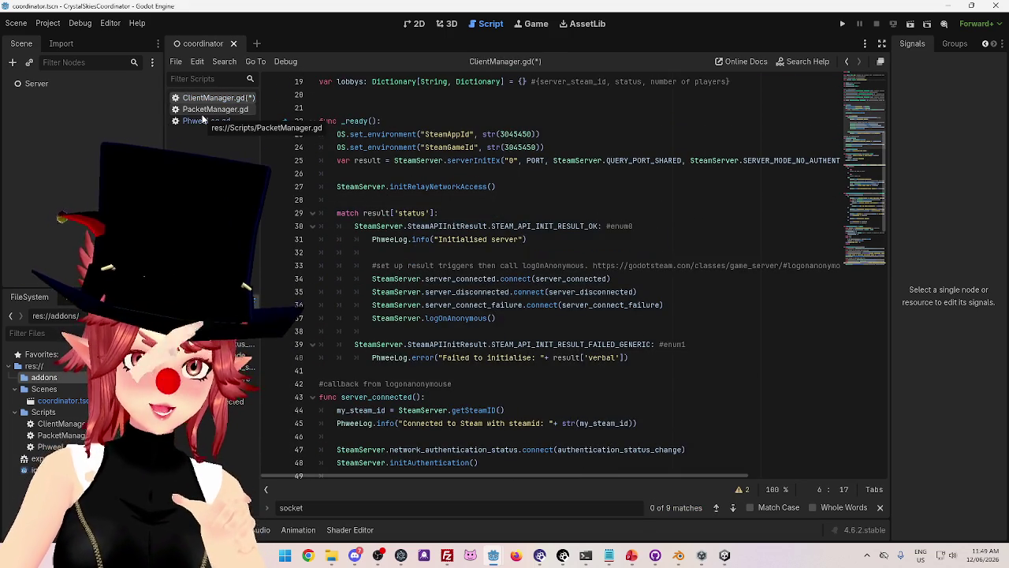
scroll(568, 337, "down", 10)
scroll(567, 336, "down", 7)
scroll(455, 169, "down", 1)
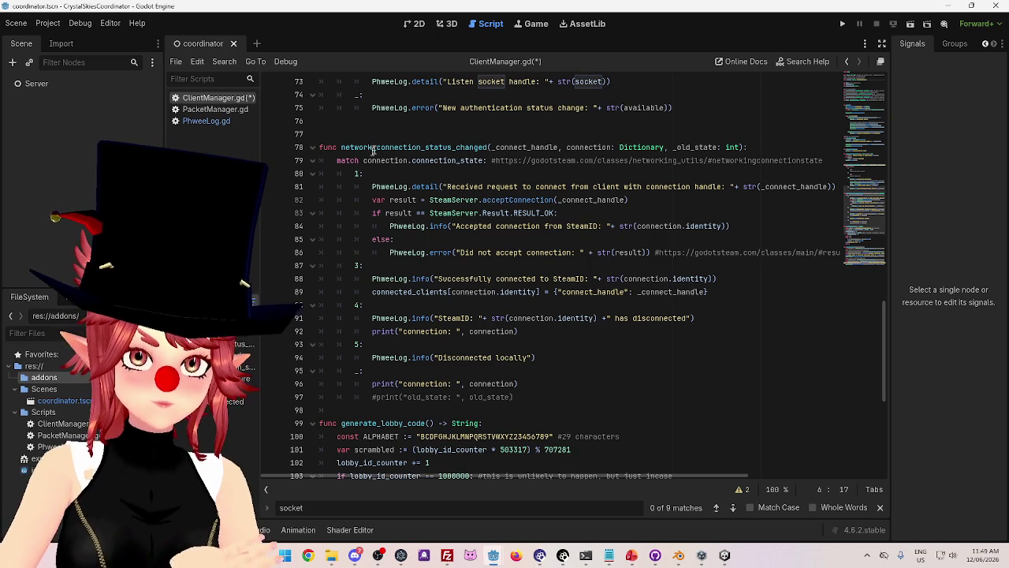
scroll(496, 190, "up", 3)
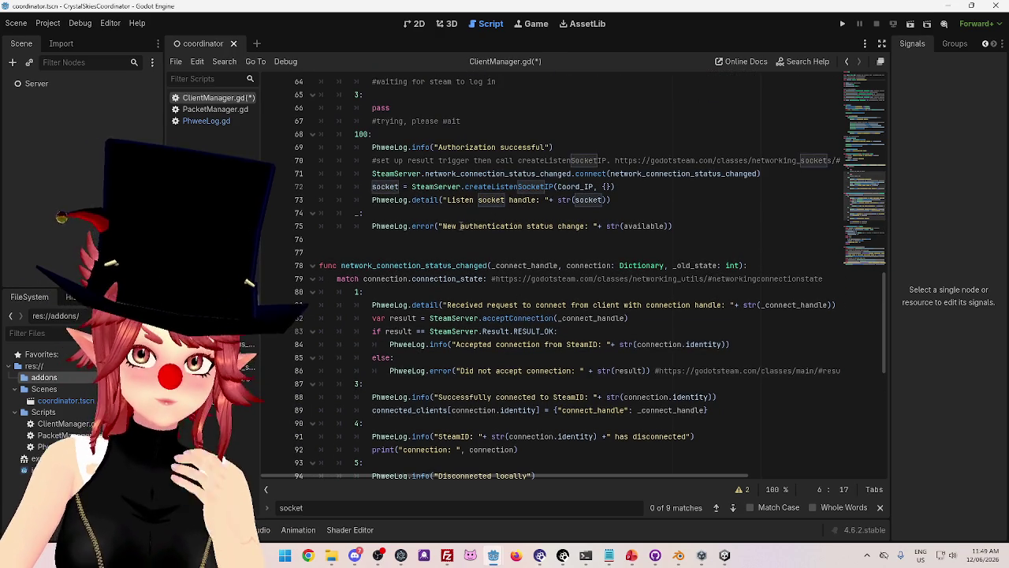
scroll(501, 298, "up", 1)
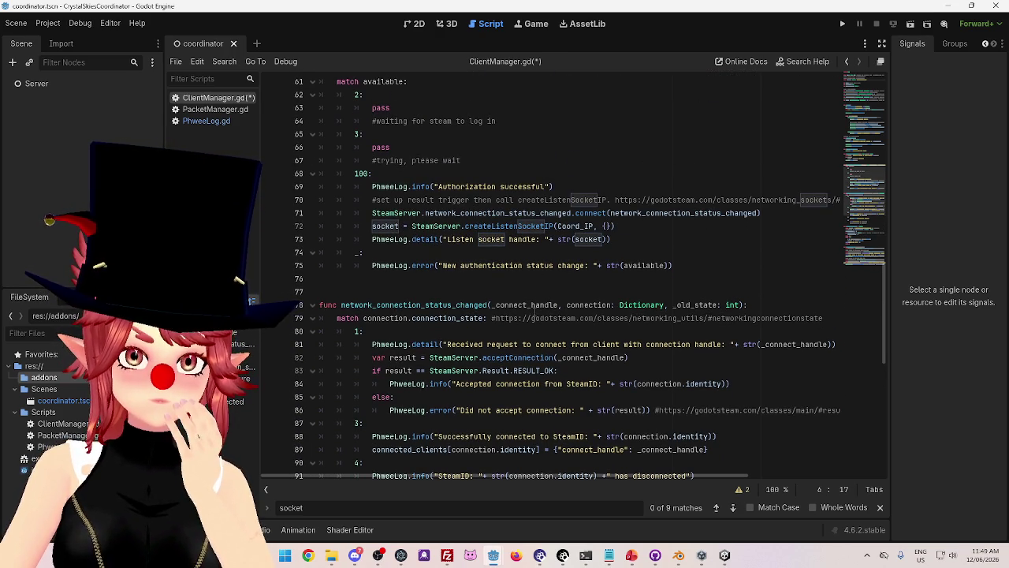
scroll(534, 313, "up", 1)
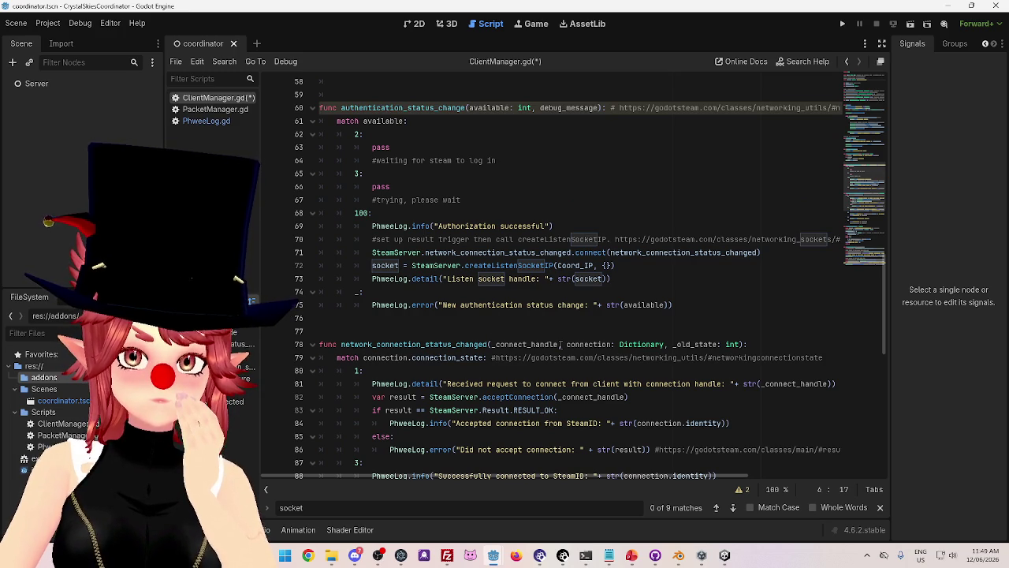
scroll(561, 344, "down", 1)
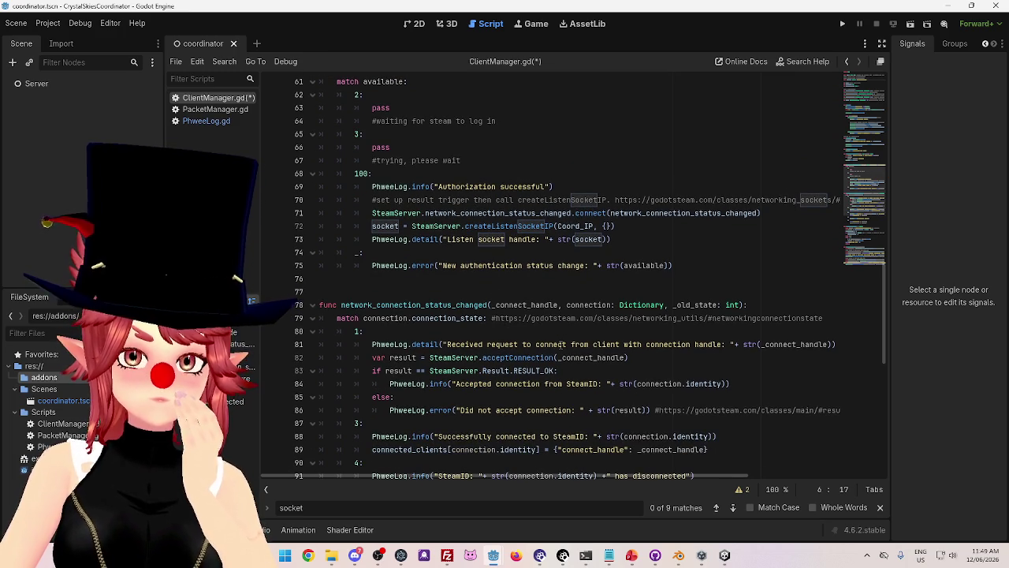
scroll(561, 343, "down", 1)
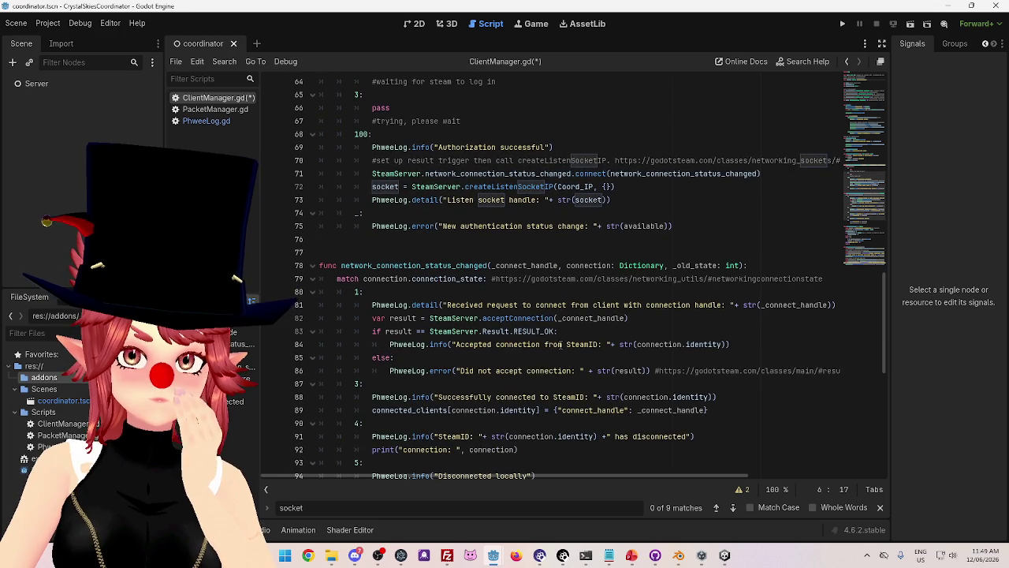
scroll(561, 344, "up", 2)
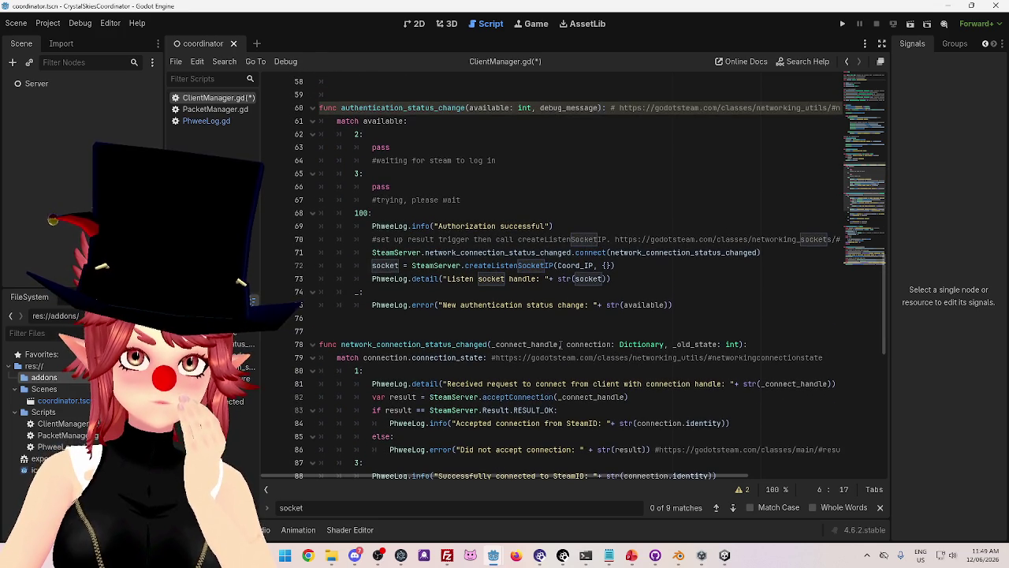
scroll(560, 344, "up", 4)
scroll(561, 343, "up", 12)
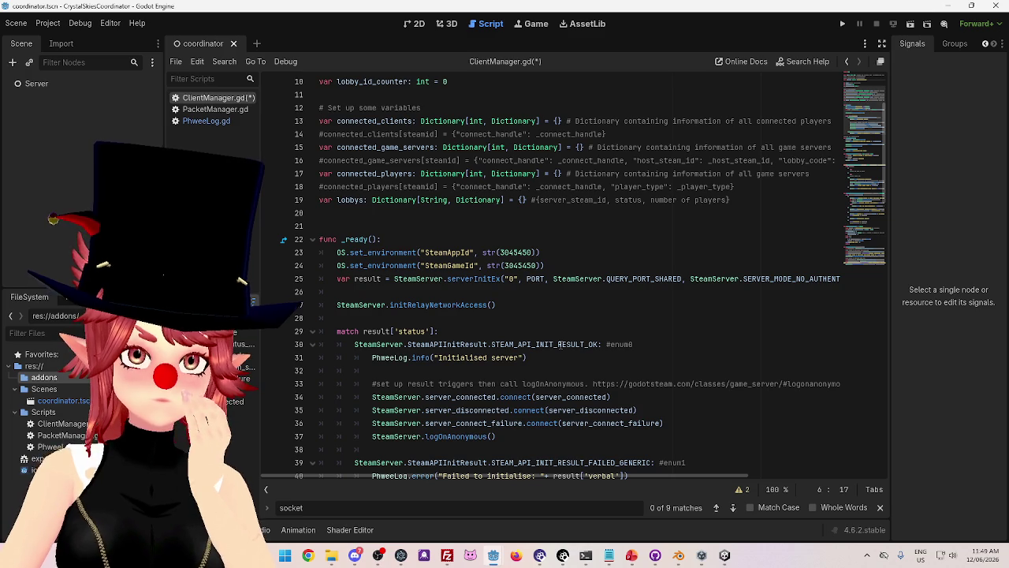
scroll(561, 344, "down", 7)
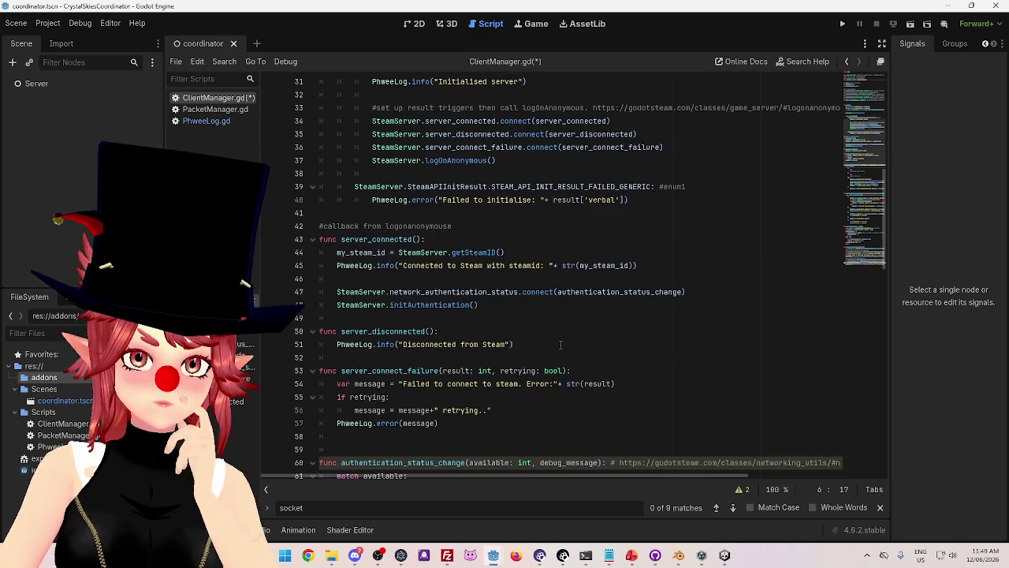
scroll(561, 344, "down", 5)
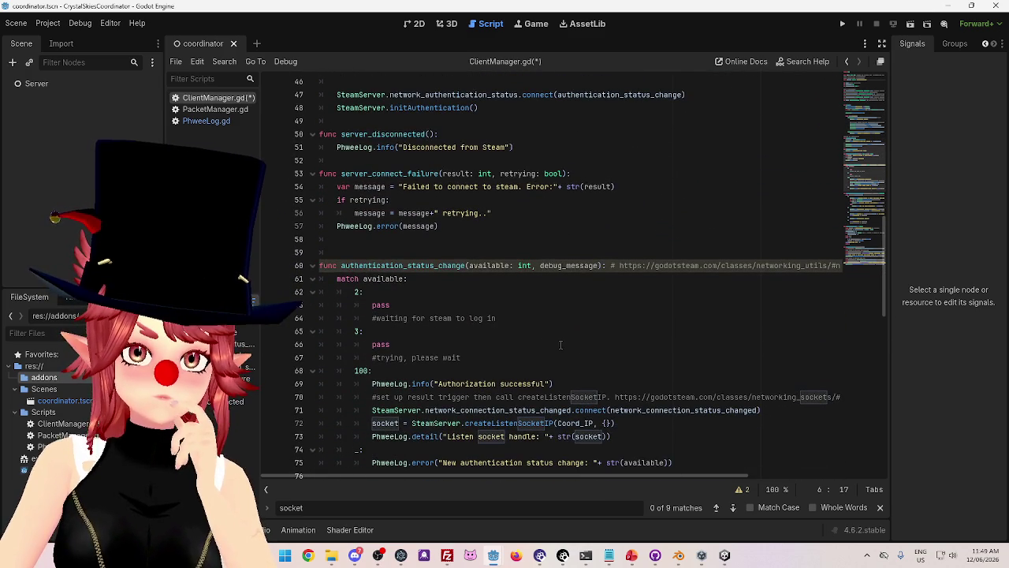
scroll(561, 344, "down", 16)
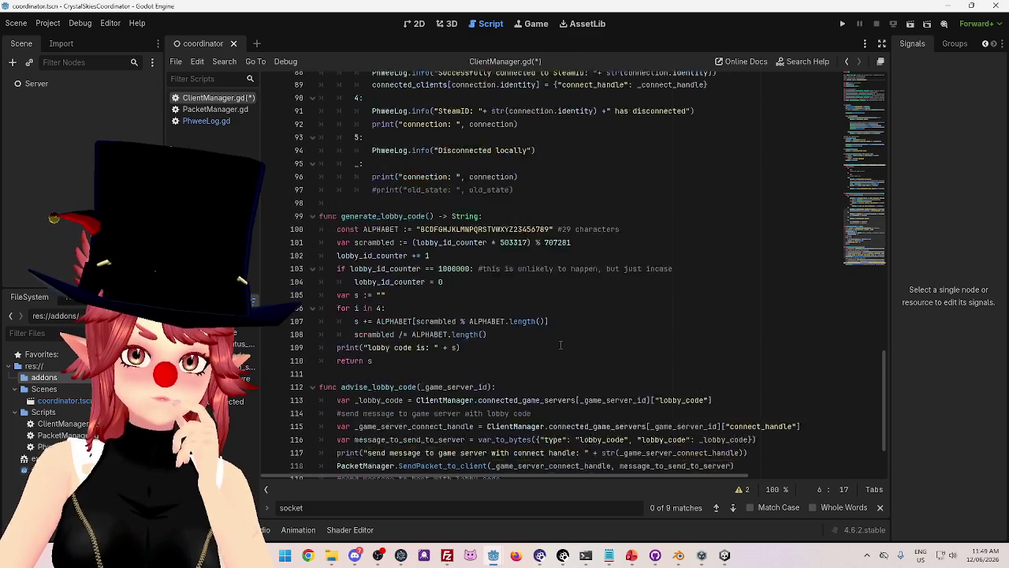
scroll(561, 344, "up", 6)
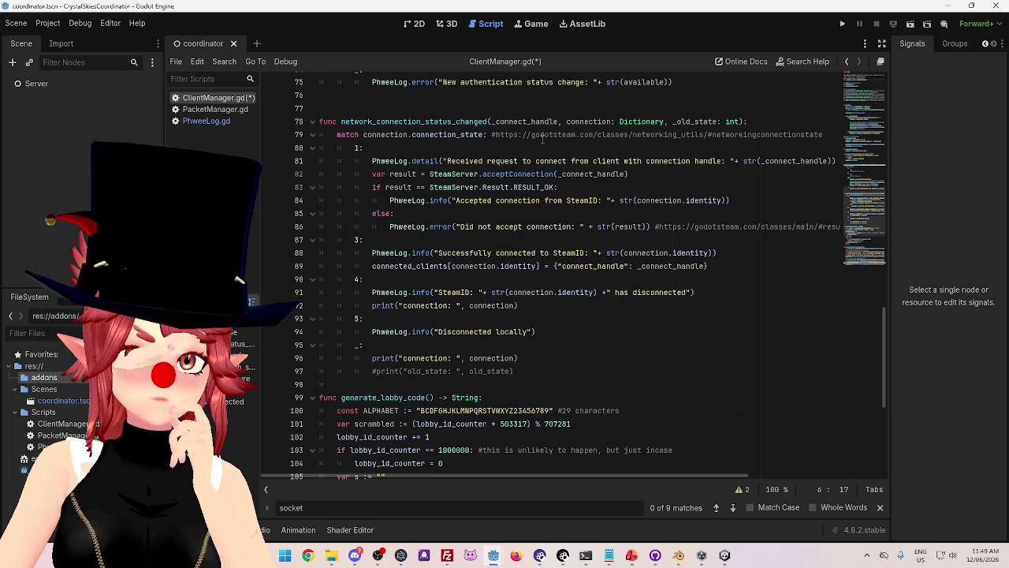
scroll(544, 150, "up", 1)
- Highlight line 78's _connect_handle and connection parameters, then open Find in Files for network_connection_status_changed
left_click(499, 160)
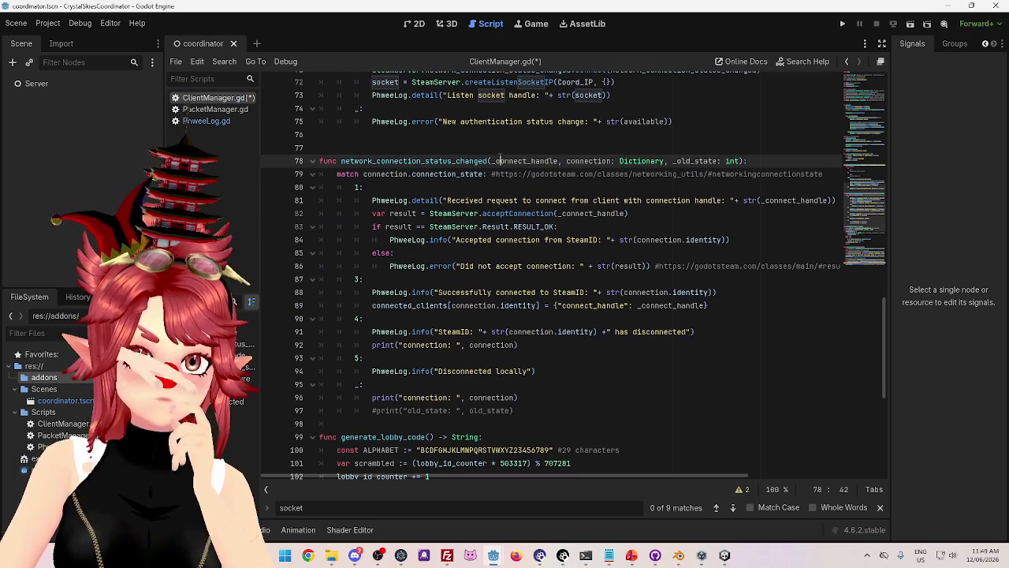
left_click_drag(492, 161, 560, 161)
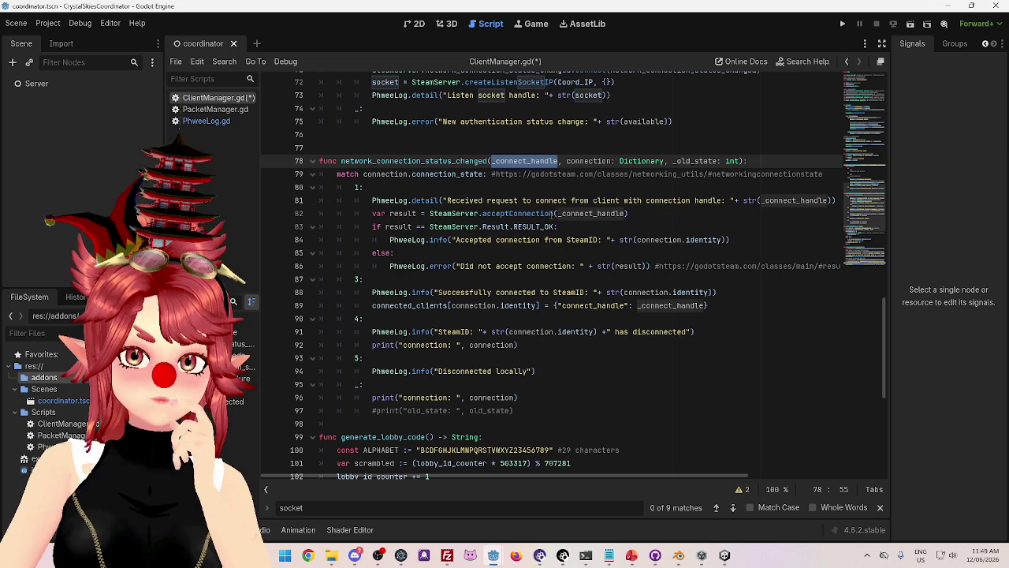
left_click(550, 213)
left_click_drag(492, 161, 560, 161)
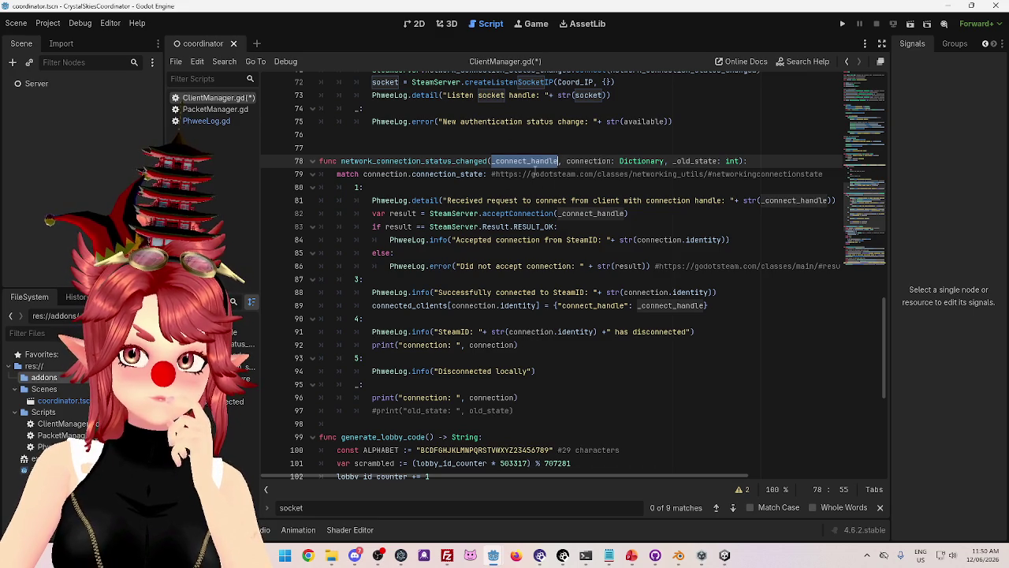
left_click(584, 161)
left_click_drag(566, 161, 613, 161)
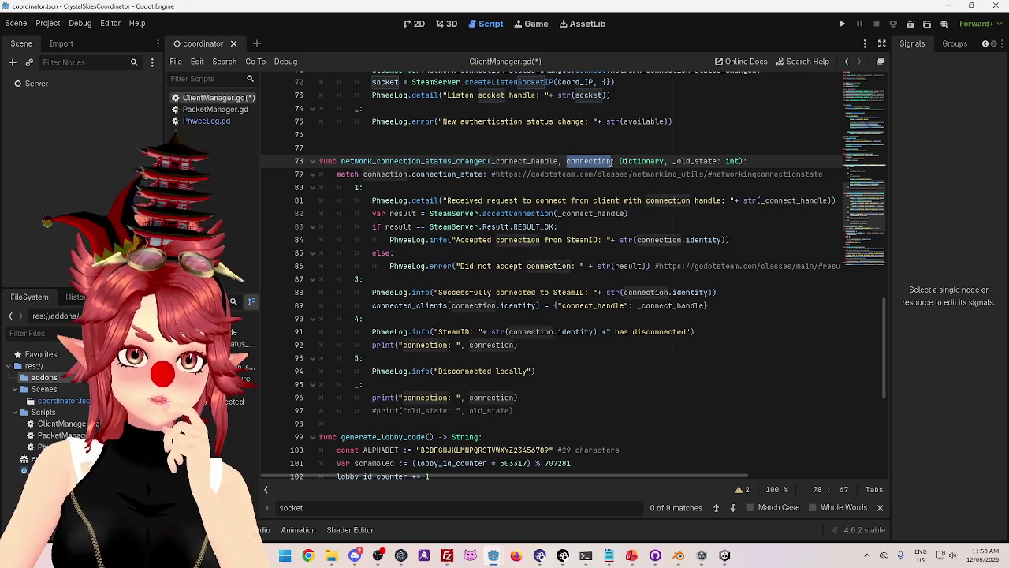
mouse_move(660, 163)
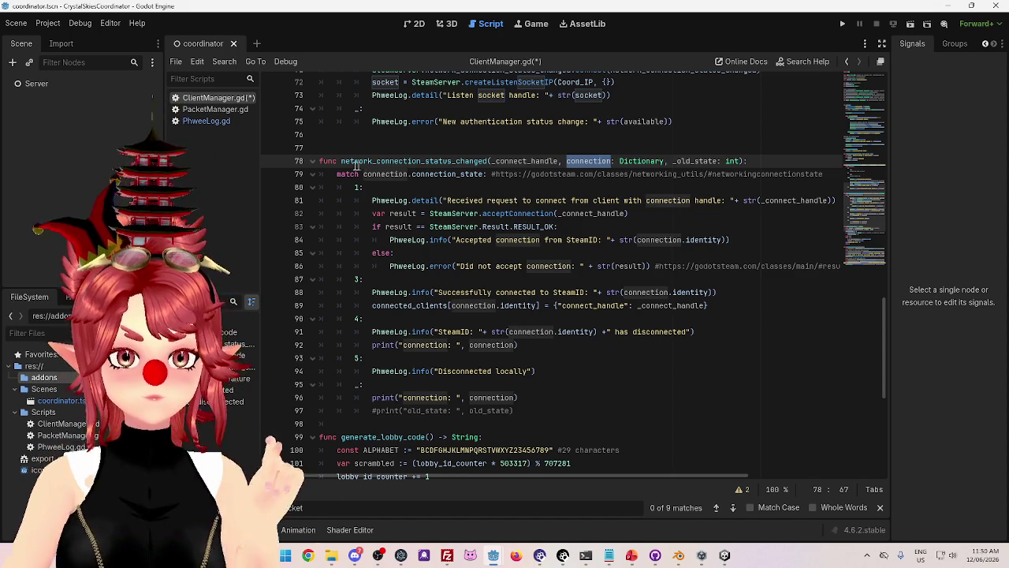
double_click(442, 161)
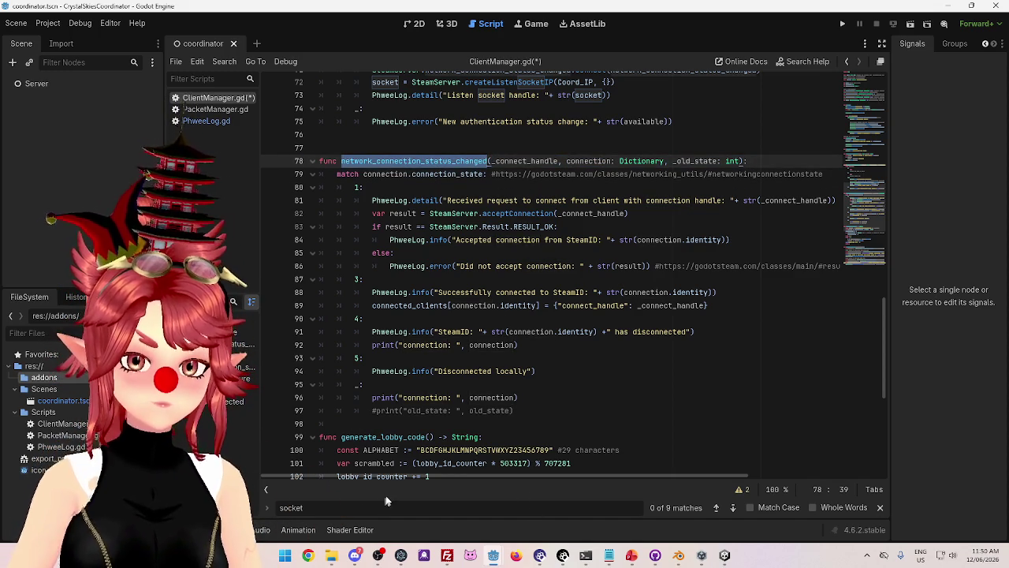
key("ctrl+shift+f")
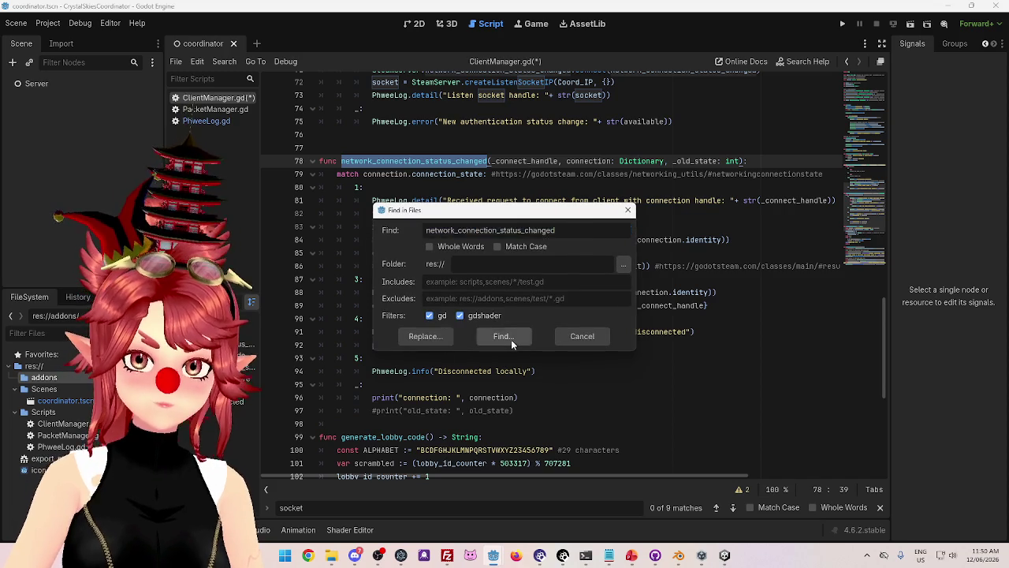
- List the 3 ClientManager.gd matches, inspect line 96's print, and run the coordinator server with F5
left_click(511, 339)
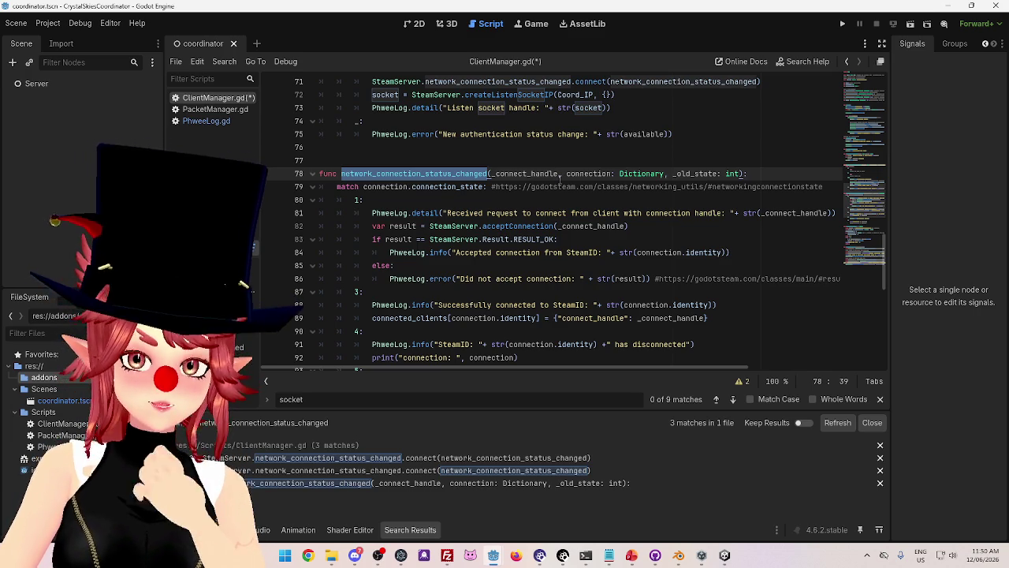
scroll(449, 275, "down", 2)
scroll(449, 275, "down", 4)
left_click_drag(518, 252, 369, 252)
scroll(426, 240, "up", 4)
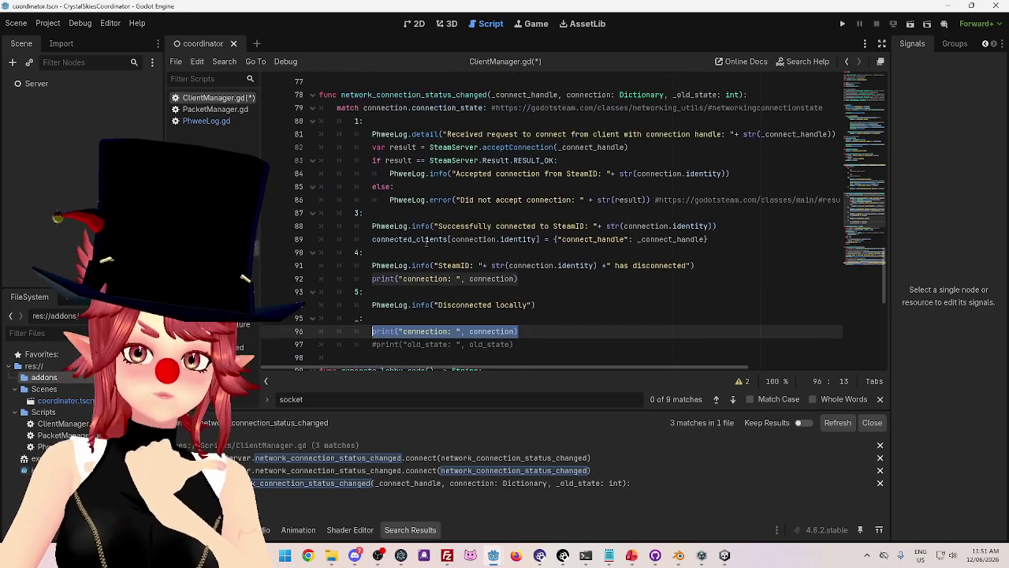
scroll(427, 239, "down", 3)
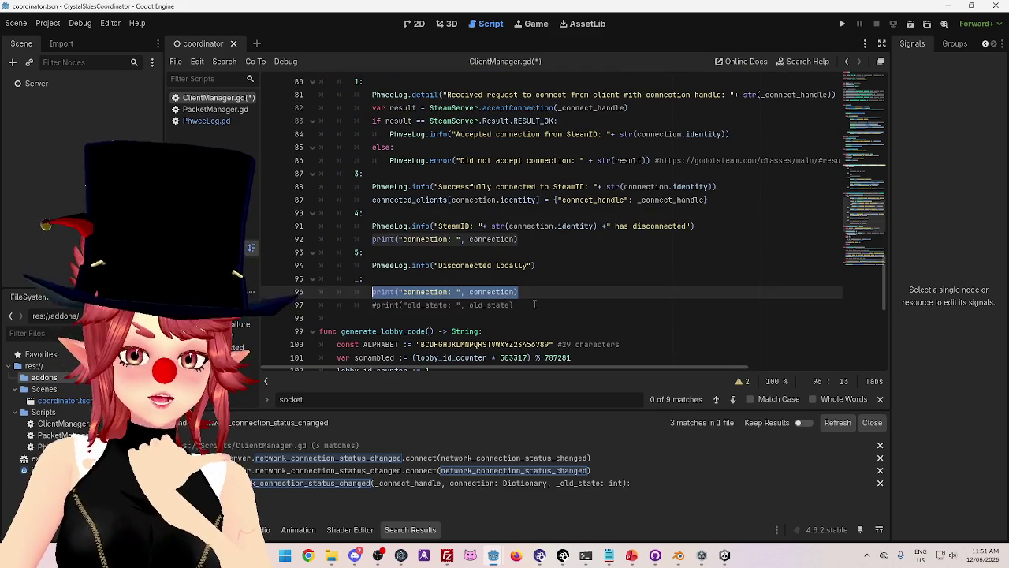
left_click_drag(519, 291, 386, 293)
key("F5")
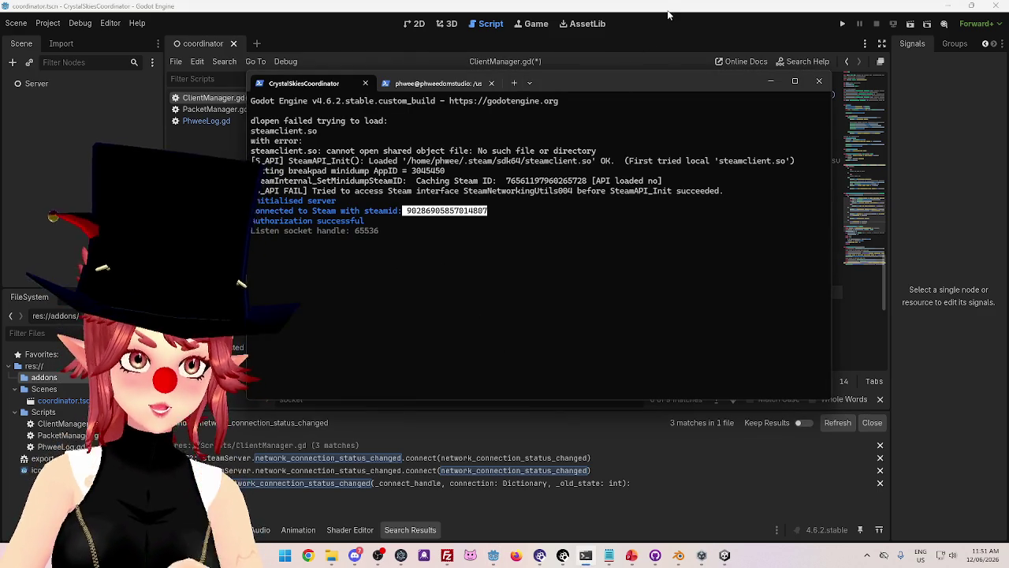
- Glance back at the script, then bring the running coordinator server's console forward
key("alt+Tab")
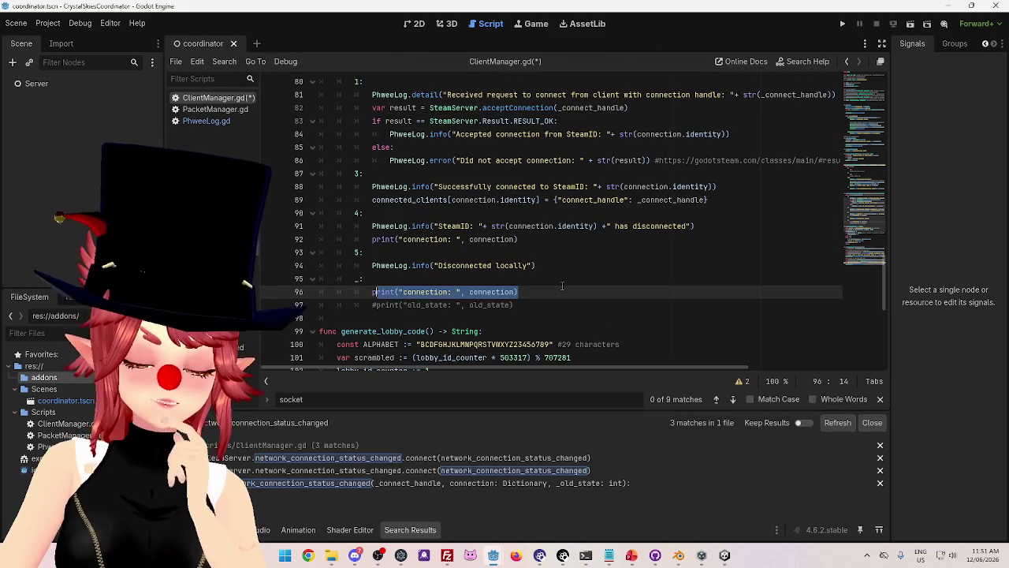
left_click(562, 286)
scroll(563, 286, "down", 3)
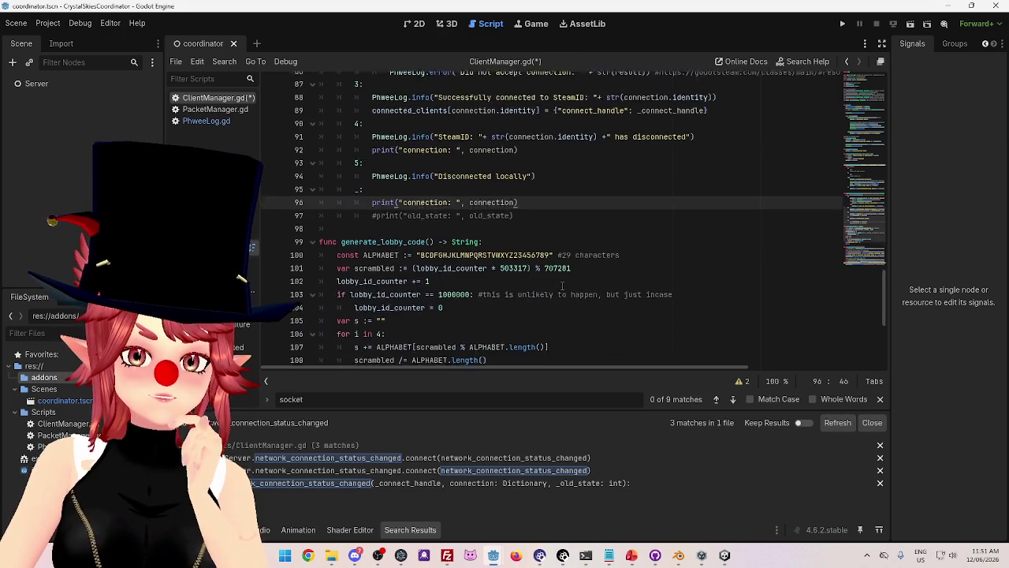
scroll(562, 285, "up", 20)
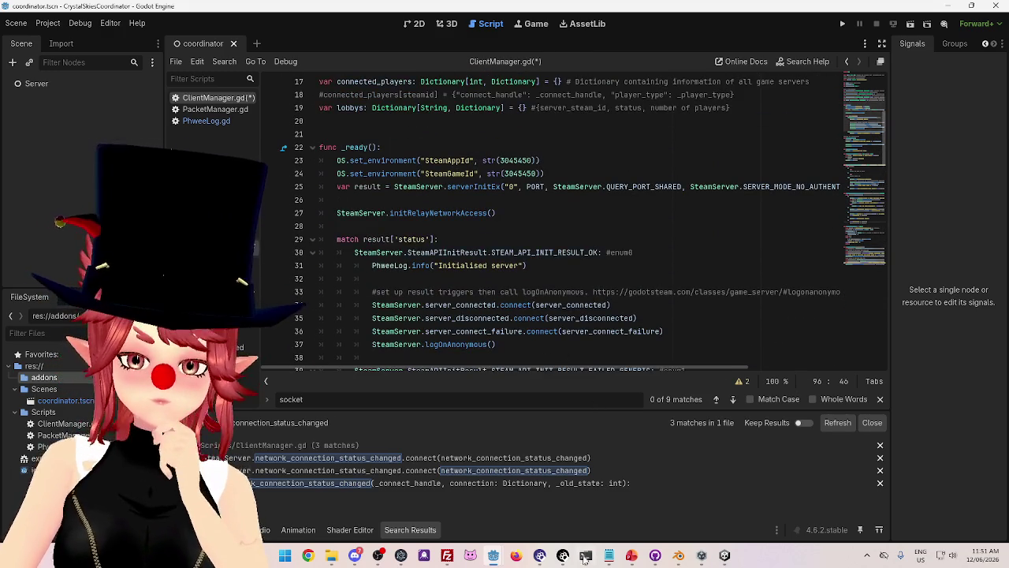
left_click(586, 552)
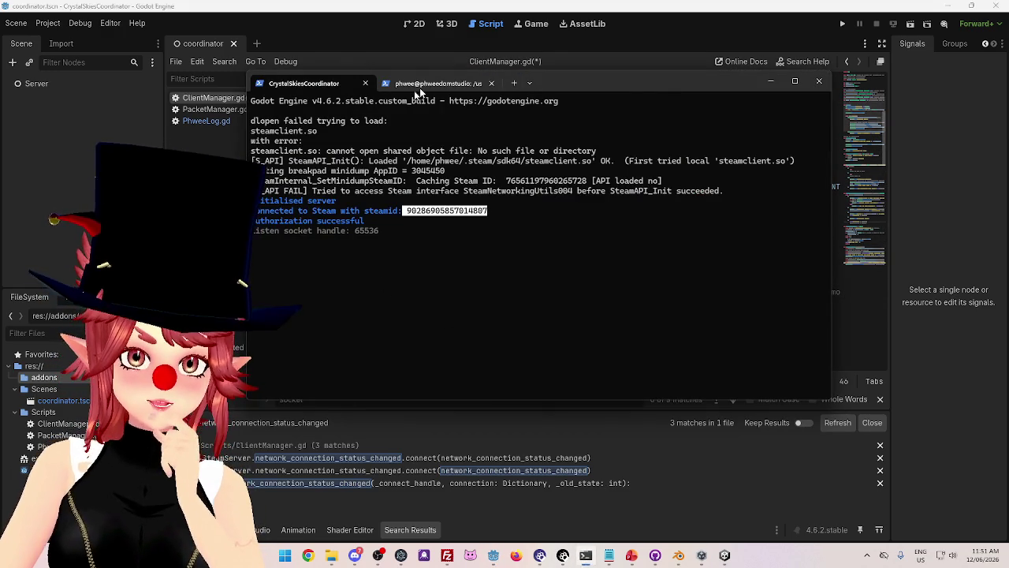
- Check the steamcmd and server output tabs, then start an SSH login to 170.64.182.1 in a new PowerShell tab
left_click(426, 83)
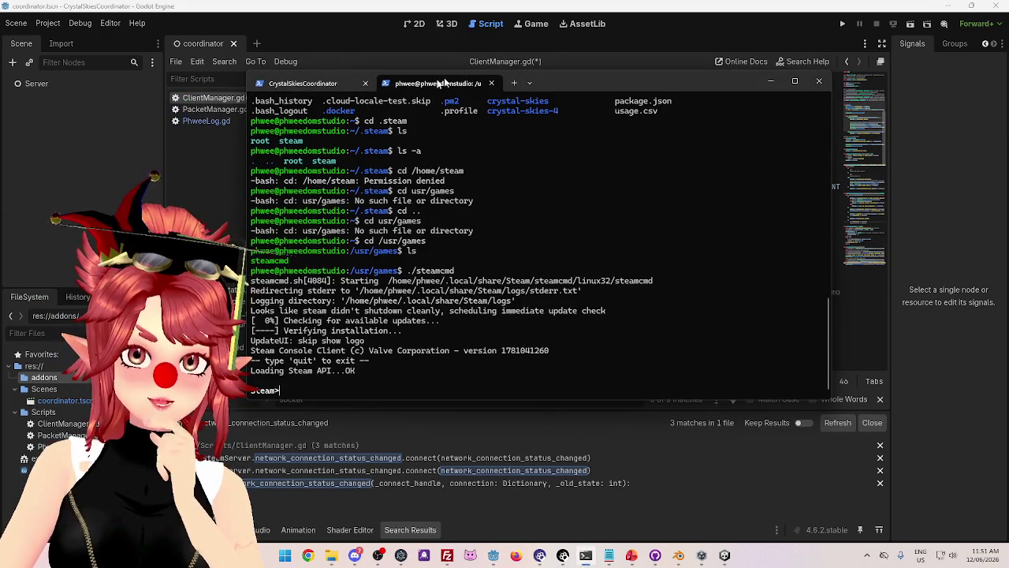
left_click(308, 83)
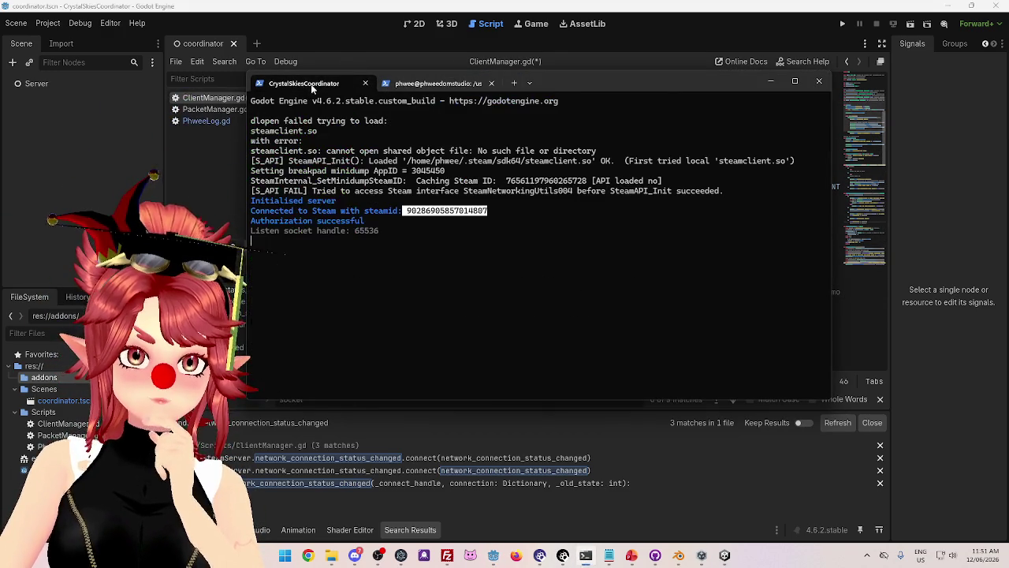
left_click(514, 83)
type("ssh phwee@170.64.182.1")
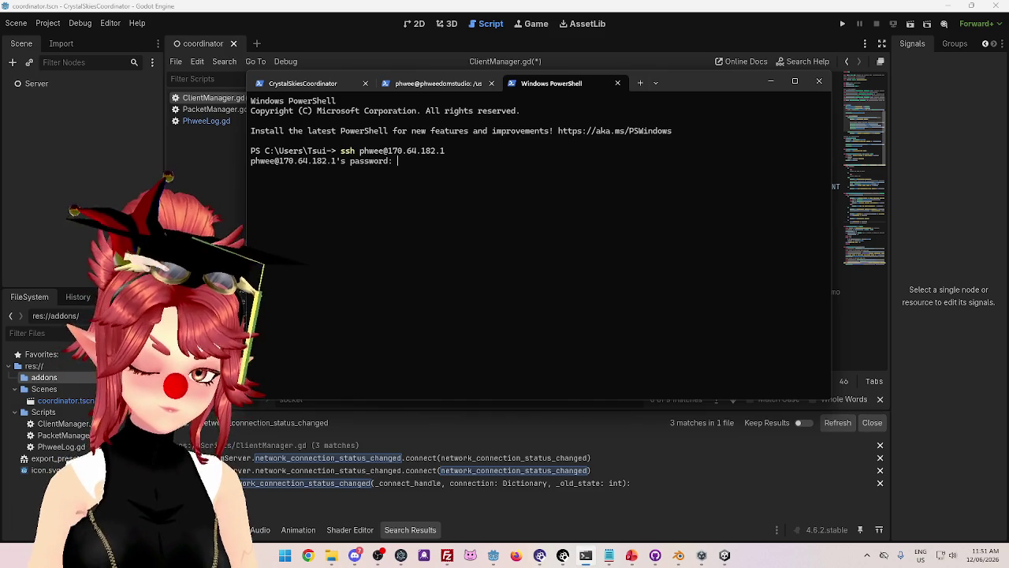
- Finish logging into the droplet and navigate into crystal-skies-4/CrystalSkiesV4_0.0.0
key("Return")
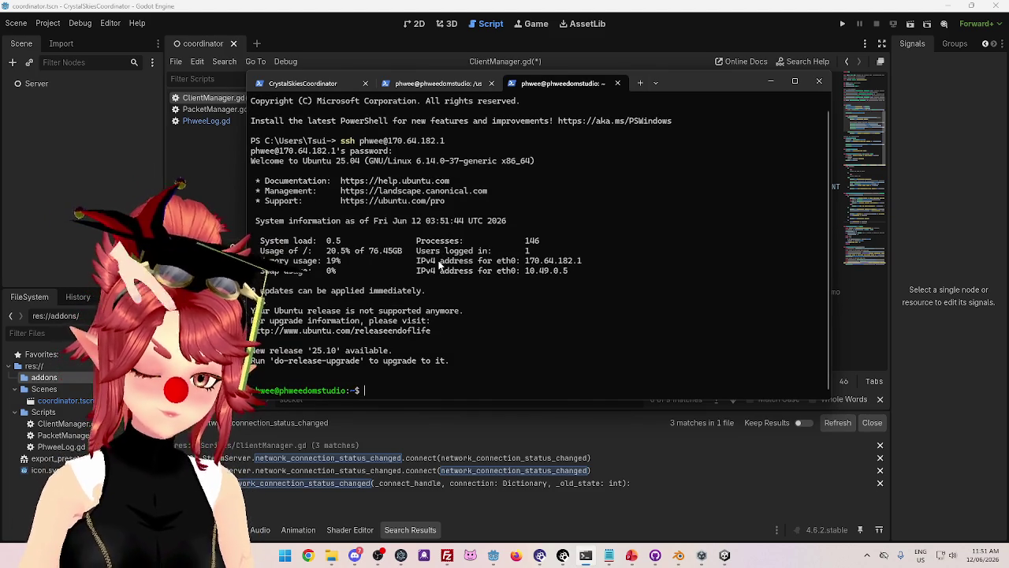
type("ls")
key("Return")
type("cd crystal-skies")
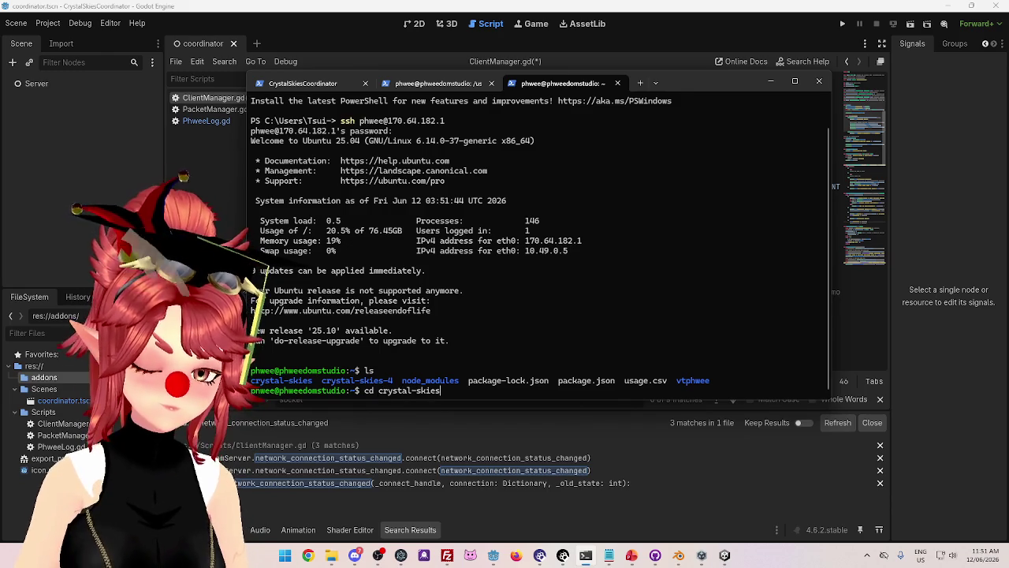
type("-4")
key("Return")
type("s")
key("Return")
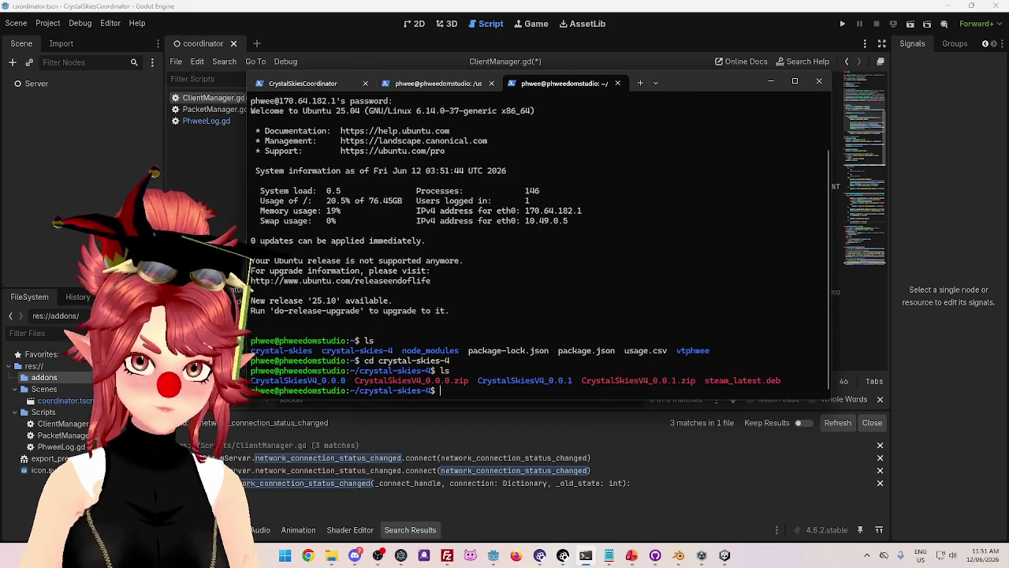
type("cd Crys")
key("Tab")
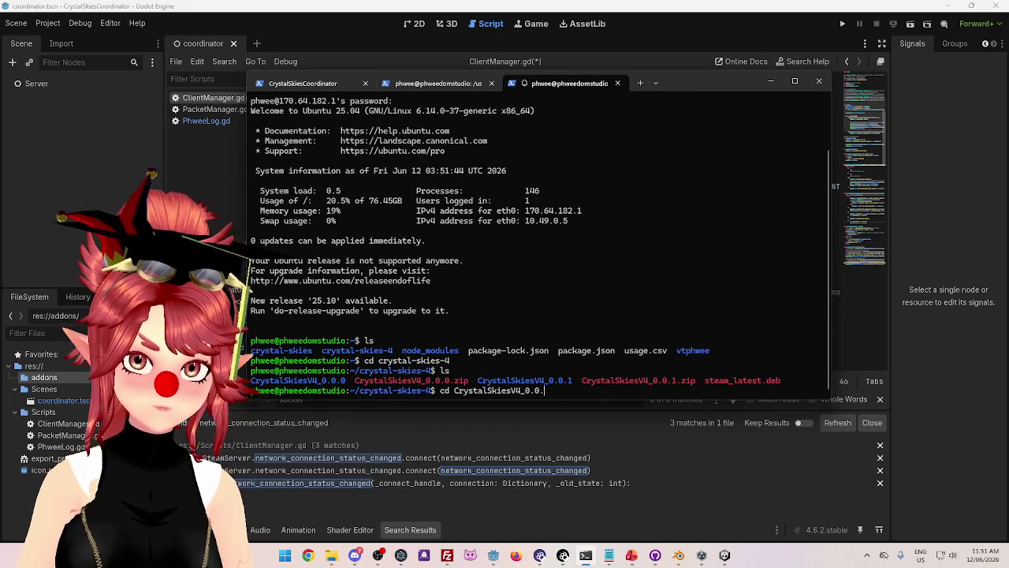
type("0")
key("Return")
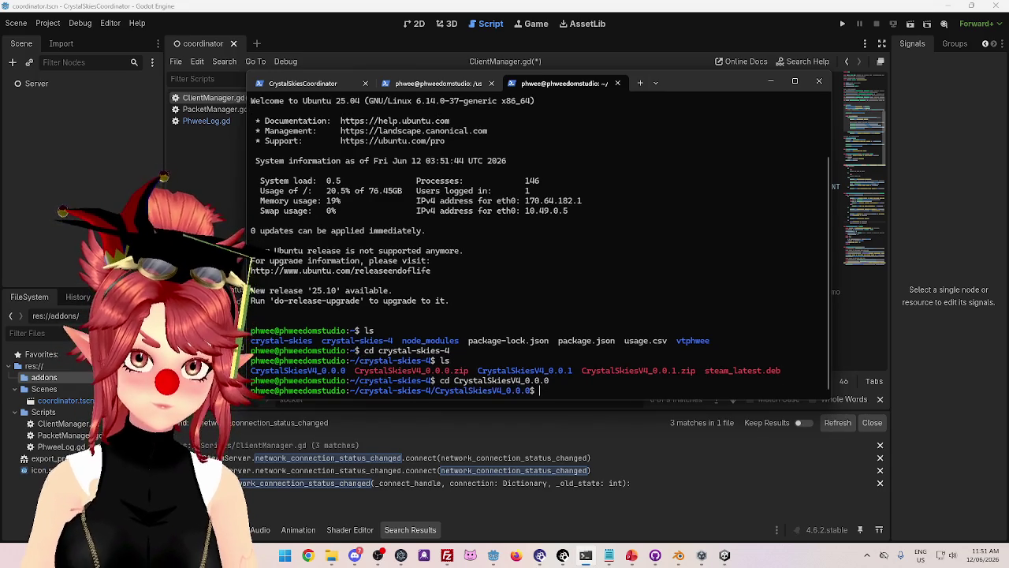
- List the build files and run ./CrystalSkiesV4_0.0.0, which fails without libsteam_api.so, then interrupt it
type("ls")
key("Return")
type("./Cry")
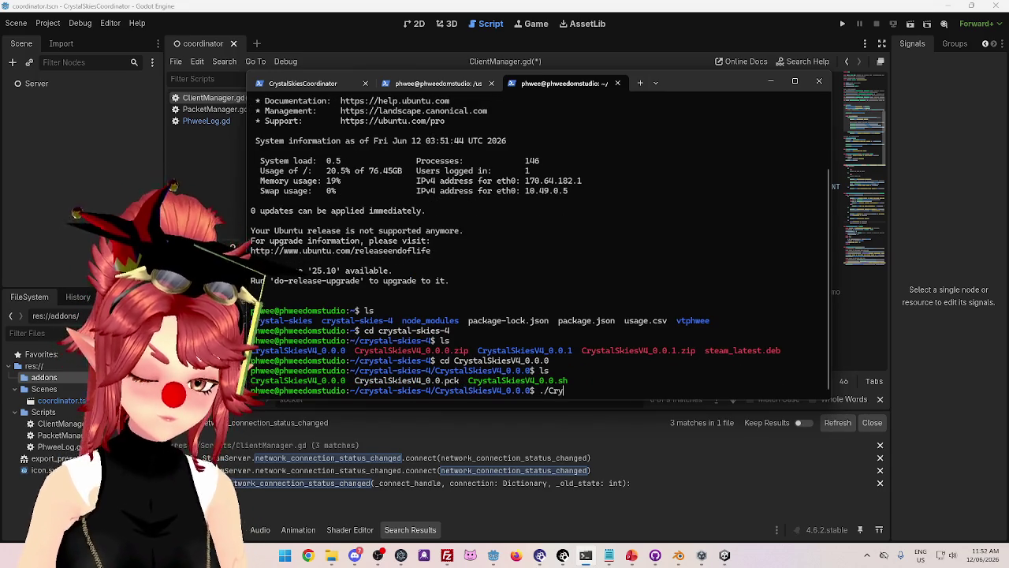
key("Tab")
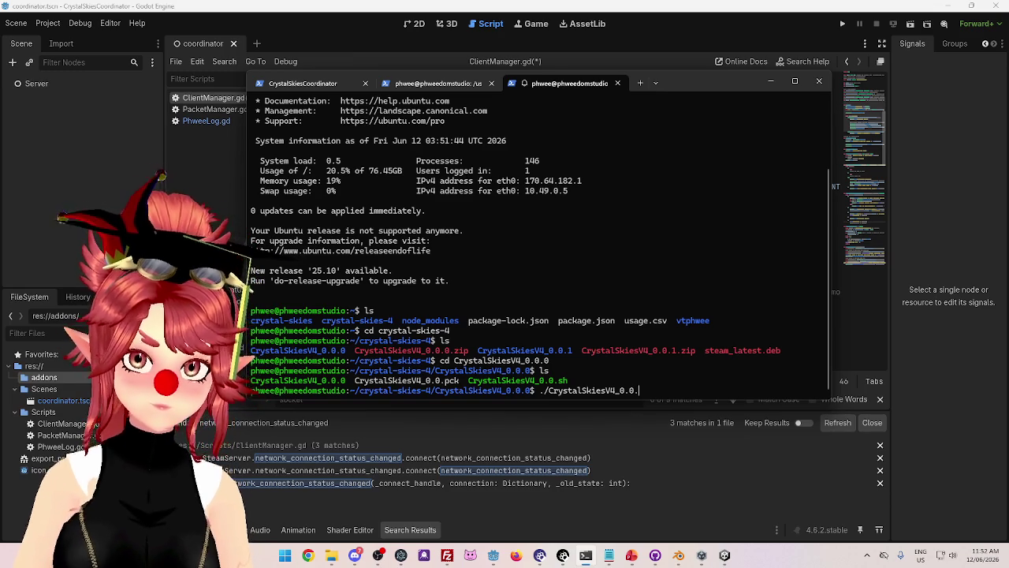
type("0")
key("Return")
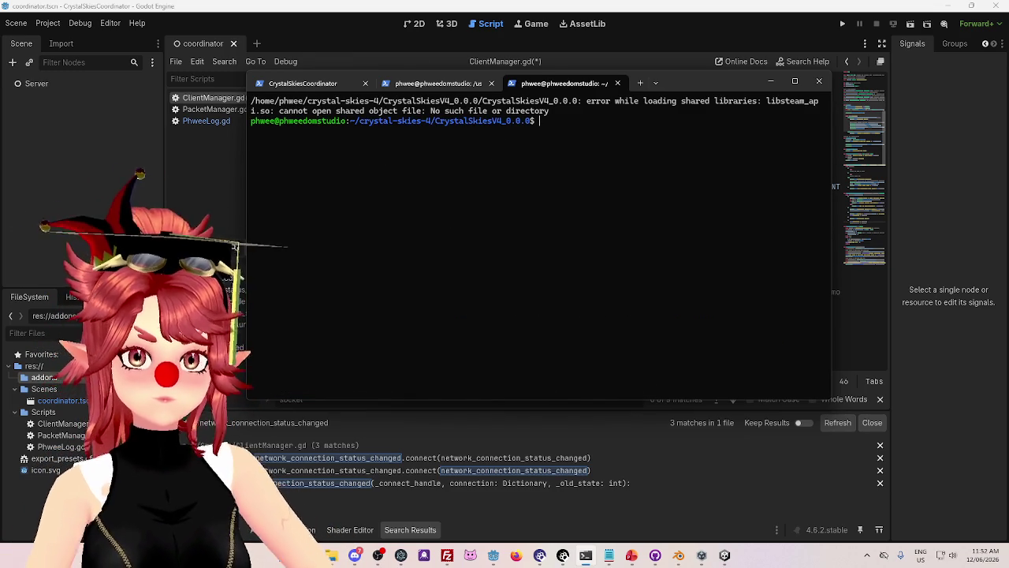
key("ctrl+c")
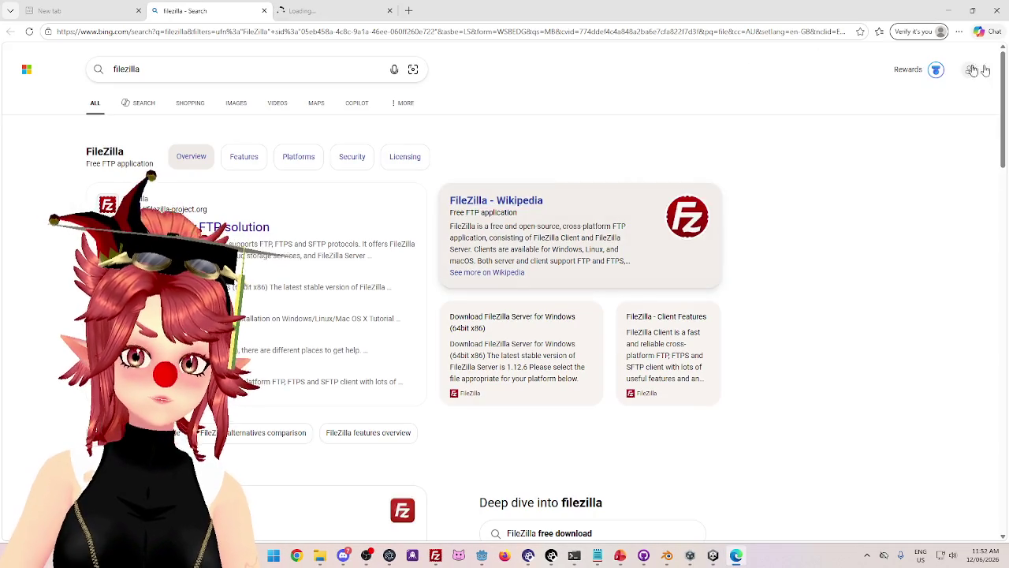
- Close Edge and switch to FileZilla's SFTP view of the droplet's CrystalSkiesV4_0.0.1 folder
left_click(997, 11)
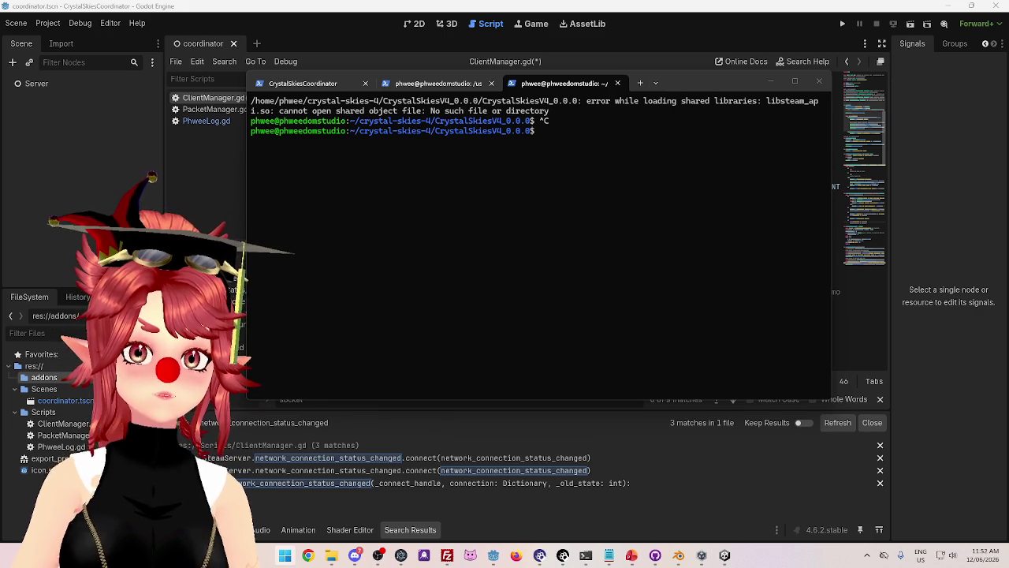
key("alt+Tab")
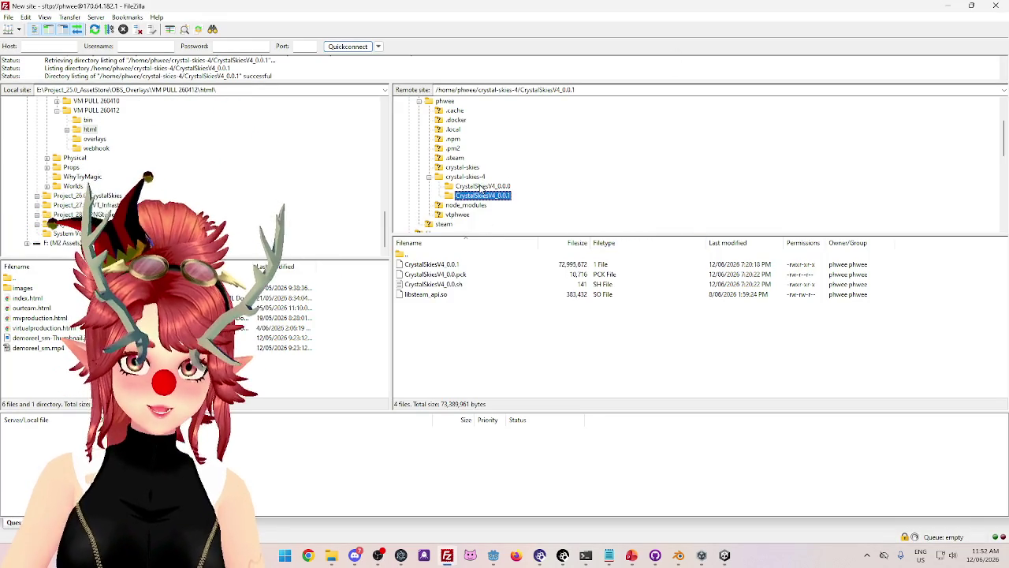
- Check the server's CrystalSkiesV4_0.0.0 folder, then reselect libsteam_api.so in CrystalSkiesV4_0.0.1
left_click(473, 295)
left_click(479, 187)
left_click(474, 320)
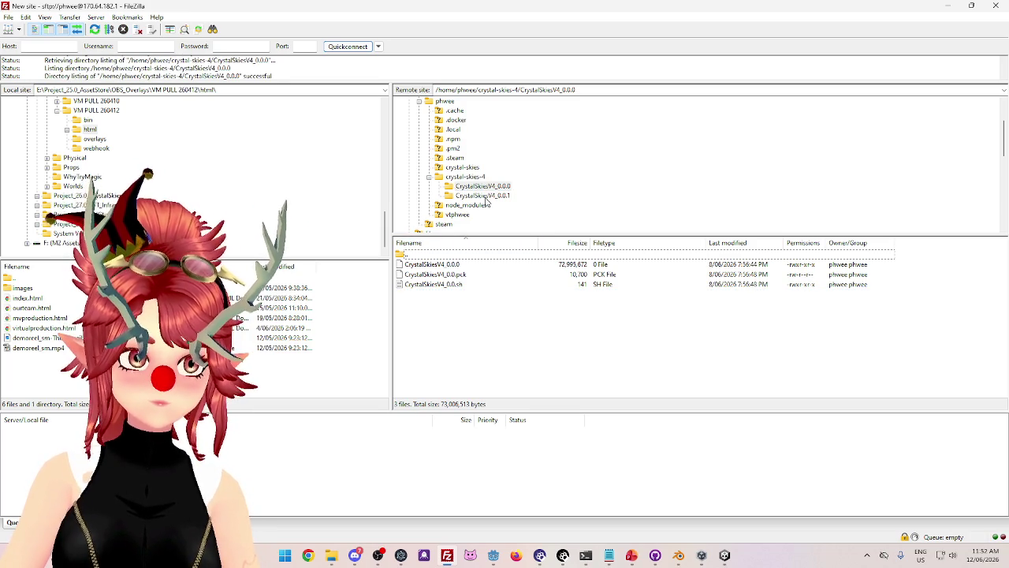
left_click(483, 195)
right_click(443, 294)
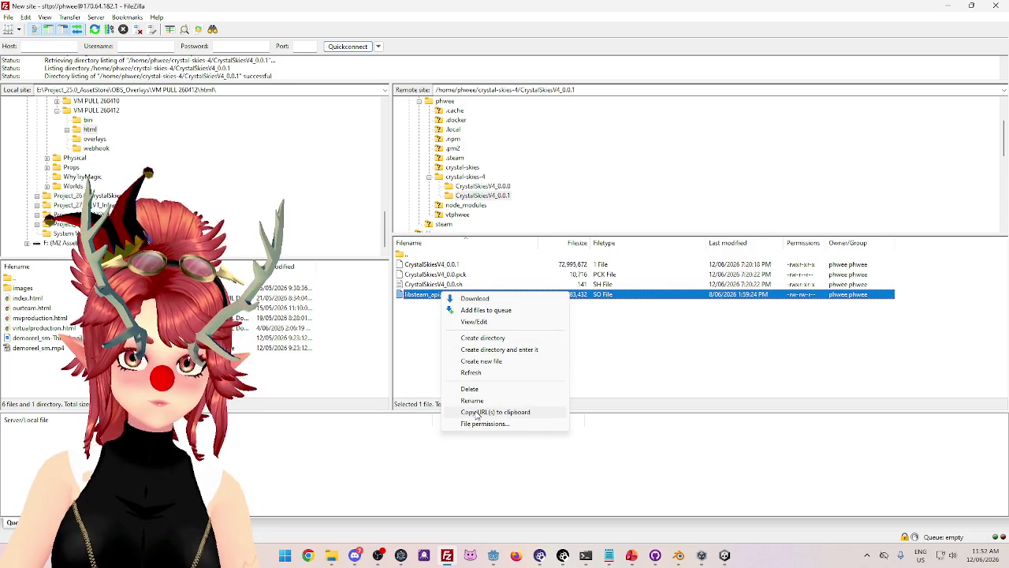
left_click(423, 320)
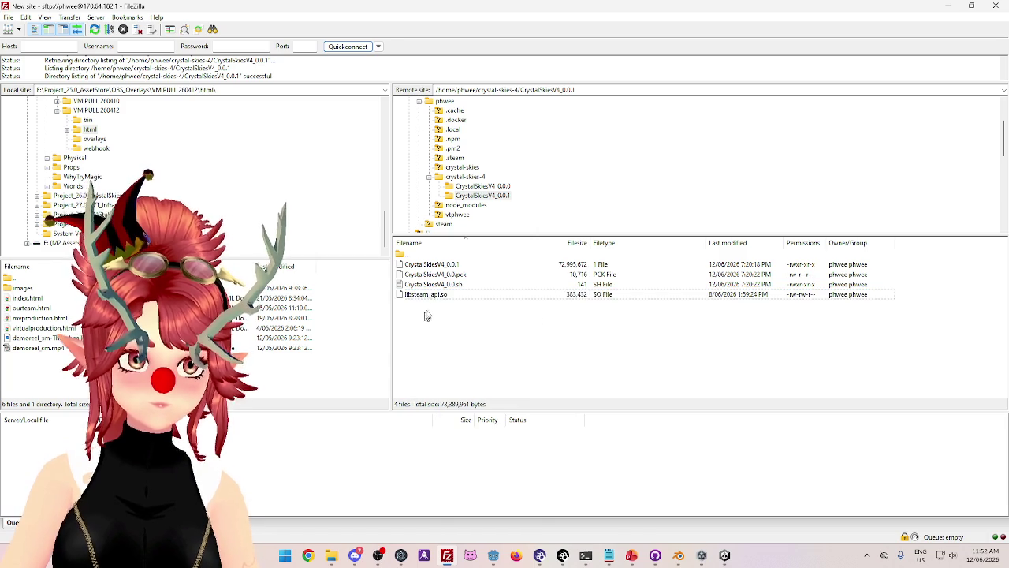
left_click(440, 296)
- Browse the local pane to Project_26.0_CrystalSkies\Exports\CrystalSkiesV4
scroll(93, 169, "up", 10)
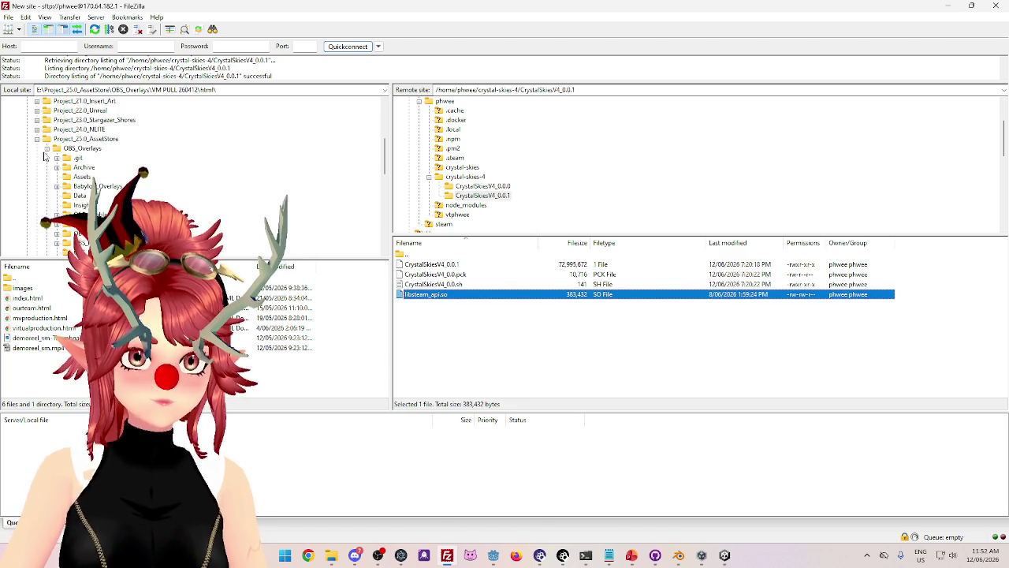
left_click(36, 139)
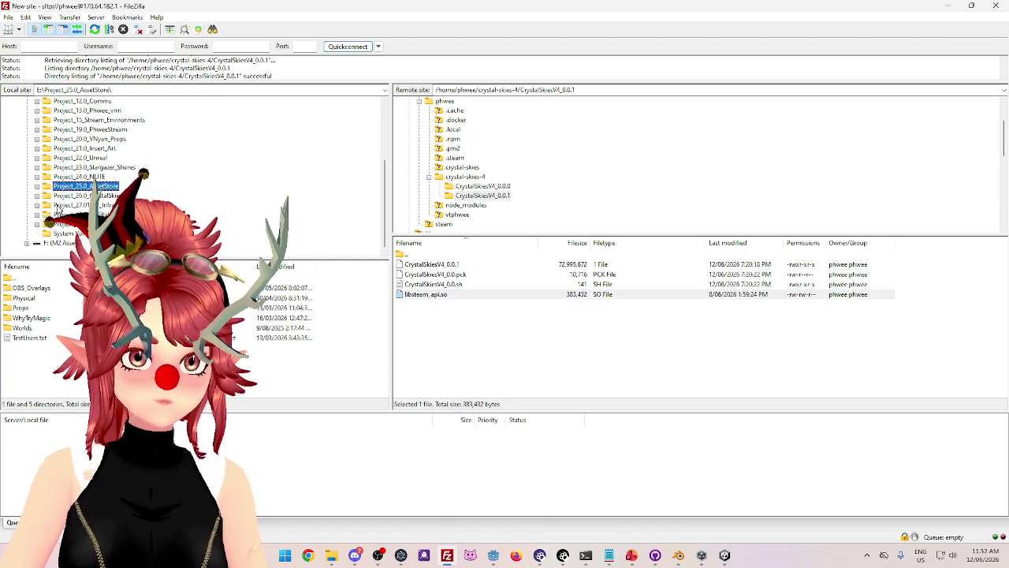
left_click(37, 196)
left_click(69, 111)
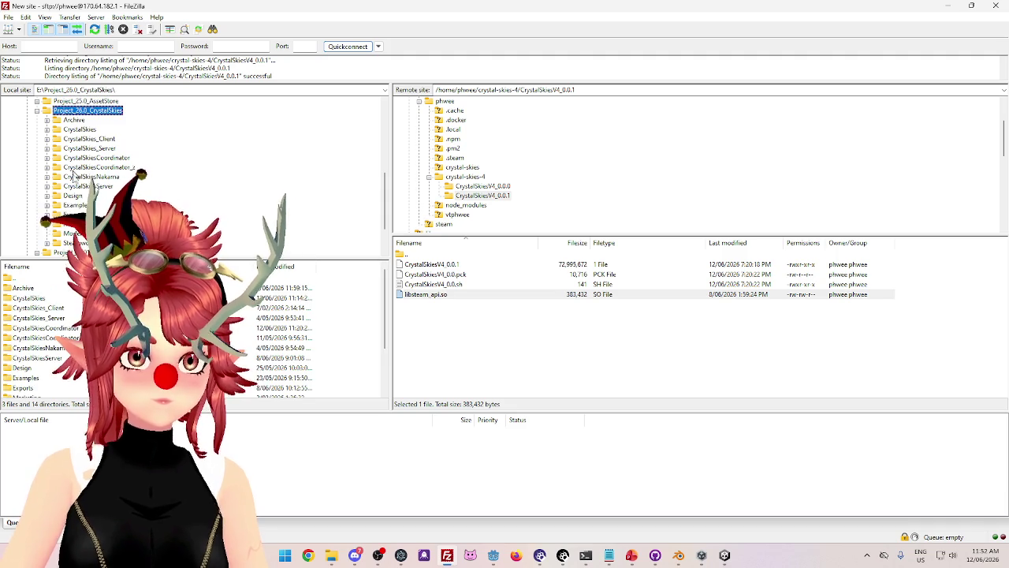
left_click(75, 215)
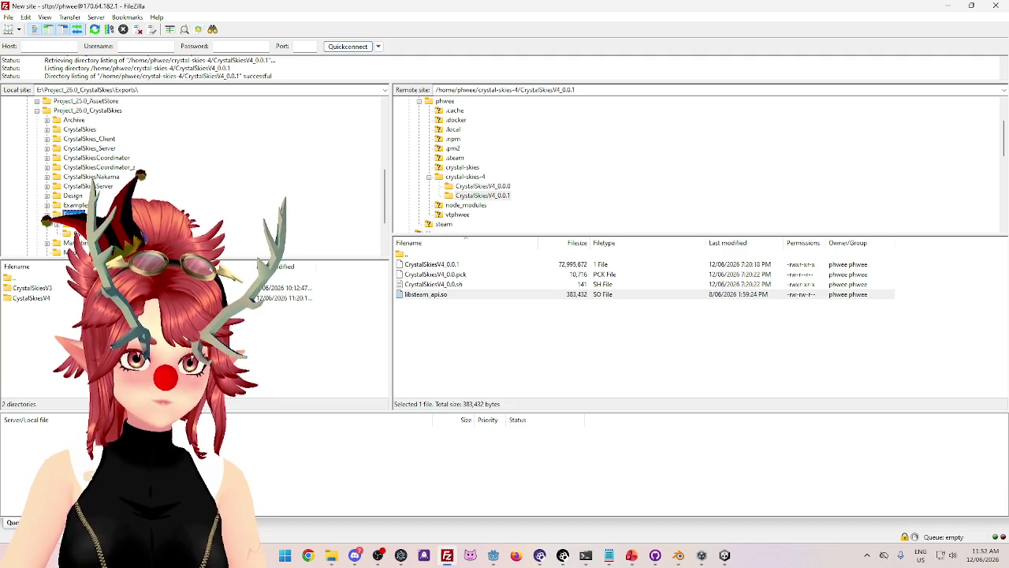
double_click(31, 298)
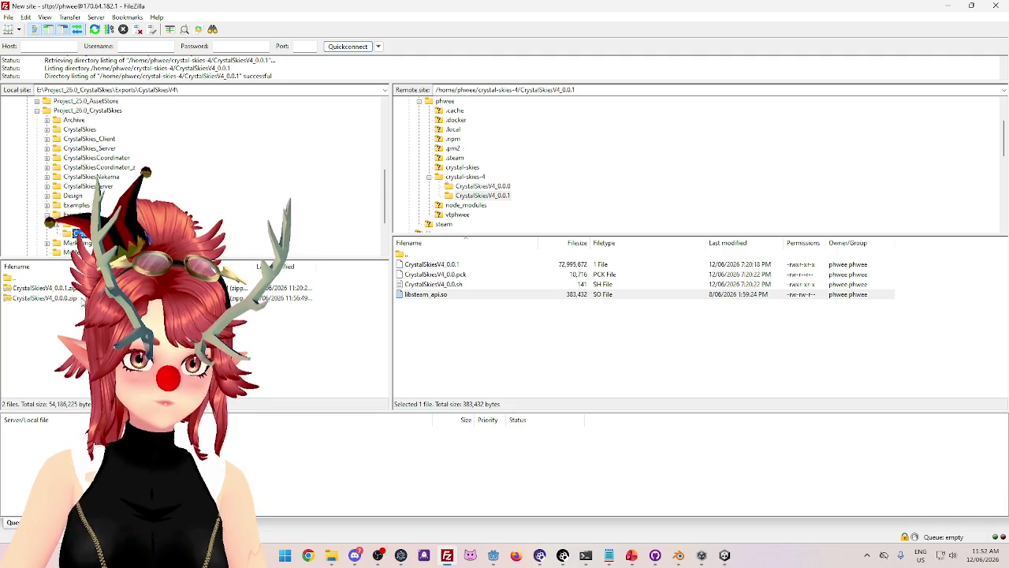
- Download libsteam_api.so locally, then upload it into the server's CrystalSkiesV4_0.0.0 folder
double_click(431, 295)
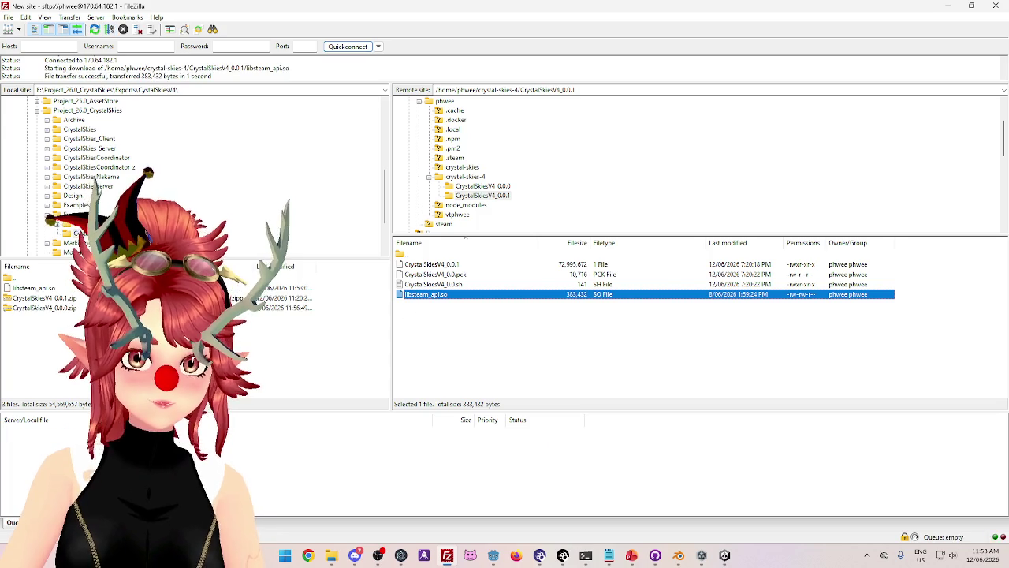
left_click(473, 186)
left_click_drag(40, 295, 429, 331)
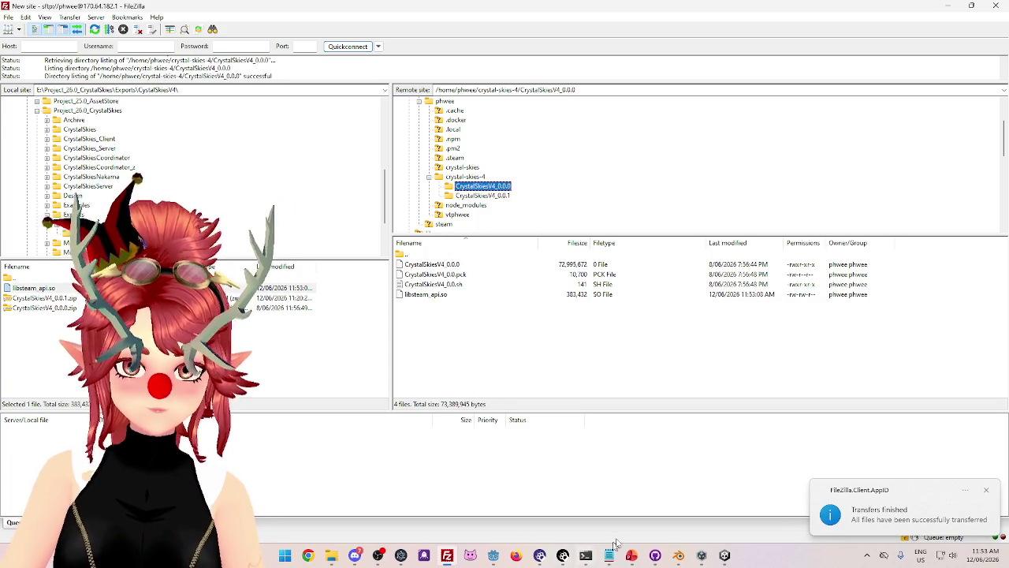
left_click(598, 553)
- Rerun ./CrystalSkiesV4_0.0.sh from history, check the Steam id, and view the CrystalSkiesCoordinator session
key("Up")
key("Down")
type("ls")
key("Up")
key("Return")
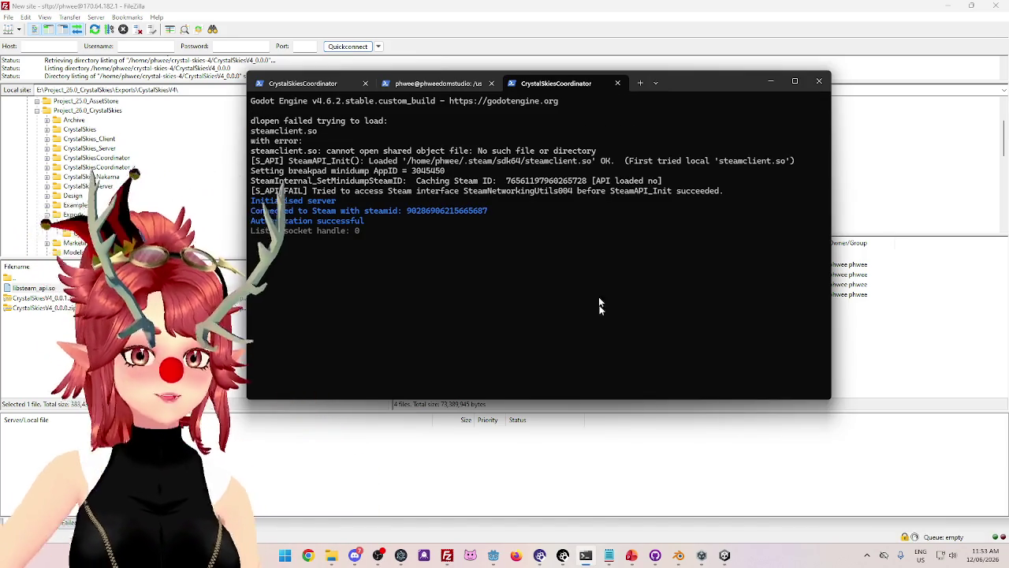
double_click(447, 210)
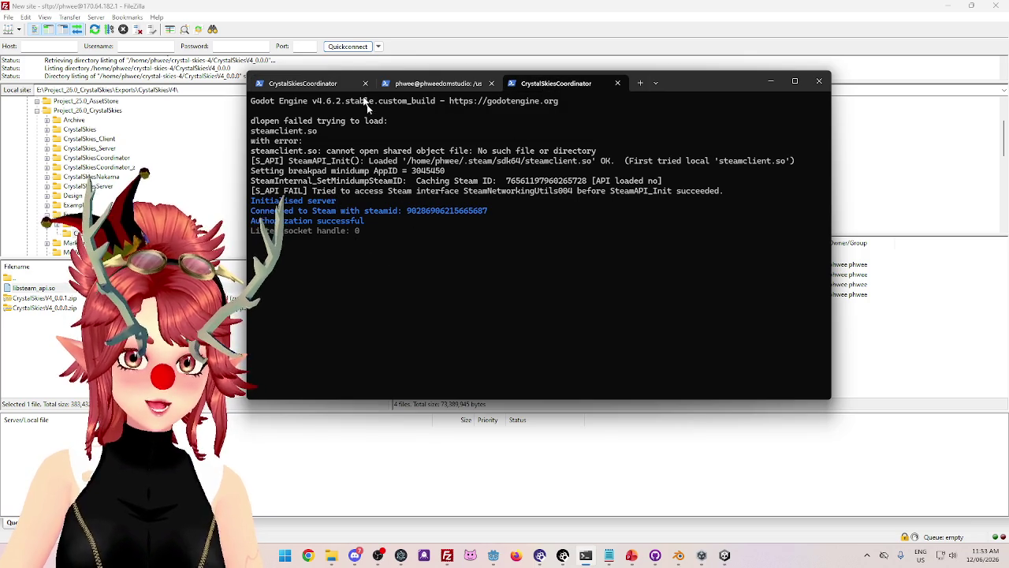
left_click(556, 83)
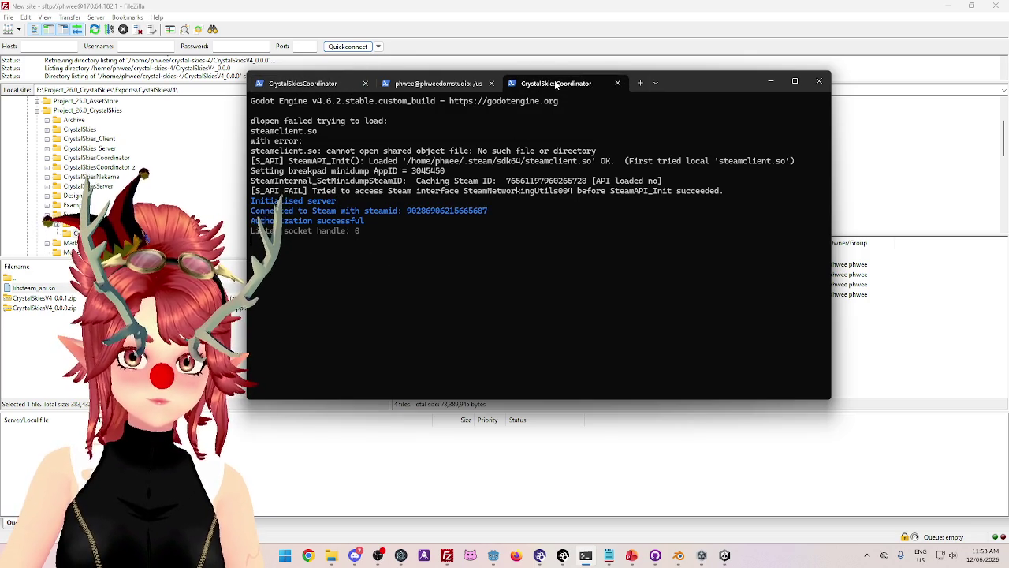
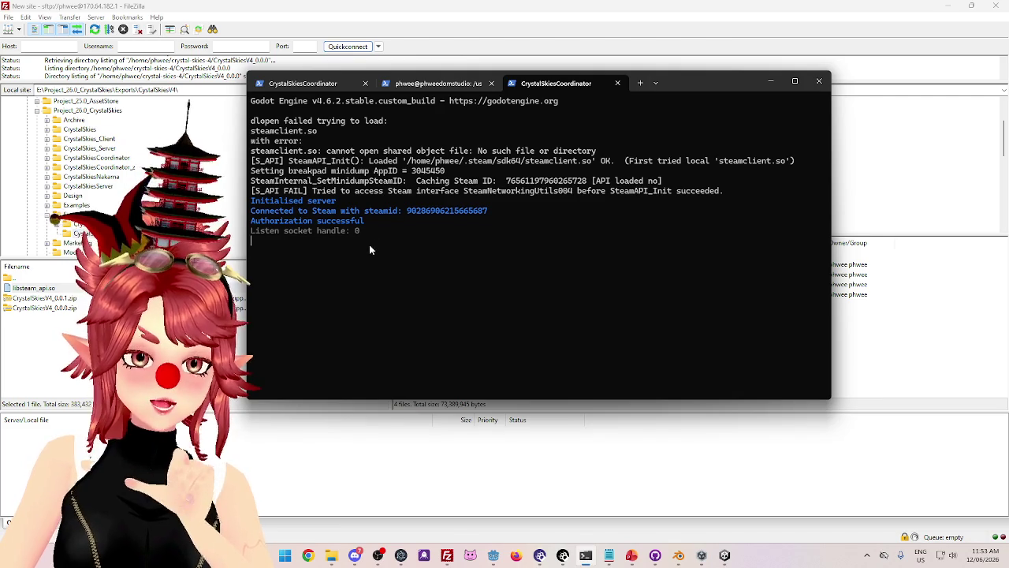
- Stop both running servers and relaunch ./CrystalSkiesV4_0.0.sh in the first server tab
key("ctrl+c")
left_click(314, 92)
key("ctrl+c")
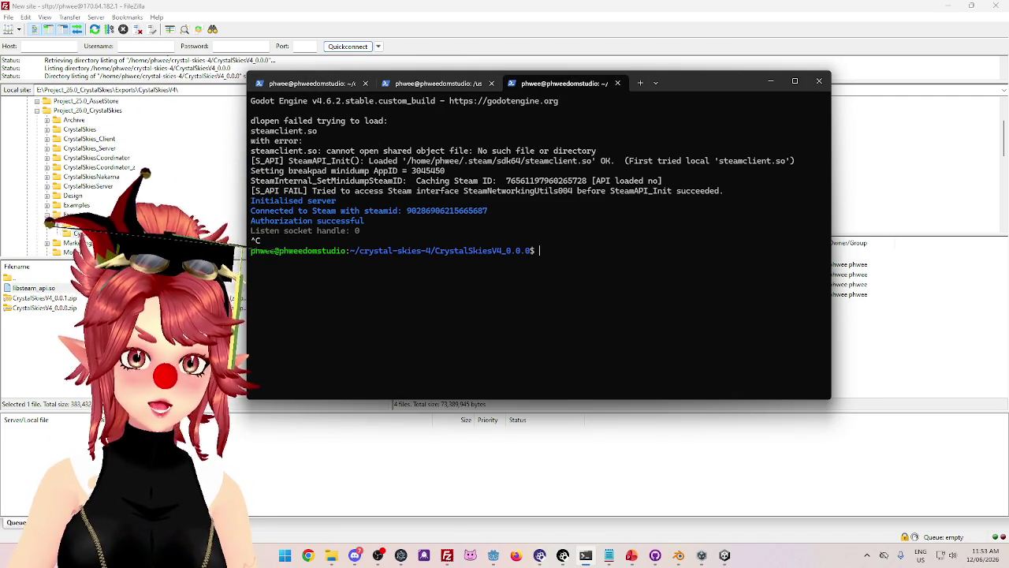
type("./CrystalSkiesV4_0.0.sh")
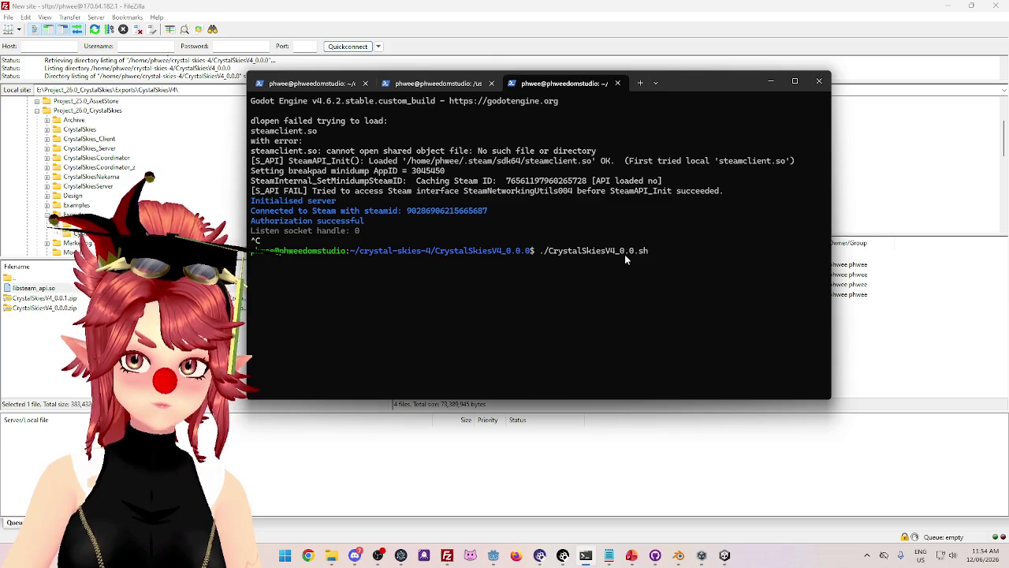
key("Return")
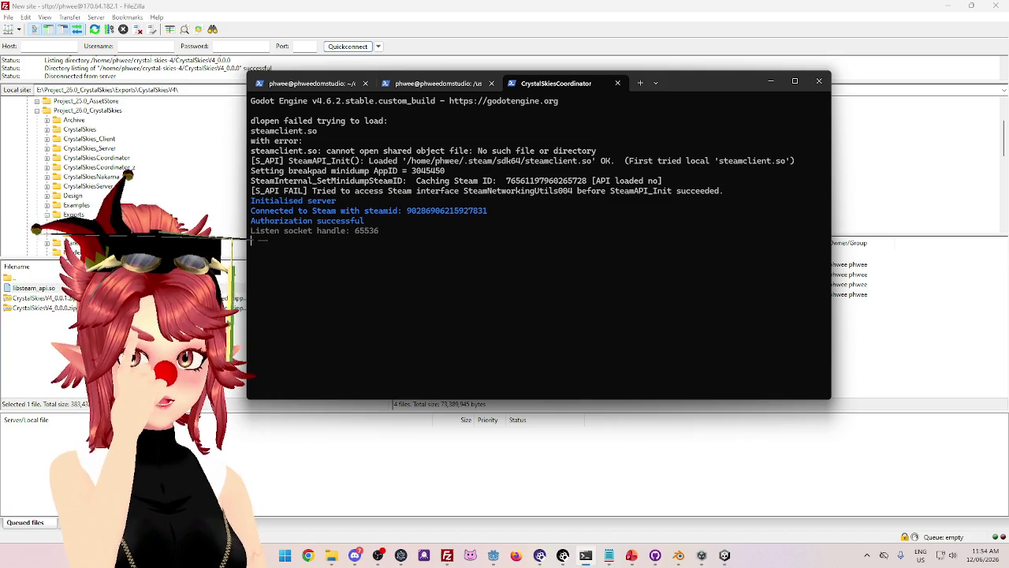
- Restart the CrystalSkies server script in the other tab, then bring FileZilla forward
left_click(304, 84)
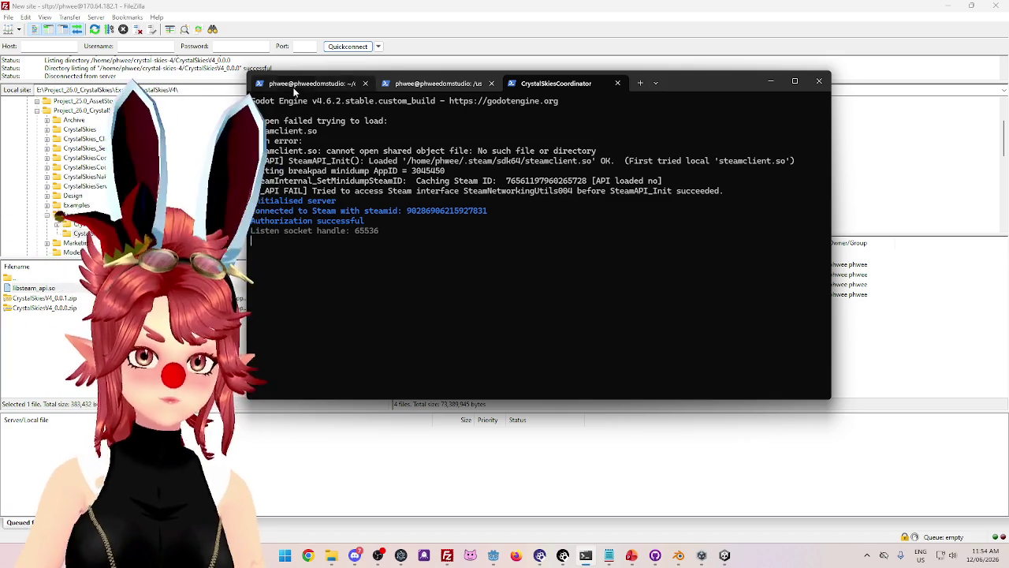
type("./CrystalSkiesV4_0.0.sh")
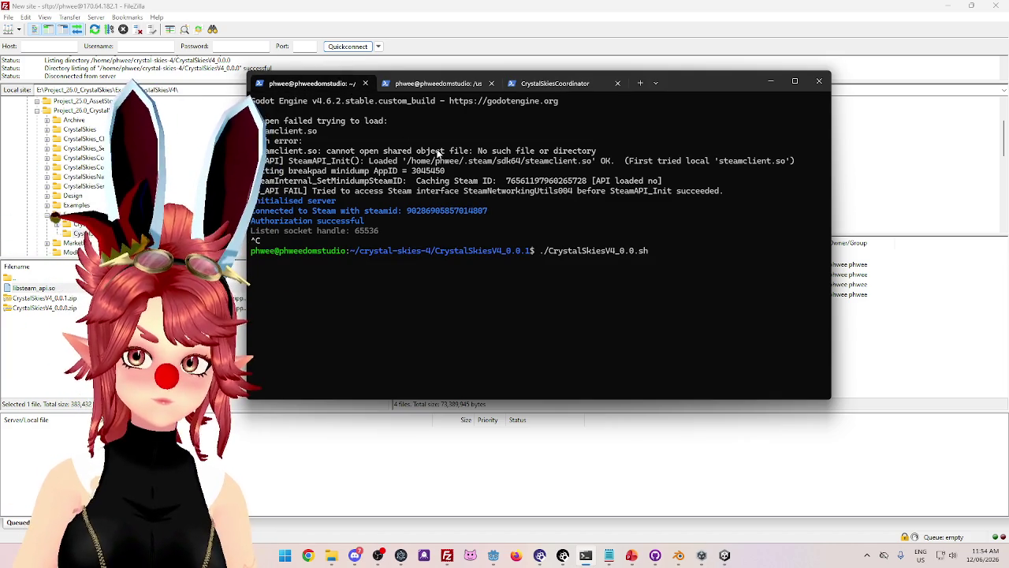
key("Return")
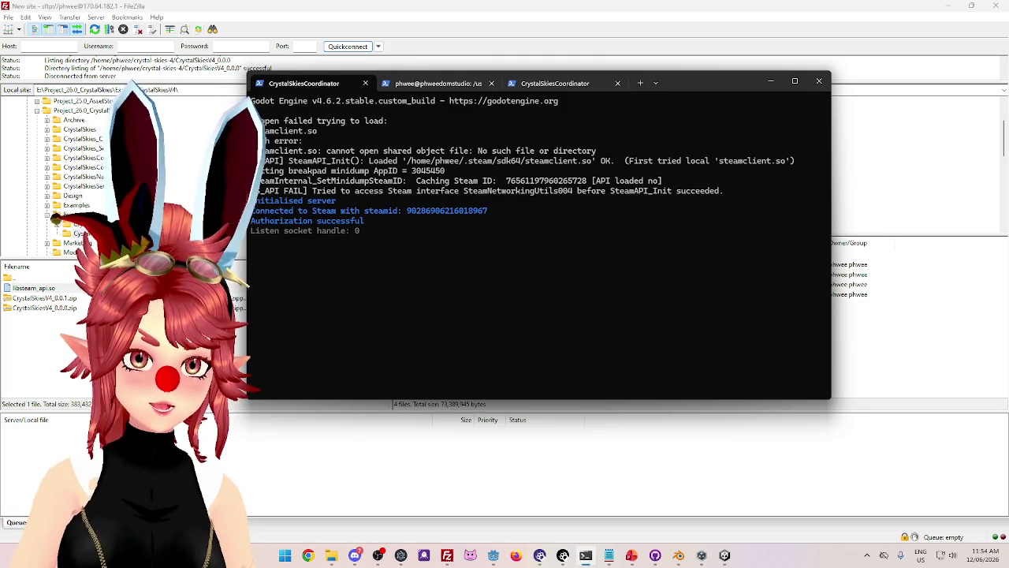
key("ctrl+c")
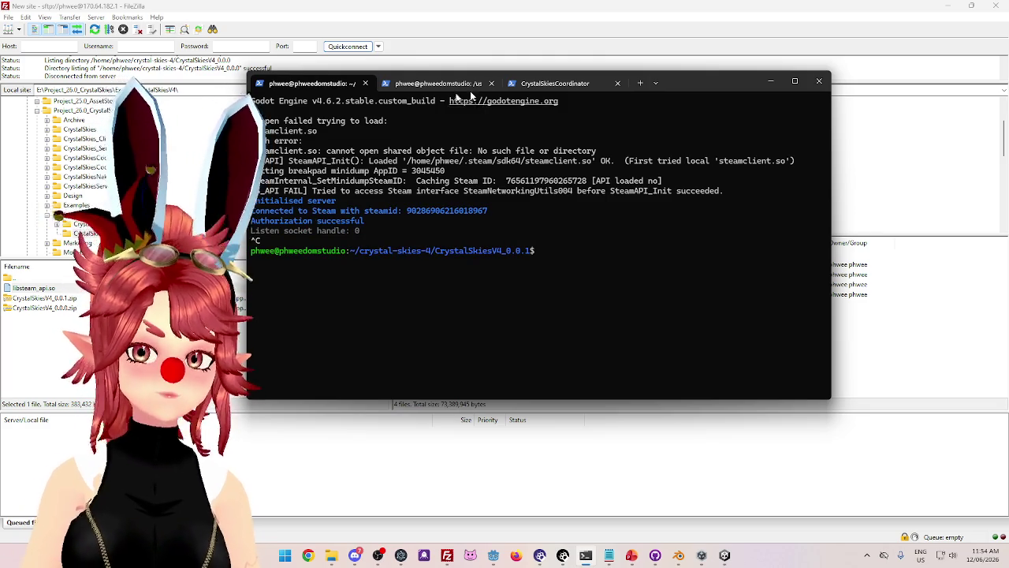
key("Up")
key("Return")
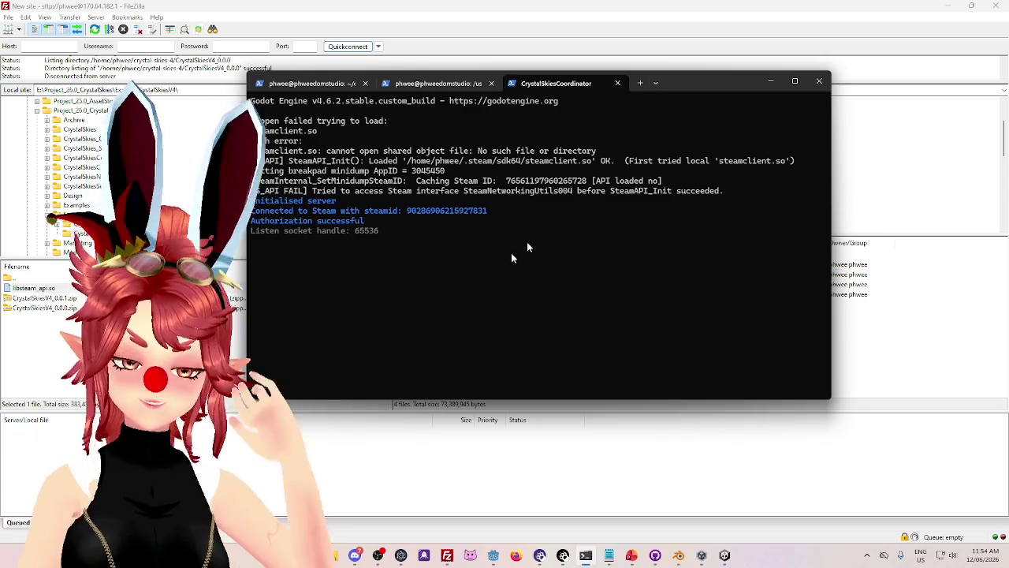
left_click(712, 16)
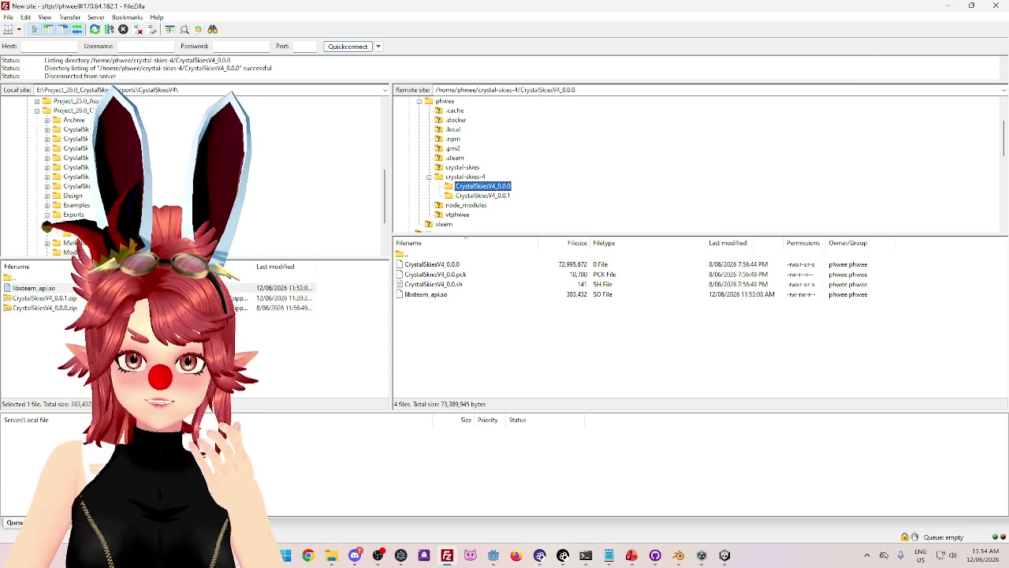
- Switch from FileZilla to the Unity editor showing the Collander scene's dome
key("alt+Tab")
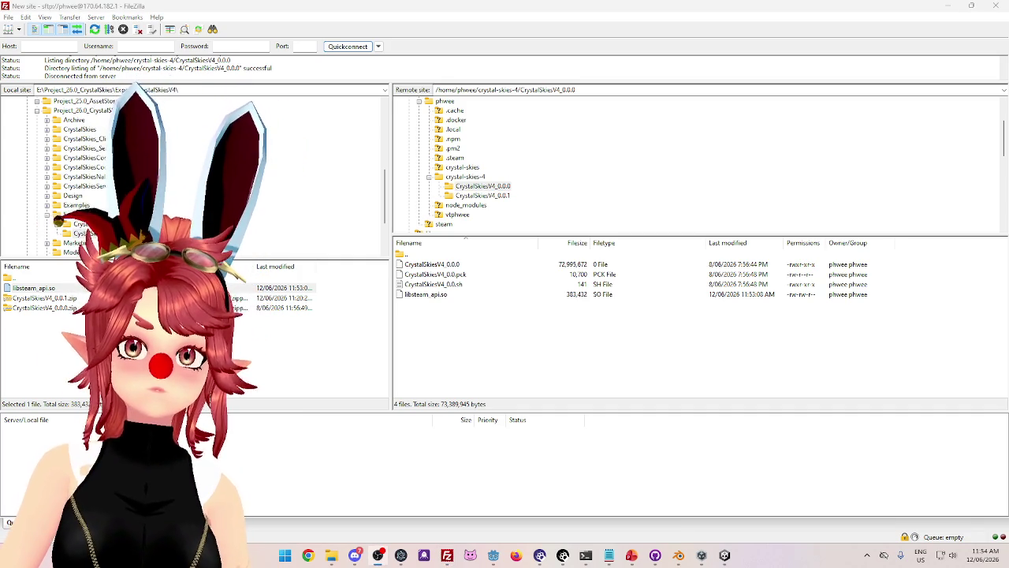
left_click(724, 556)
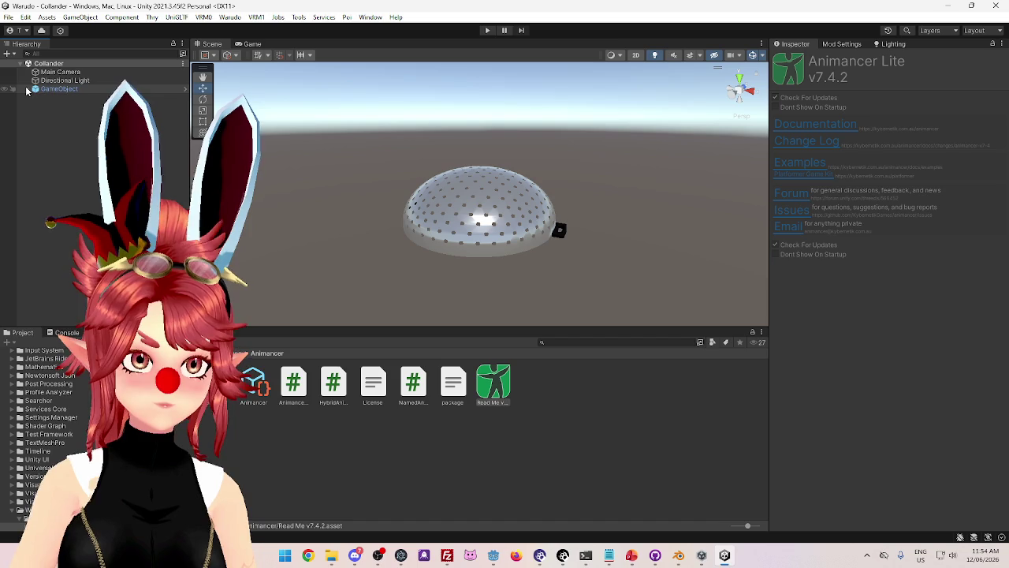
- Open the Props folder and drop the angelotlwings model into the Collander scene
scroll(37, 426, "up", 6)
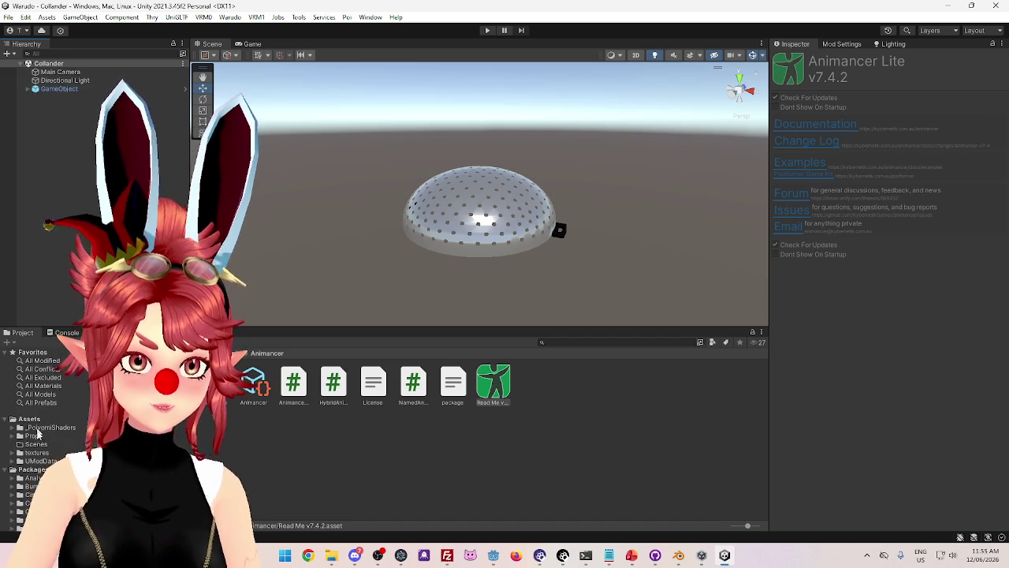
left_click(33, 436)
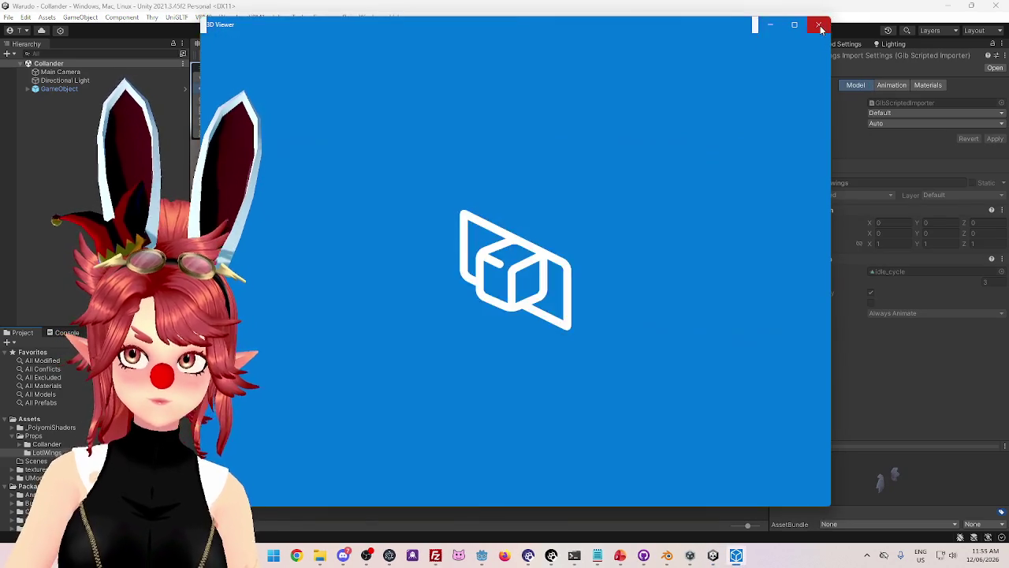
left_click(818, 25)
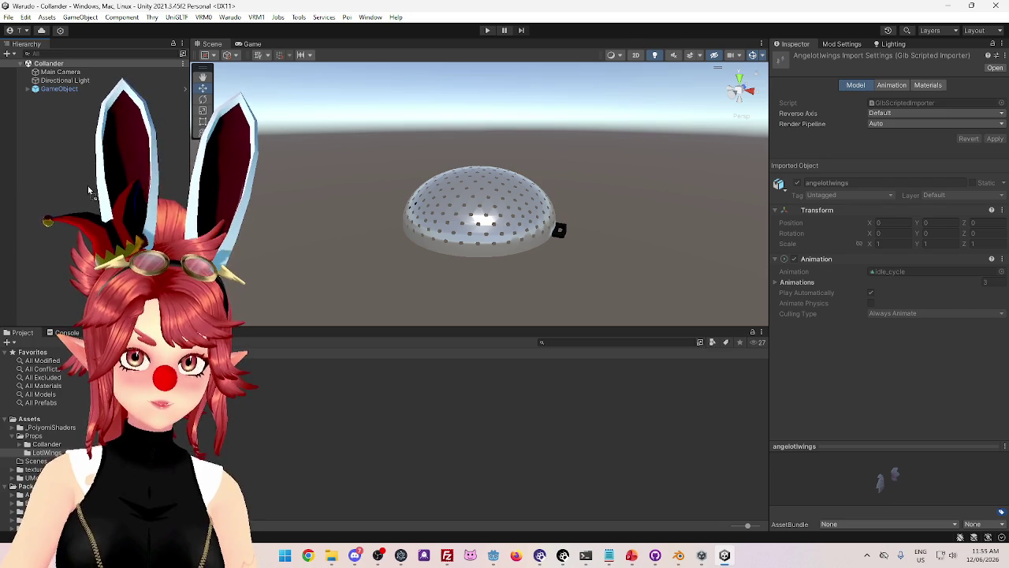
left_click_drag(89, 190, 86, 184)
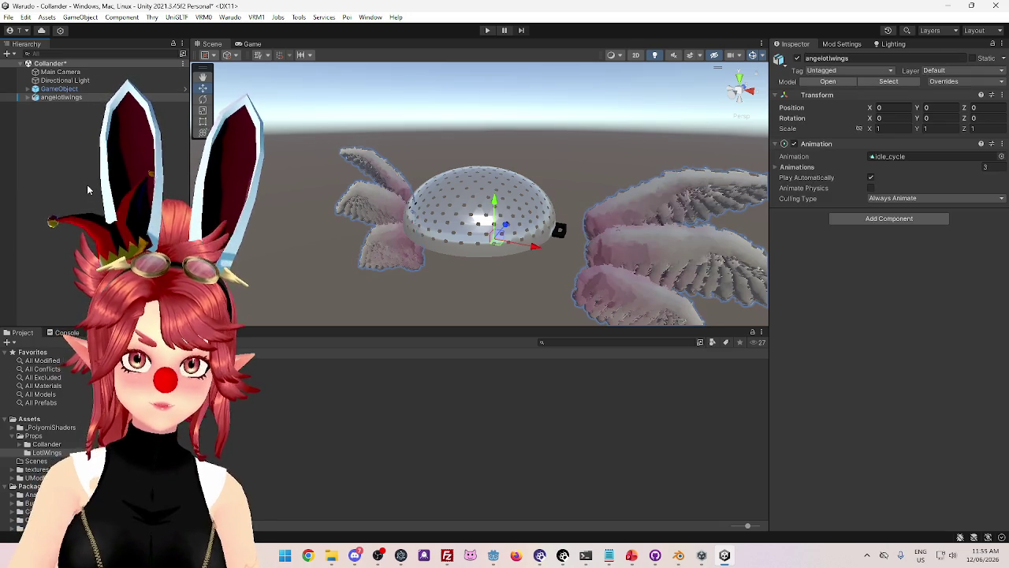
left_click(428, 276)
mouse_move(427, 275)
left_mouse_down()
mouse_move(371, 213)
mouse_move(465, 164)
mouse_move(481, 265)
mouse_move(473, 254)
mouse_move(375, 256)
mouse_move(463, 236)
mouse_move(443, 229)
left_mouse_up()
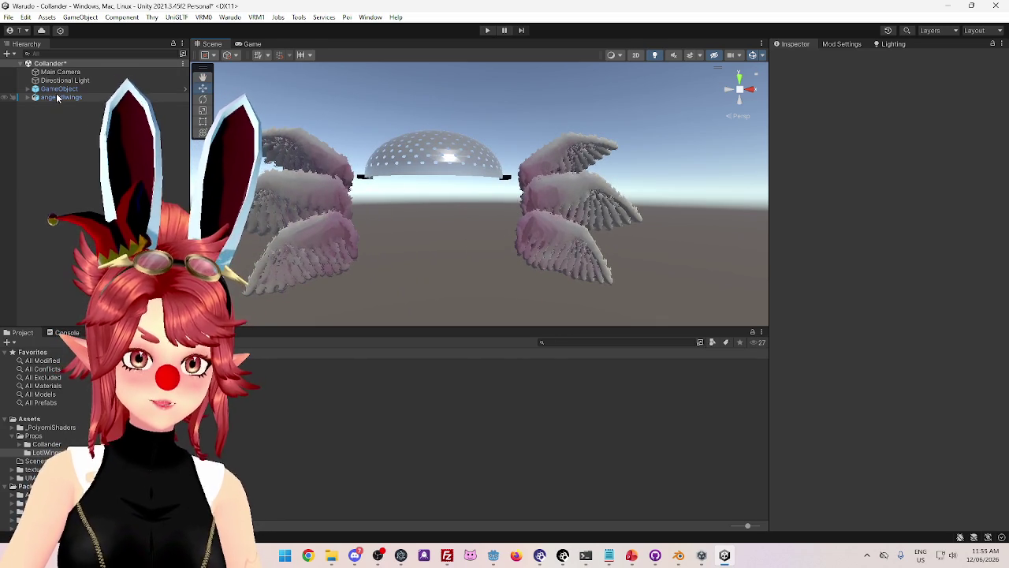
left_click(58, 98)
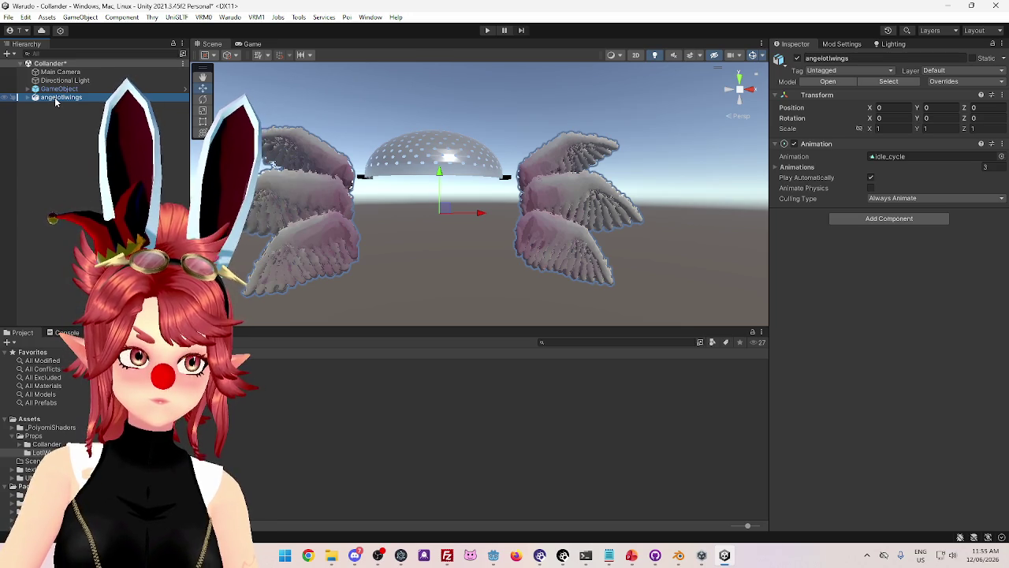
- Save the wings as an original angelotlwings prefab, delete the scene instance, and open the prefab
left_click_drag(205, 346, 213, 378)
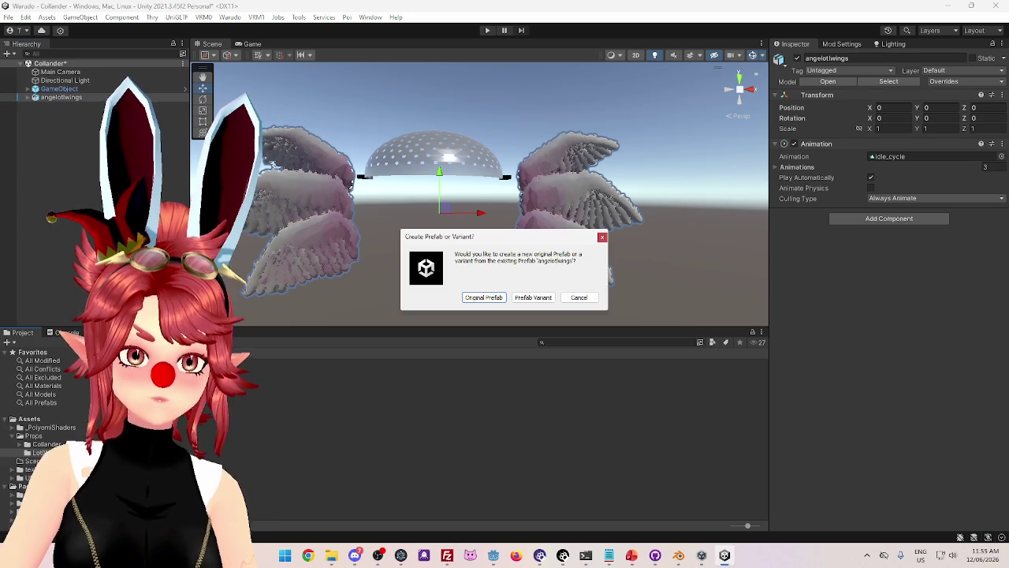
left_click(483, 298)
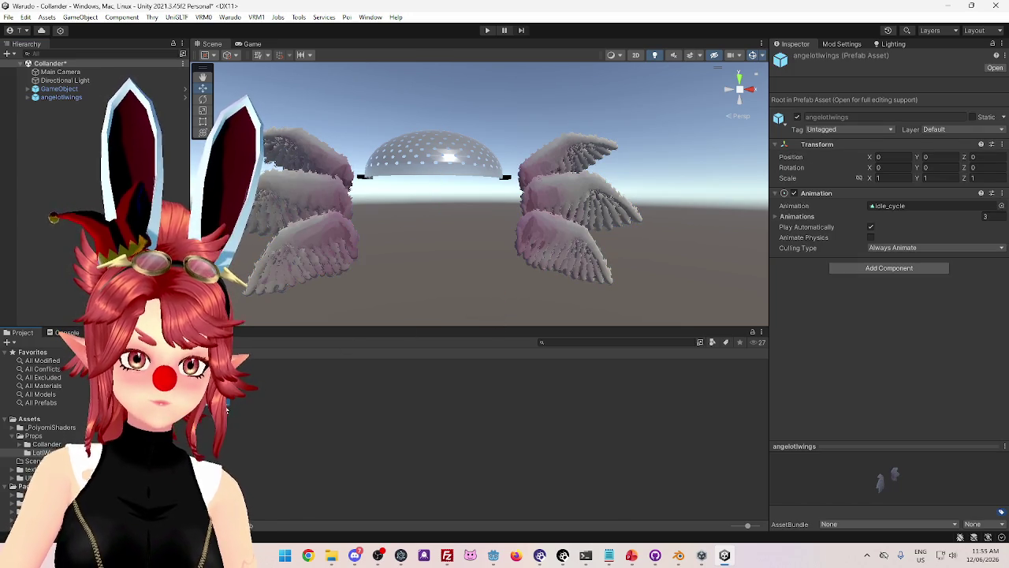
left_click(61, 97)
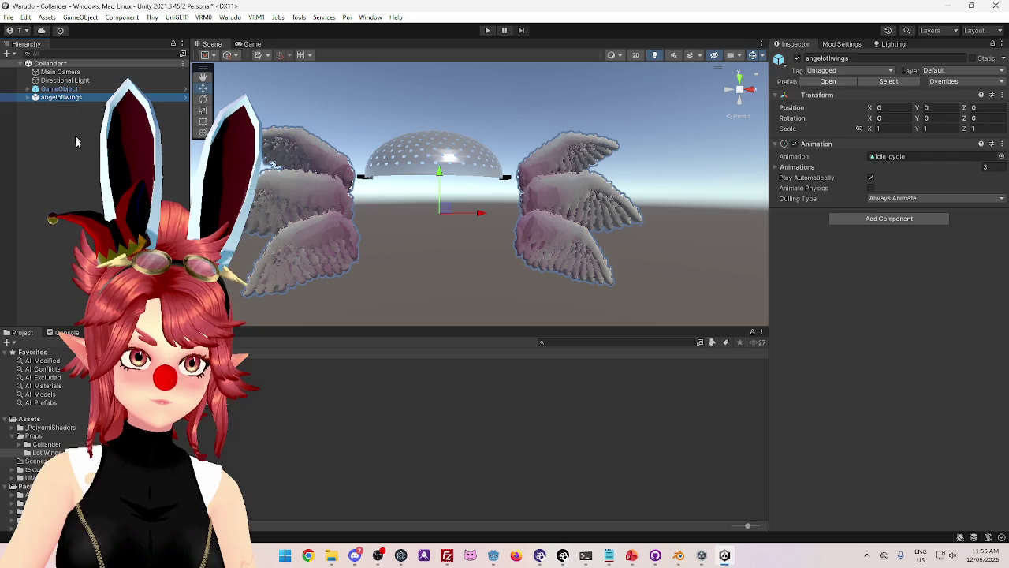
key("Delete")
double_click(212, 378)
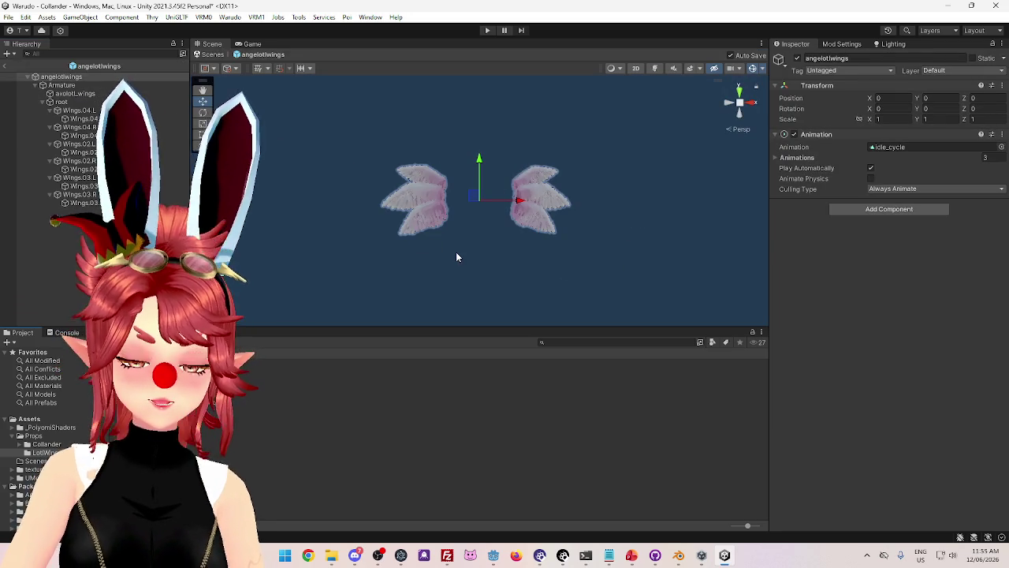
- Inspect the prefab hierarchy: Armature, root bone, Wings.04.L and the axolotl_wings mesh
scroll(456, 252, "up", 2)
left_click(62, 102)
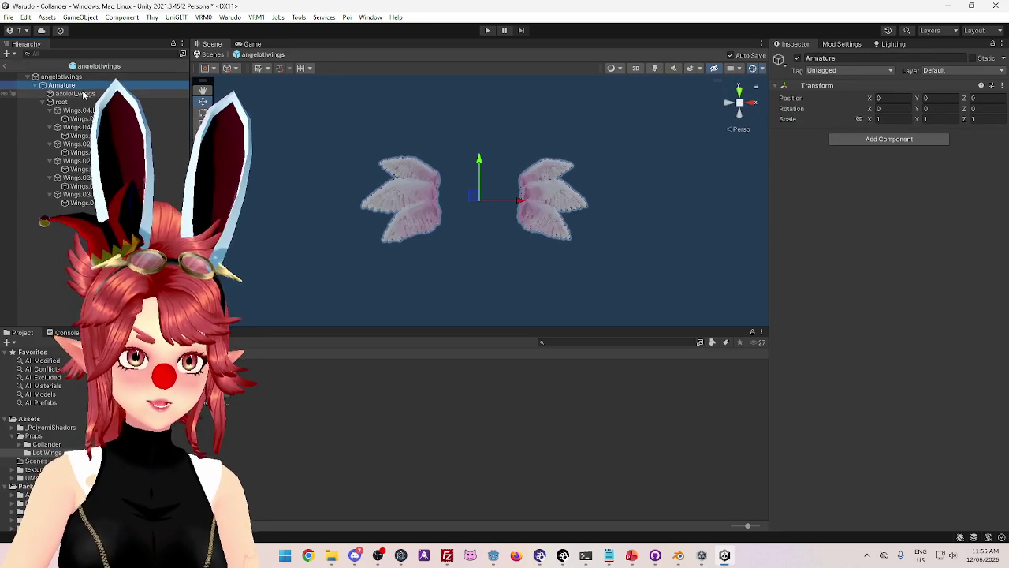
left_click(79, 94)
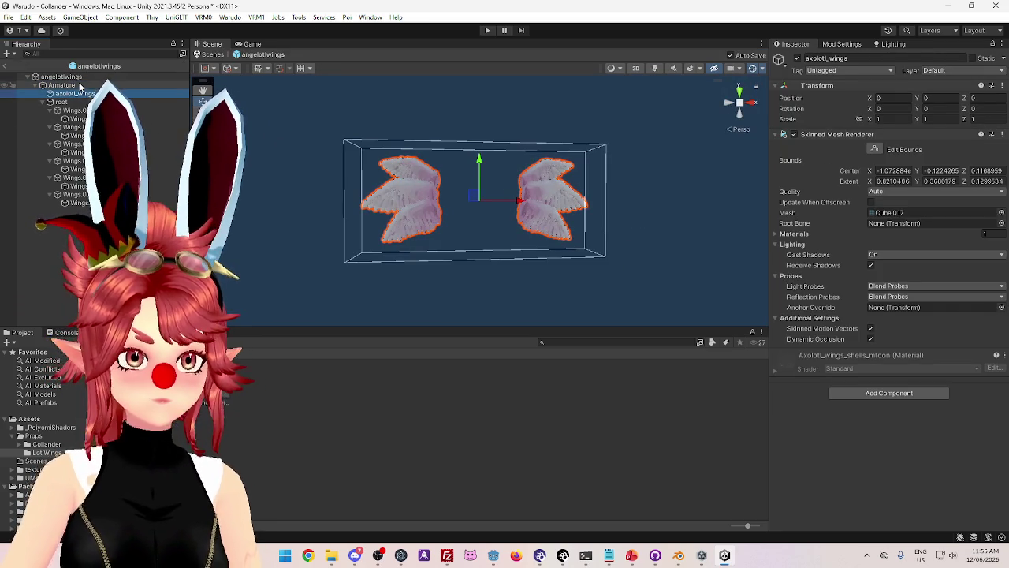
left_click(79, 86)
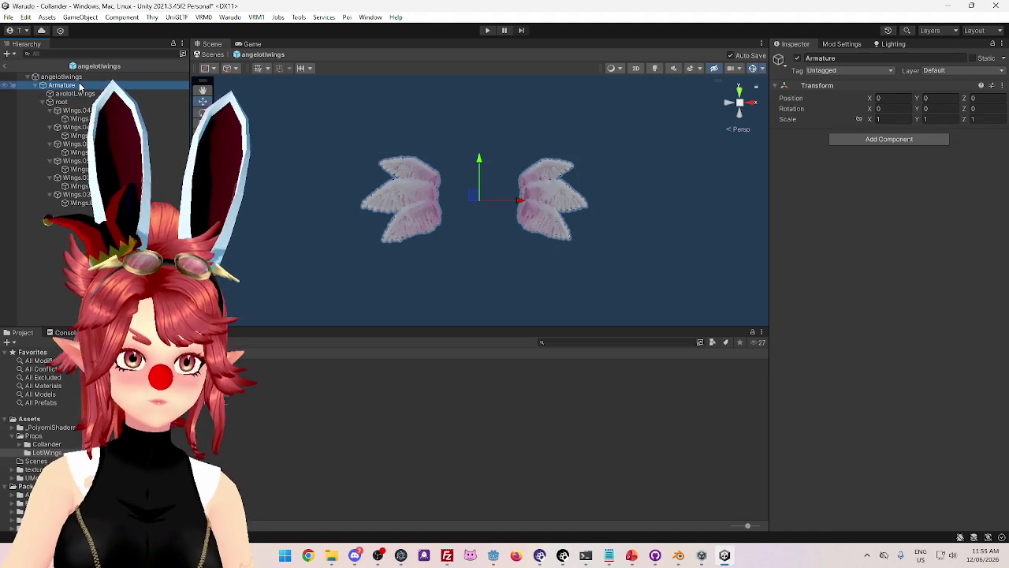
left_click(78, 94)
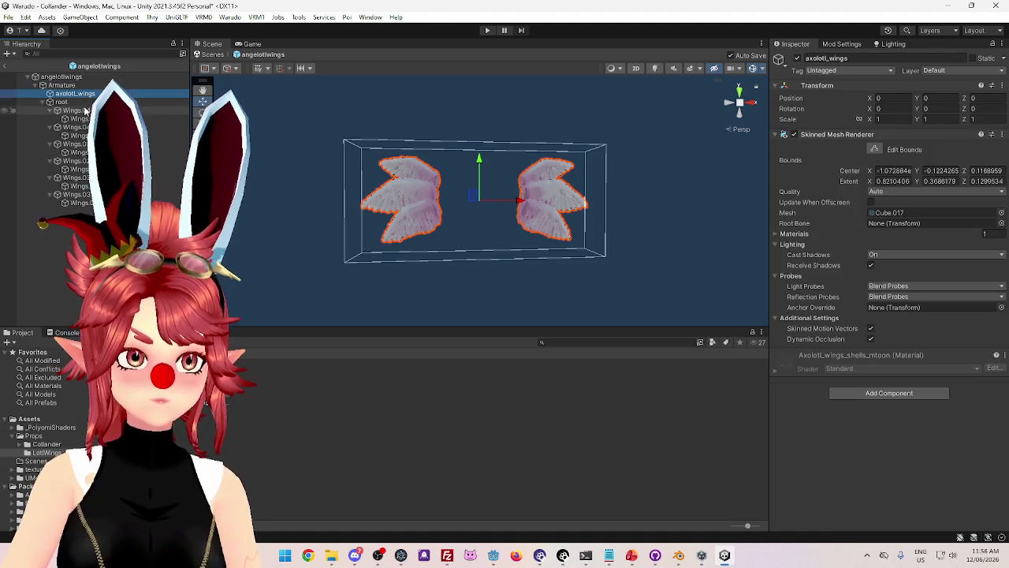
left_click(61, 101)
left_click(83, 110)
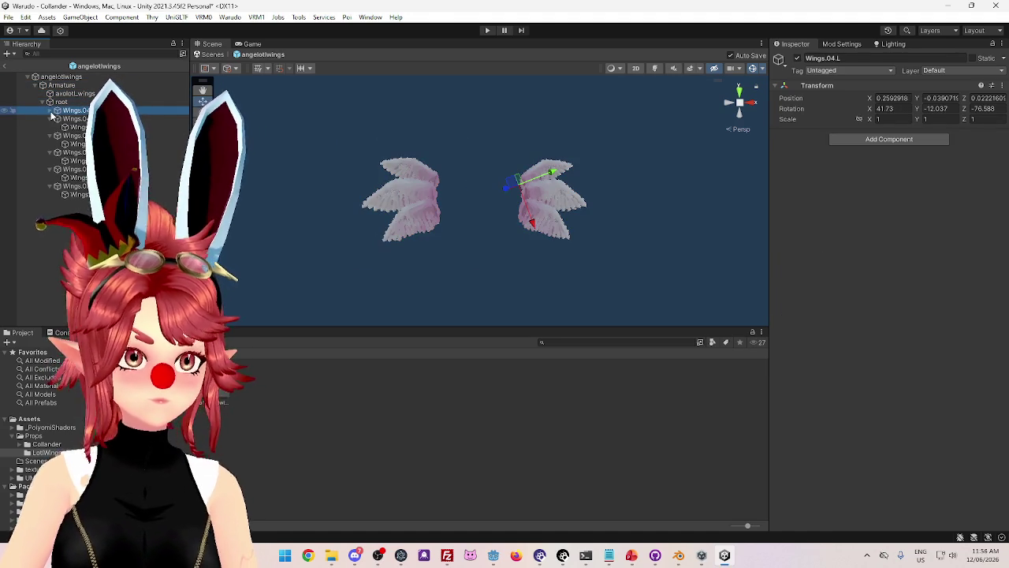
left_click(70, 102)
left_click(73, 94)
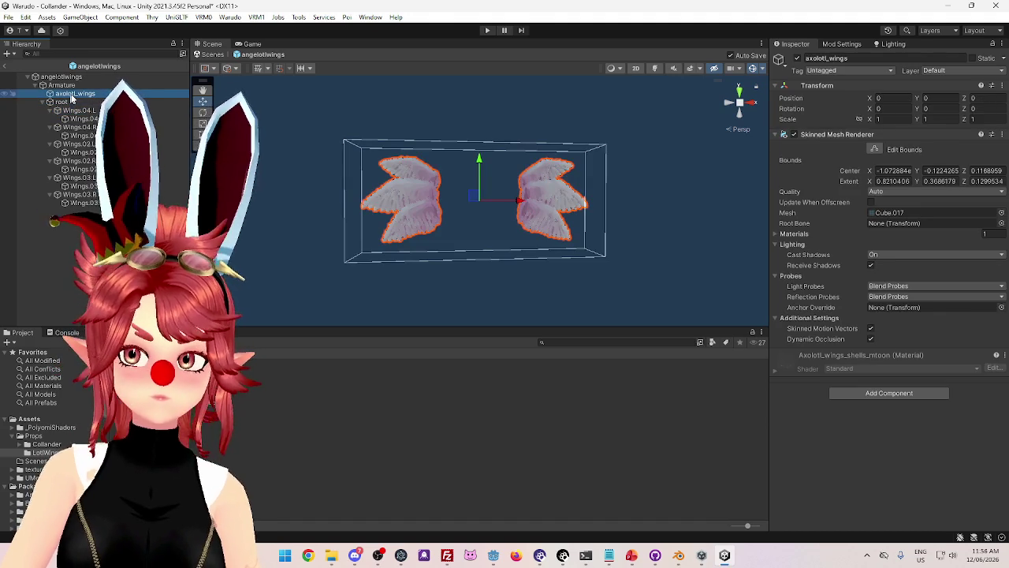
- Open the axolotl_wings_shells_mtoon material from the mesh and browse to the Poiyomi shaders
left_click(795, 233)
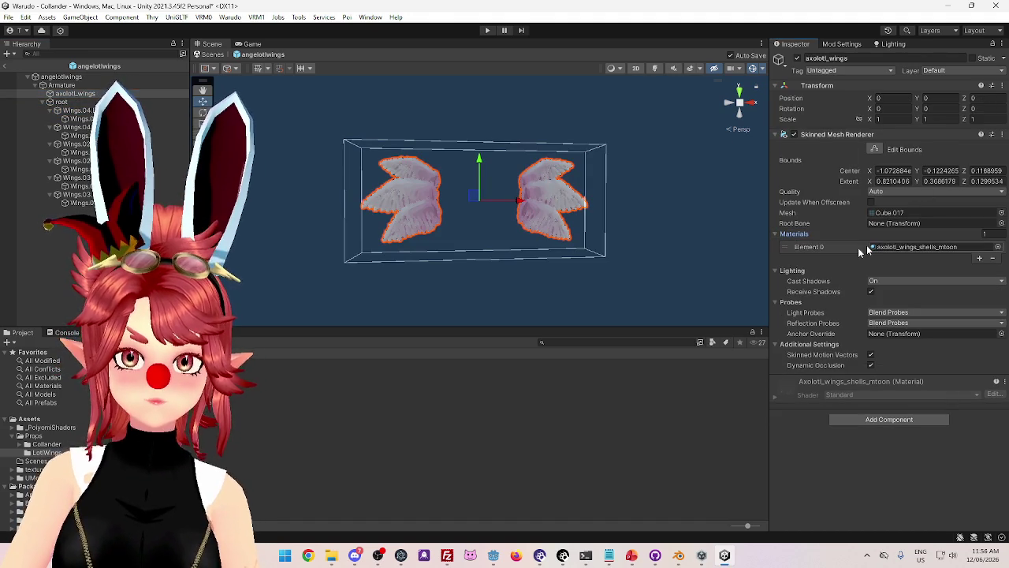
left_click(917, 246)
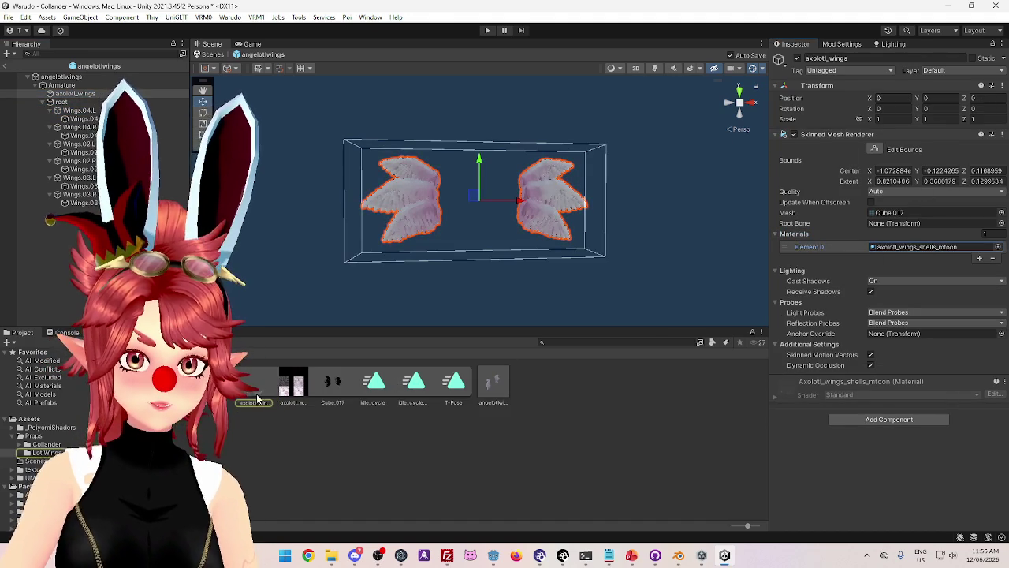
left_click(252, 392)
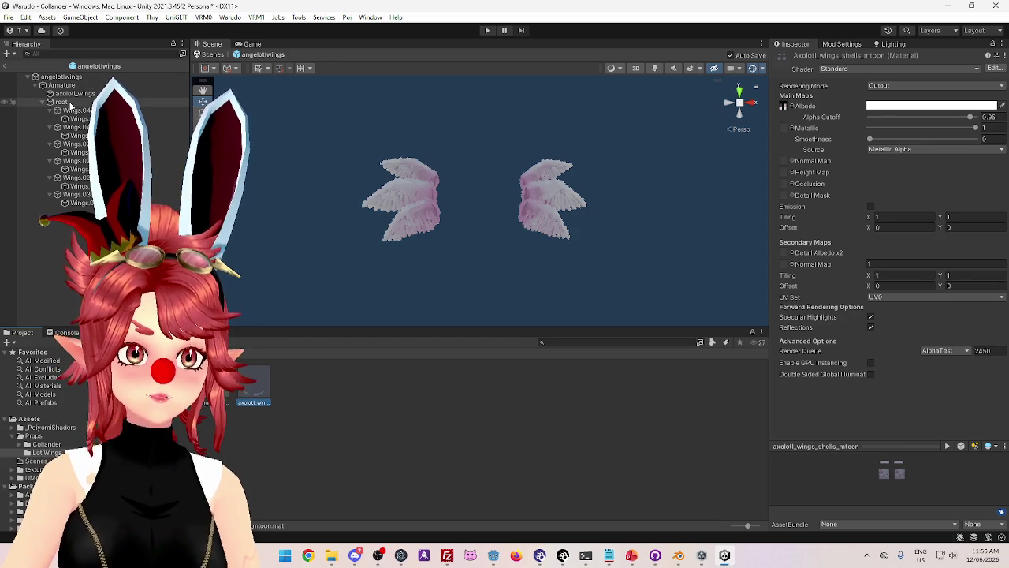
left_click(73, 94)
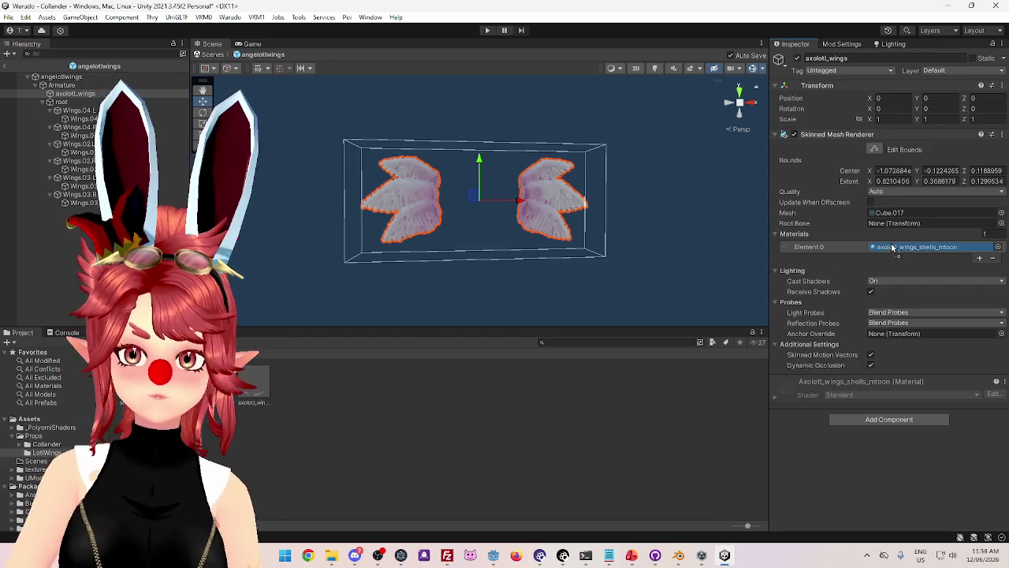
left_click(256, 387)
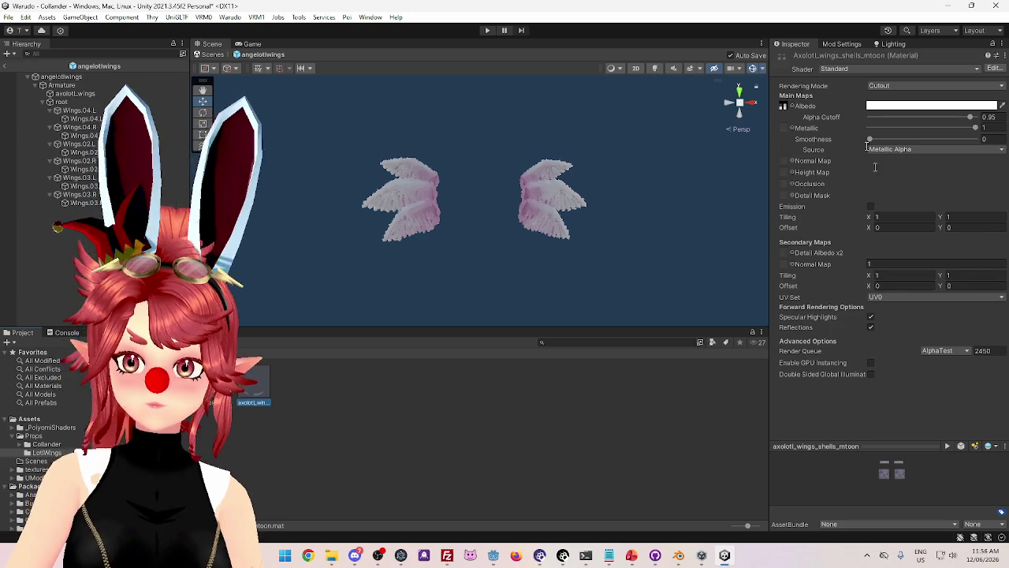
left_click(850, 67)
left_click(844, 102)
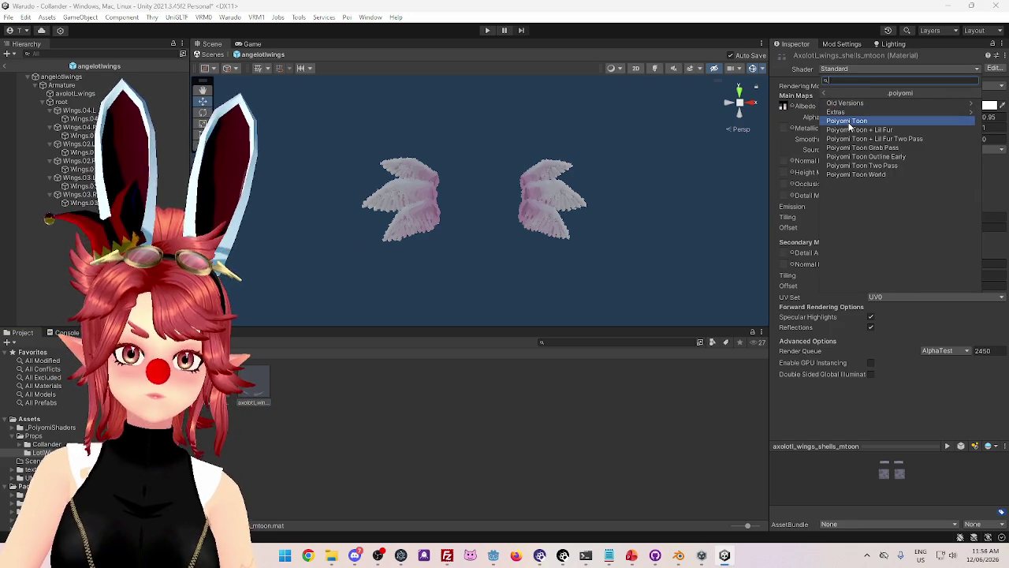
- Switch the material to Poiyomi Toon, keeping Lighting Type on Flat
left_click(848, 121)
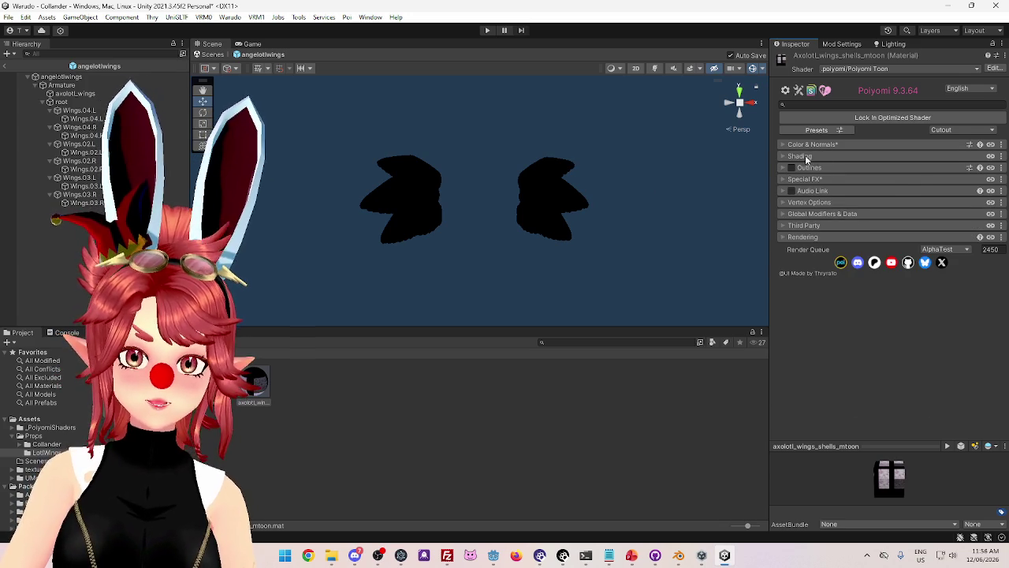
left_click(805, 155)
left_click(835, 185)
left_click(887, 198)
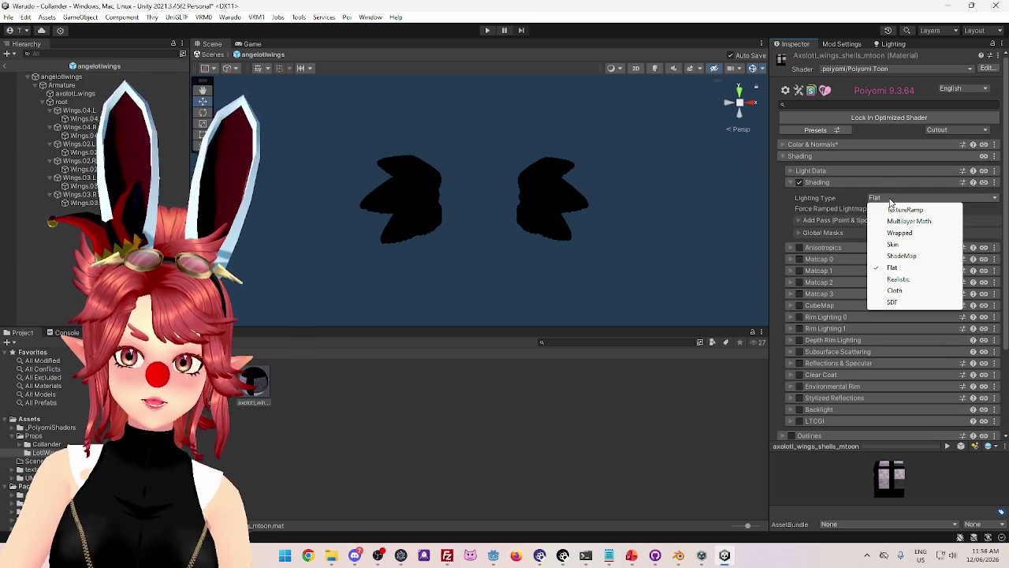
left_click(898, 269)
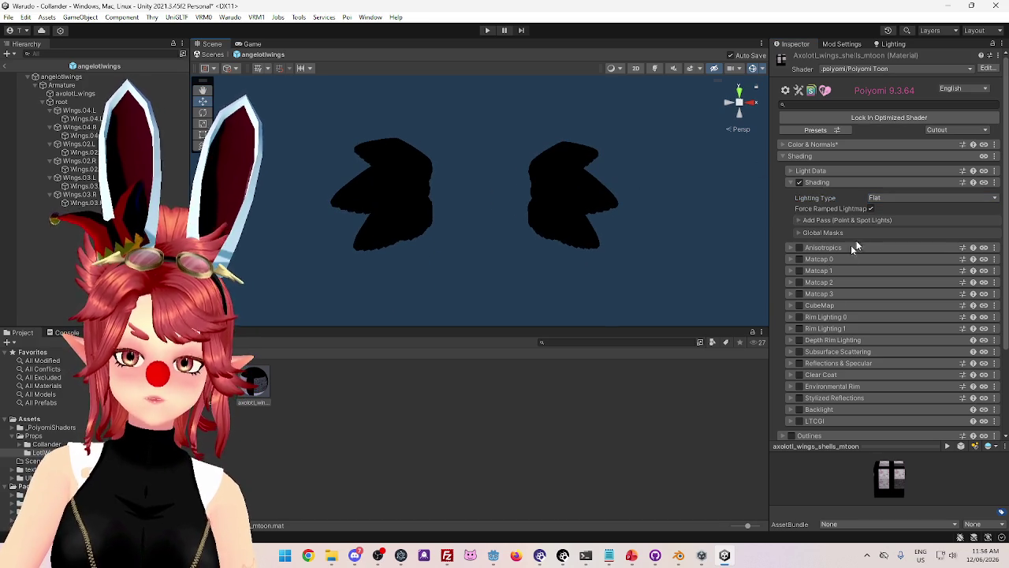
- Try backlight on and off, and look through the Light Data and Color & Normals sections
left_click(800, 410)
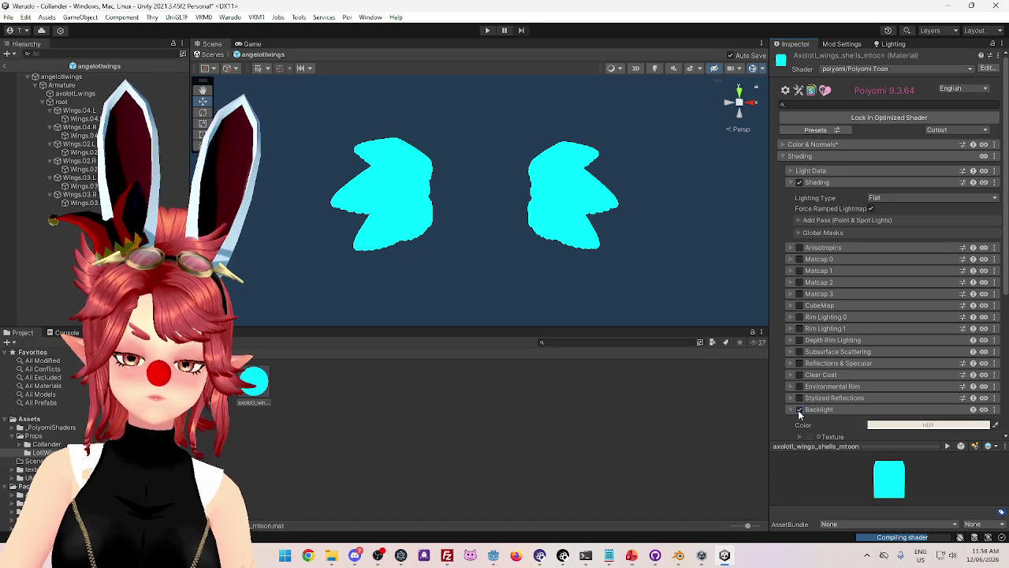
left_click(798, 410)
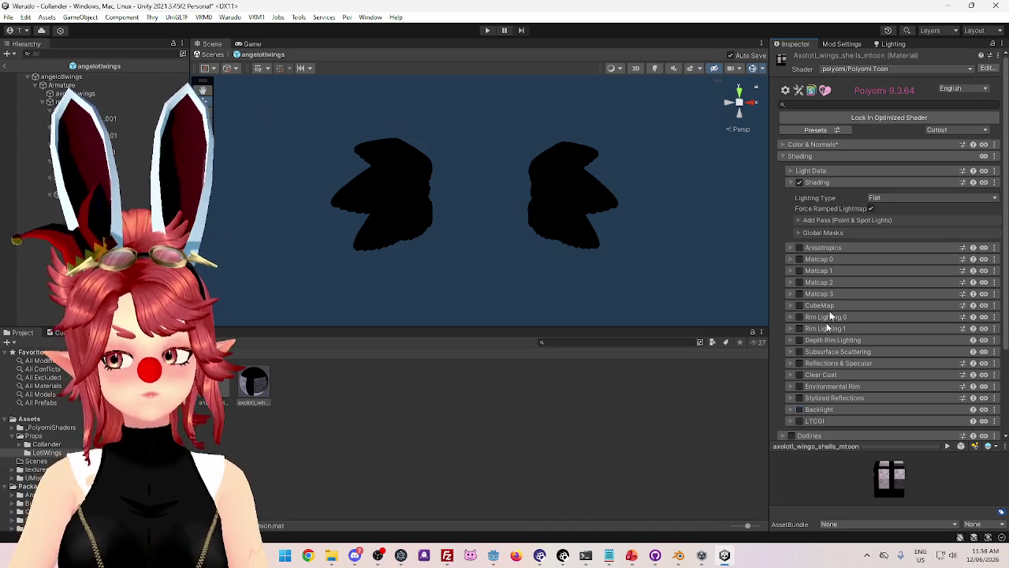
left_click(812, 170)
left_click(811, 168)
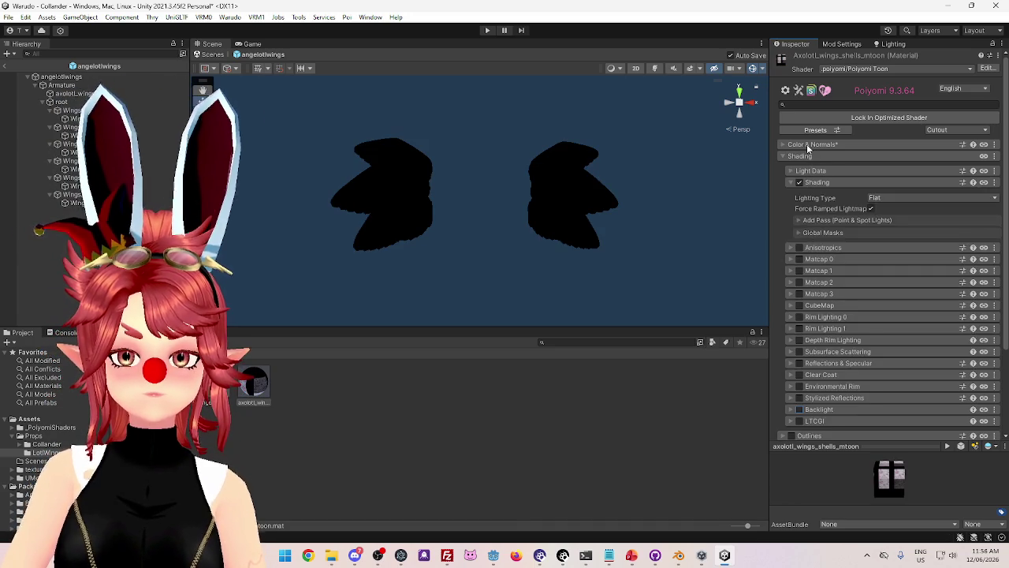
left_click(806, 144)
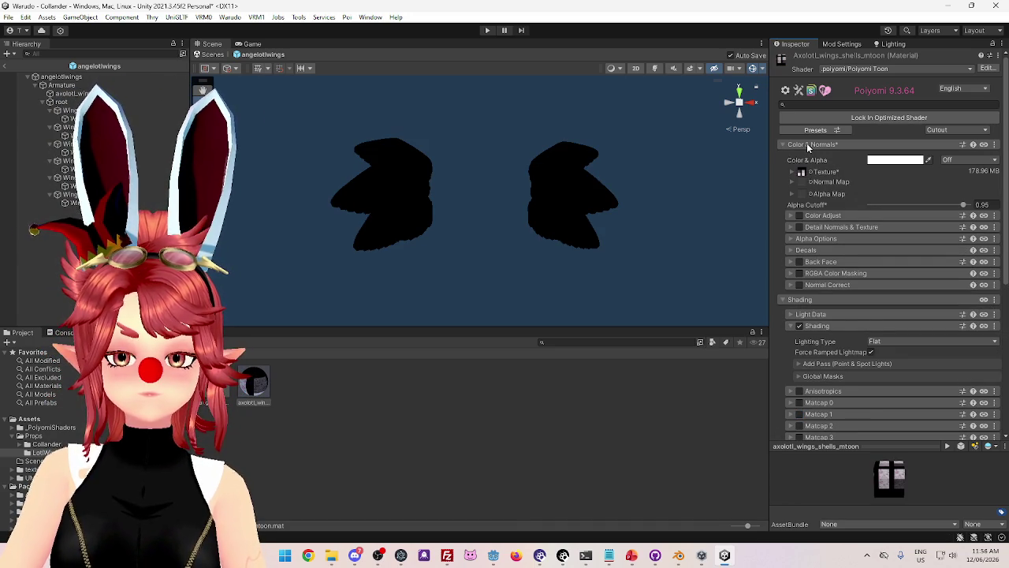
left_click(807, 145)
scroll(820, 297, "down", 3)
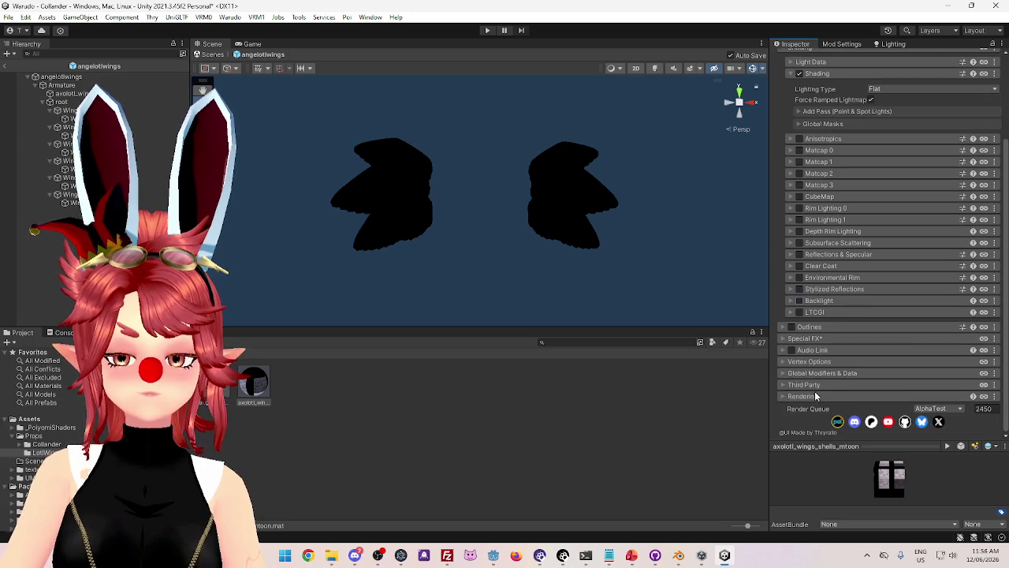
scroll(816, 324, "up", 3)
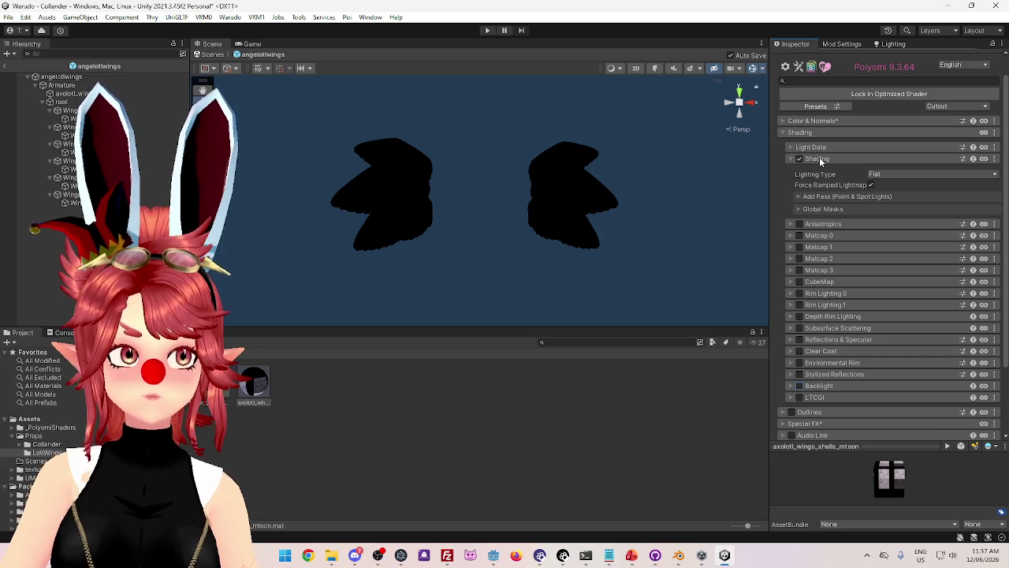
left_click(792, 122)
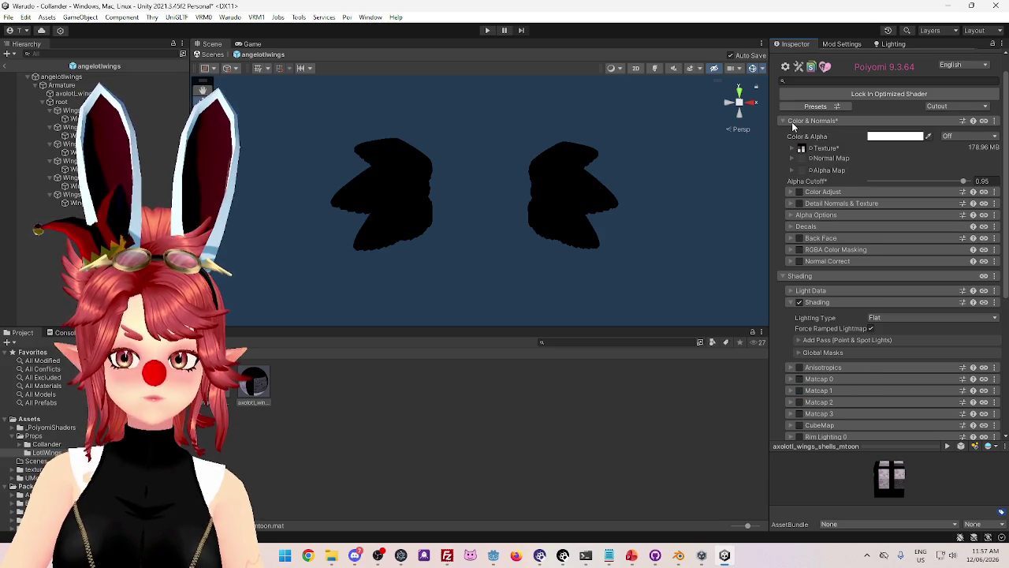
left_click(792, 122)
left_click(805, 149)
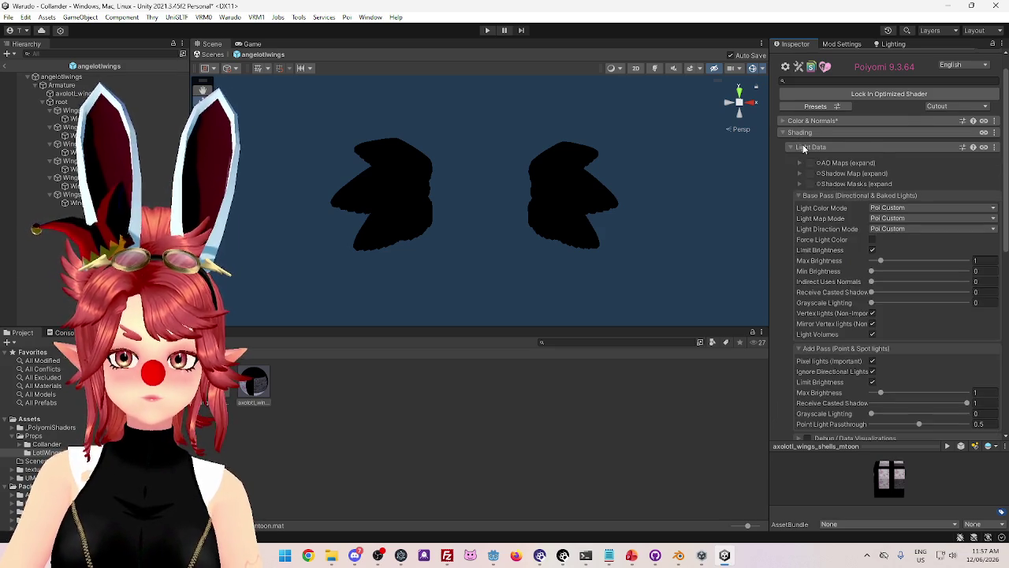
left_click(805, 148)
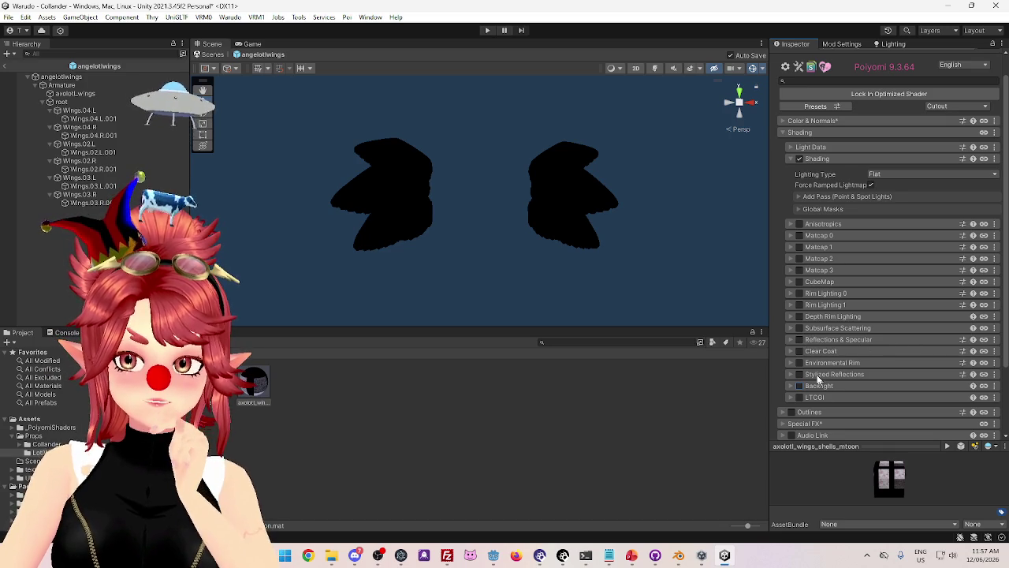
- Enable Matcap 0 on the wings material, turning the wings pale grey
left_click(811, 237)
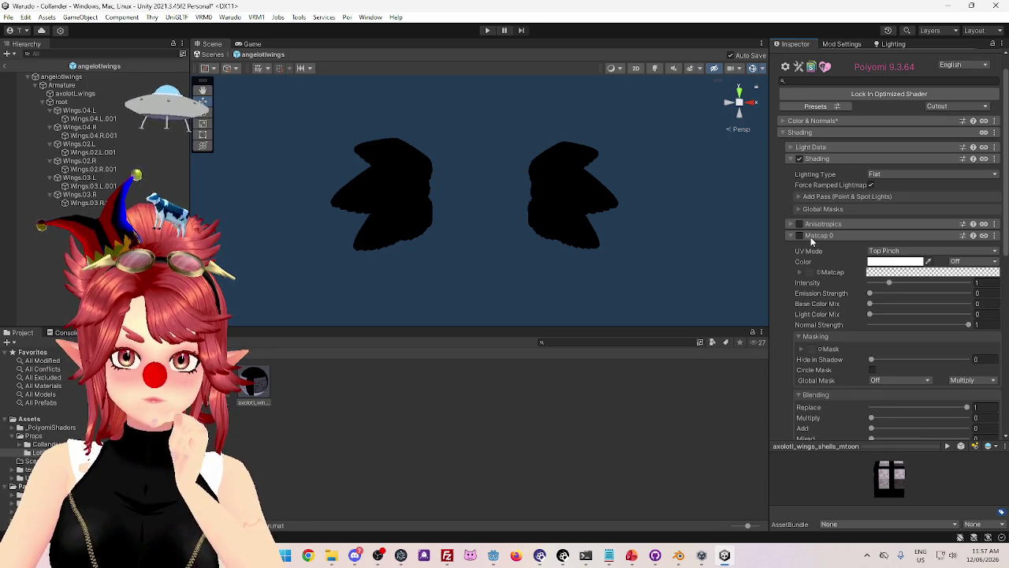
left_click(798, 236)
left_click(799, 236)
left_click(789, 235)
left_click(820, 236)
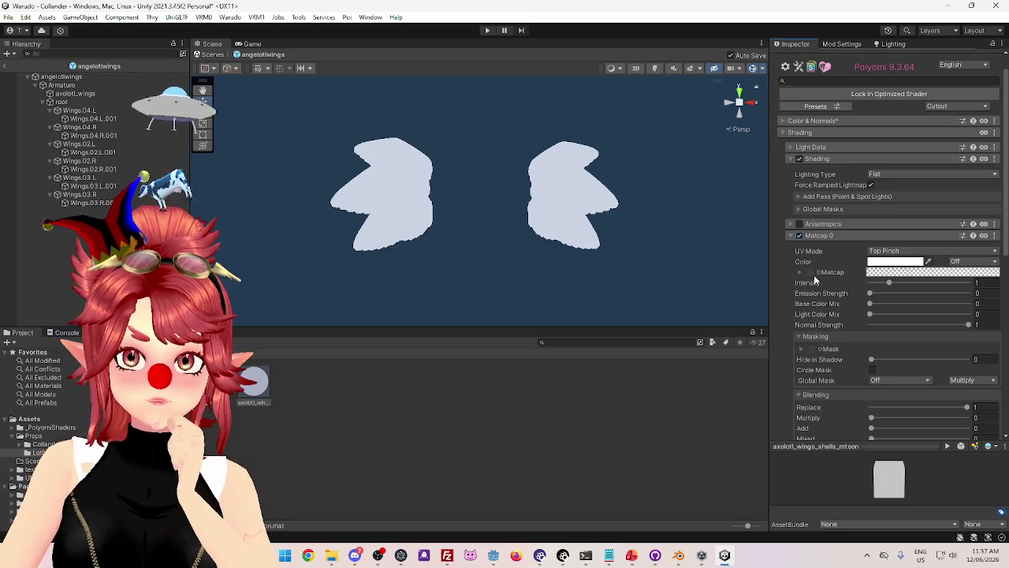
left_click(800, 273)
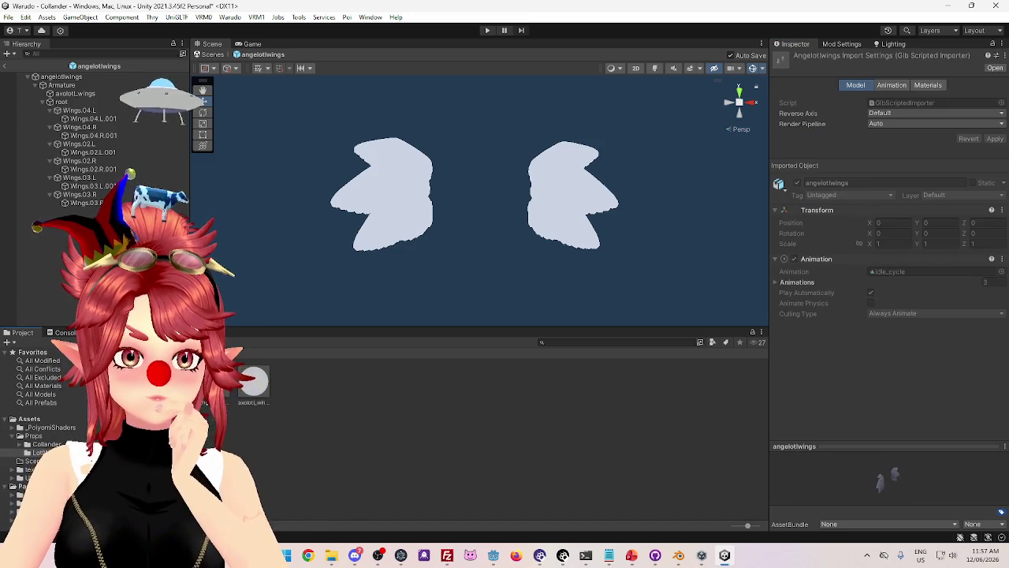
- Delete the unwanted wing texture and put the wing texture into the Matcap 0 slot
left_click(298, 400)
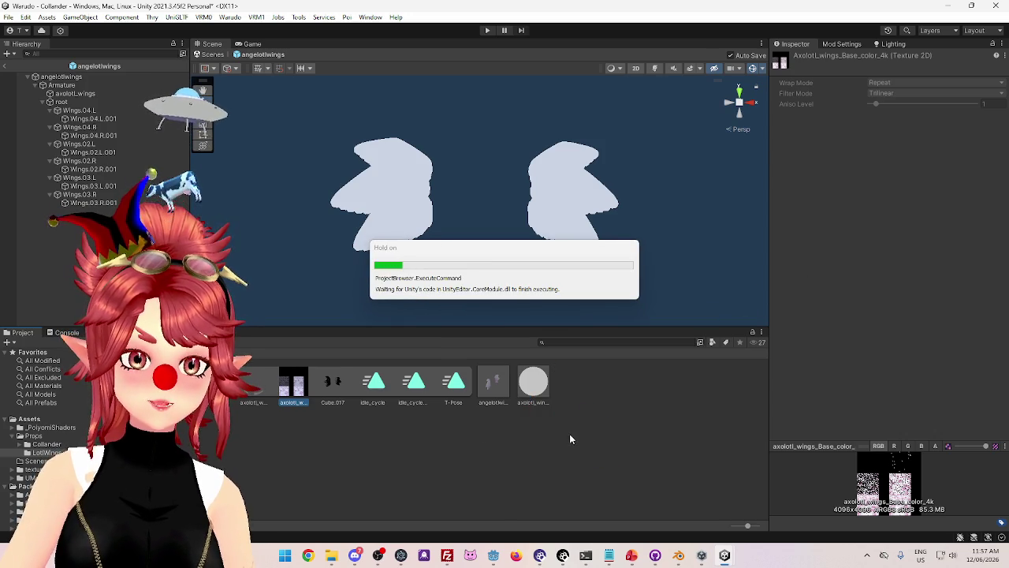
left_click(545, 386)
key("Delete")
left_click(542, 295)
left_click(543, 394)
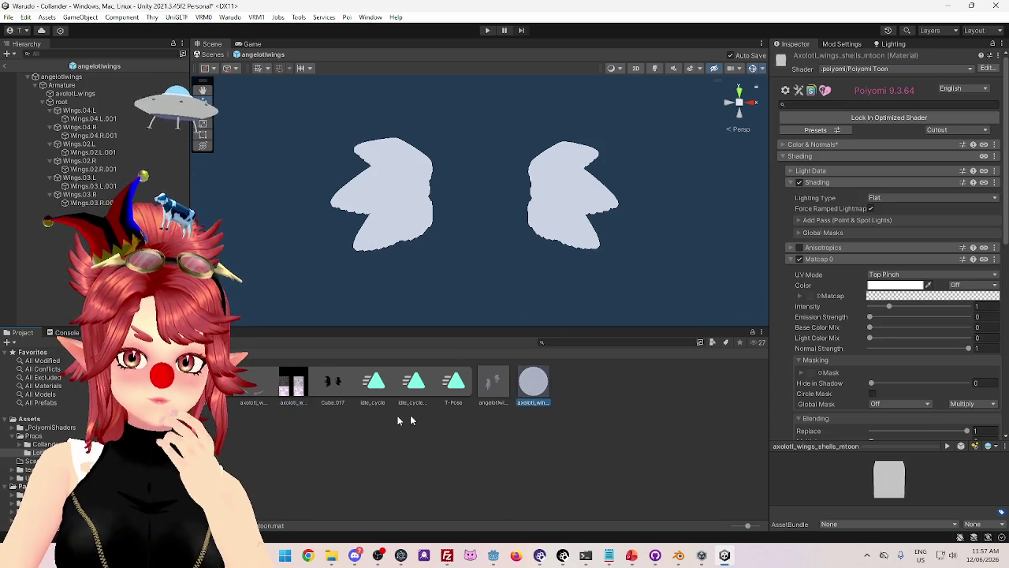
mouse_move(297, 386)
left_mouse_down()
mouse_move(784, 287)
mouse_move(810, 296)
left_mouse_up()
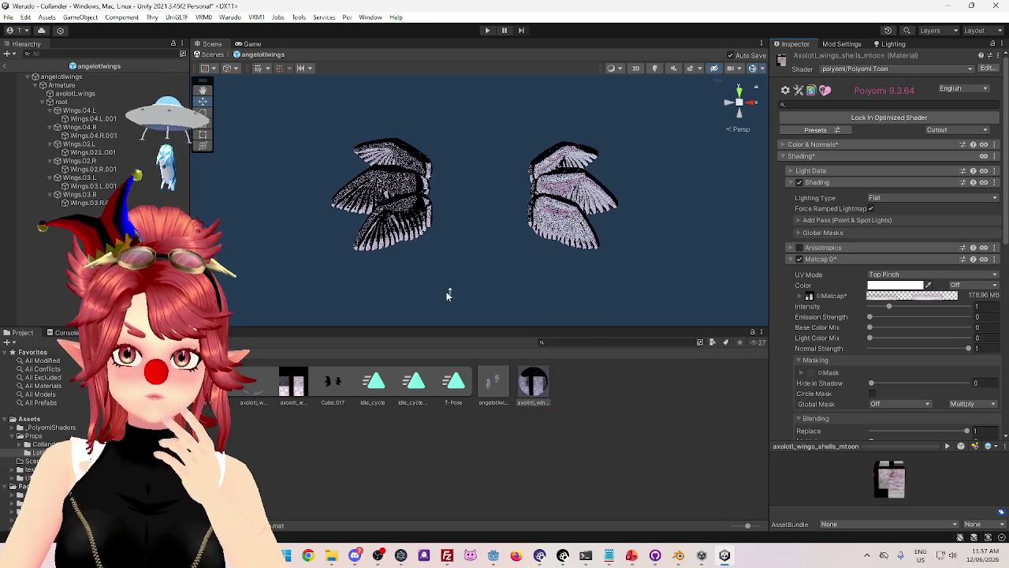
- Keep the Matcap 0 texture's UV To Blend set to UV0
scroll(495, 273, "up", 2)
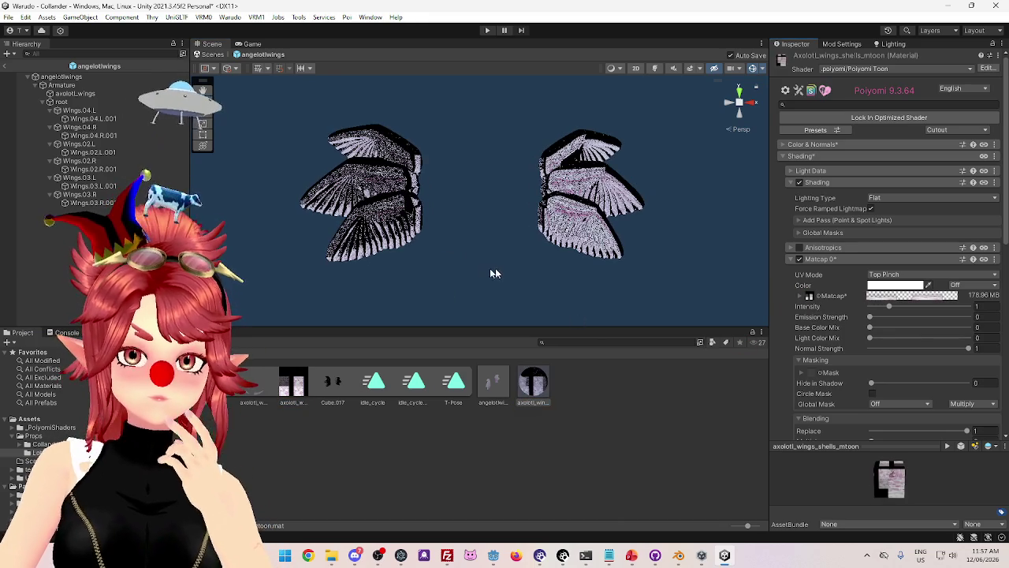
left_click(801, 295)
left_click(905, 332)
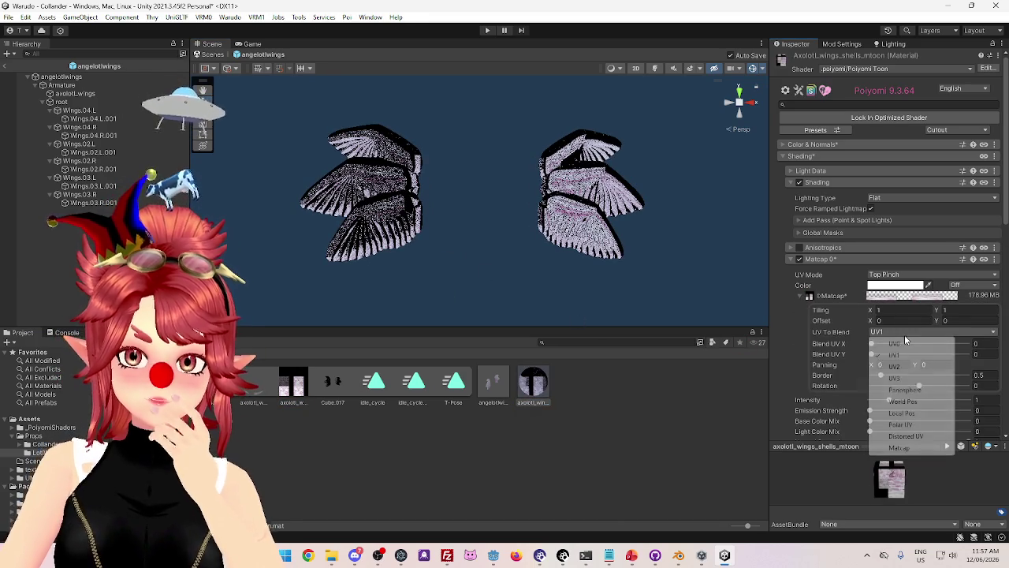
left_click(893, 344)
left_click(888, 332)
key("Escape")
left_click(887, 331)
left_click(891, 380)
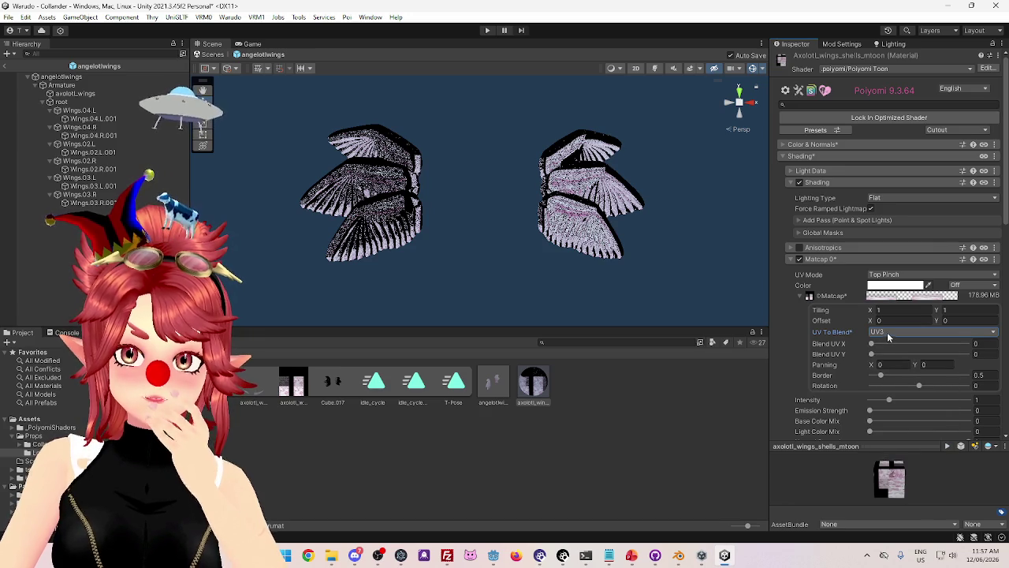
left_click(890, 334)
left_click(883, 345)
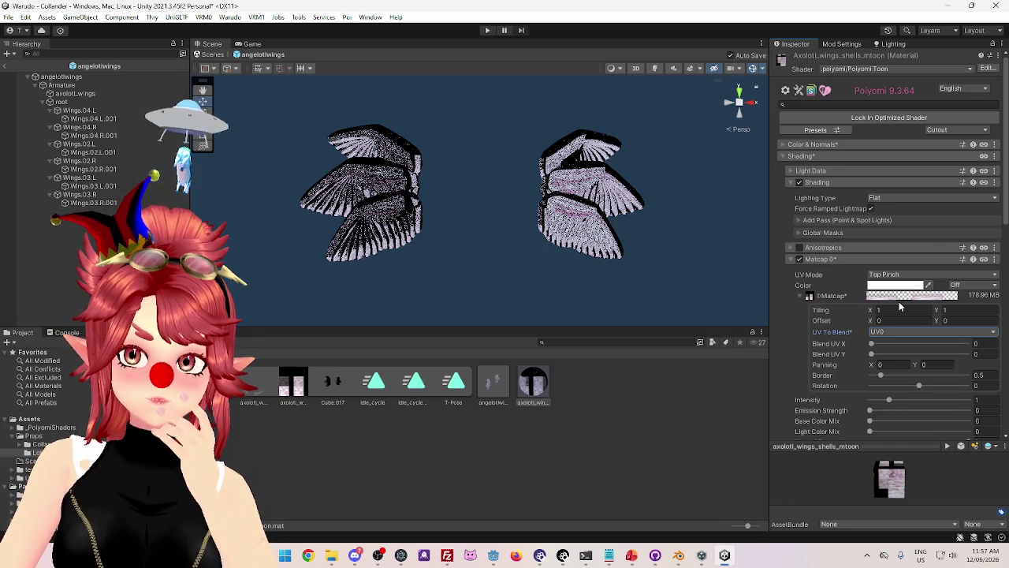
scroll(530, 248, "up", 5)
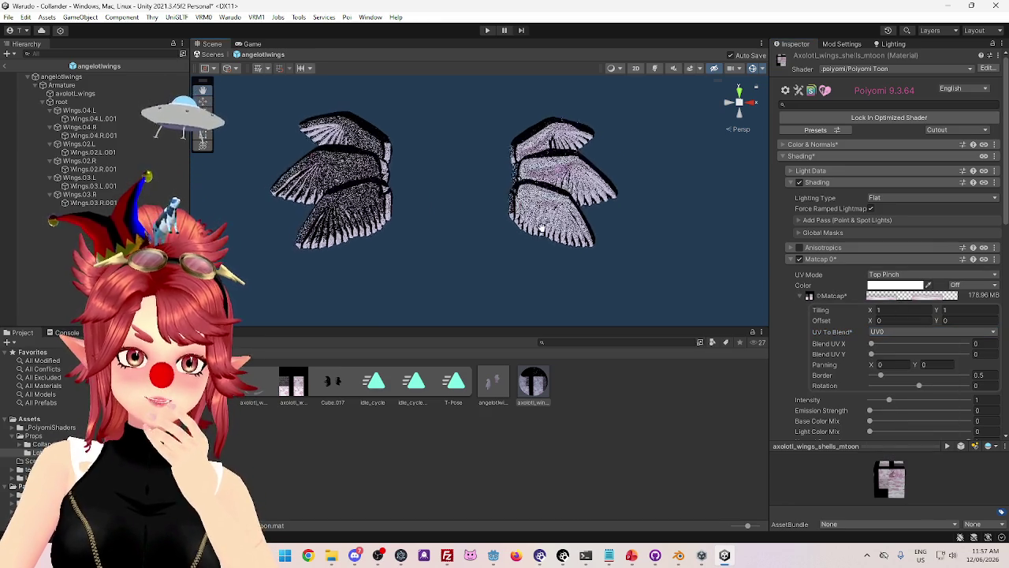
scroll(530, 244, "down", 2)
mouse_move(528, 244)
left_mouse_down()
mouse_move(541, 249)
mouse_move(585, 203)
mouse_move(646, 239)
left_mouse_up()
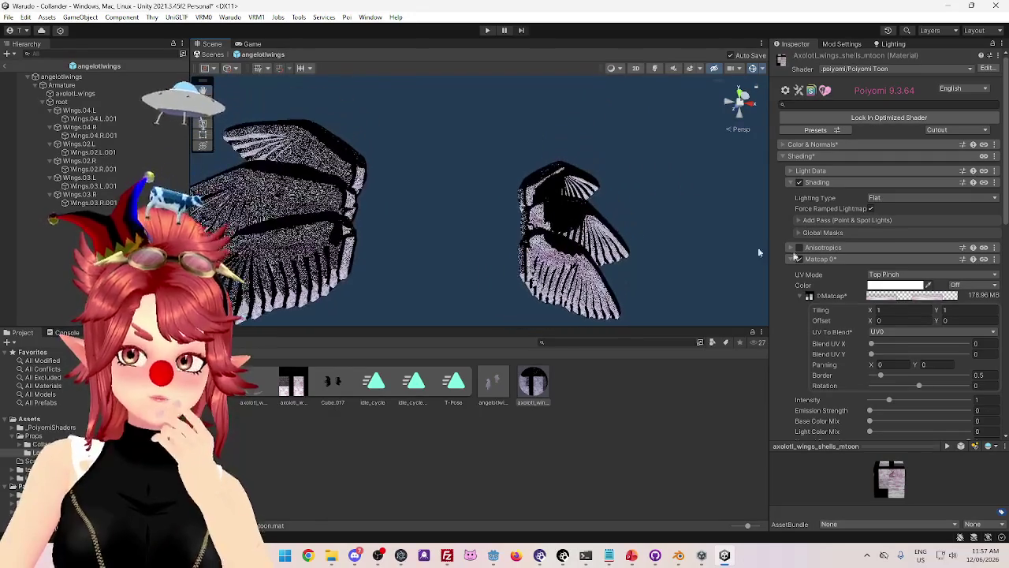
- Switch Matcap 0 off so the wings render solid black again
left_click(794, 144)
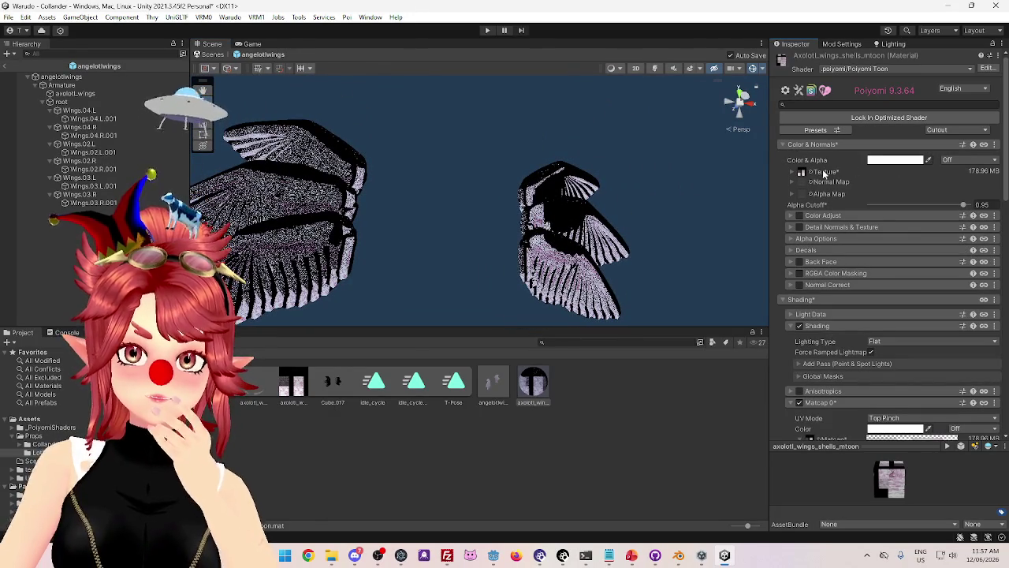
scroll(822, 364, "down", 3)
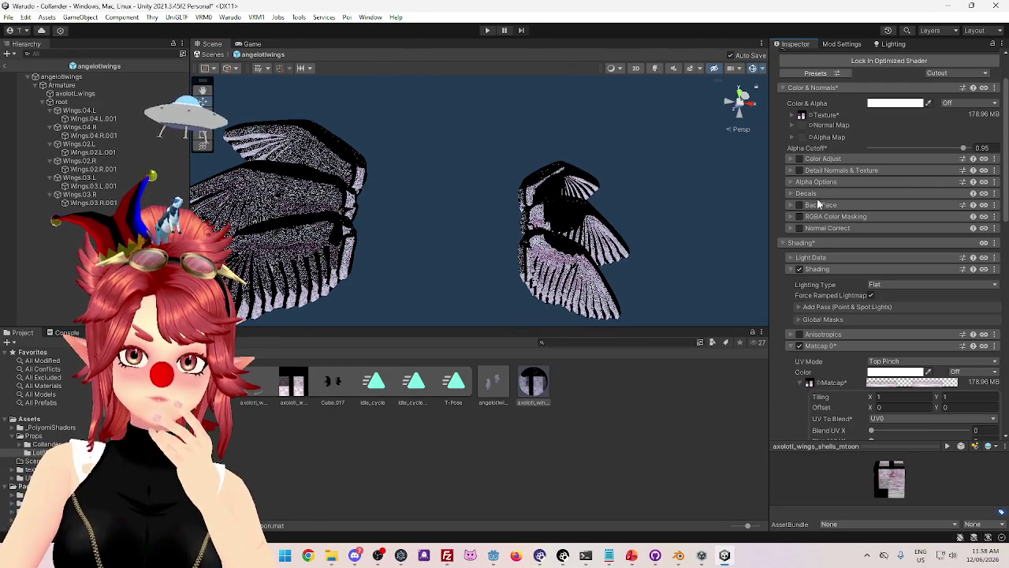
left_click(800, 347)
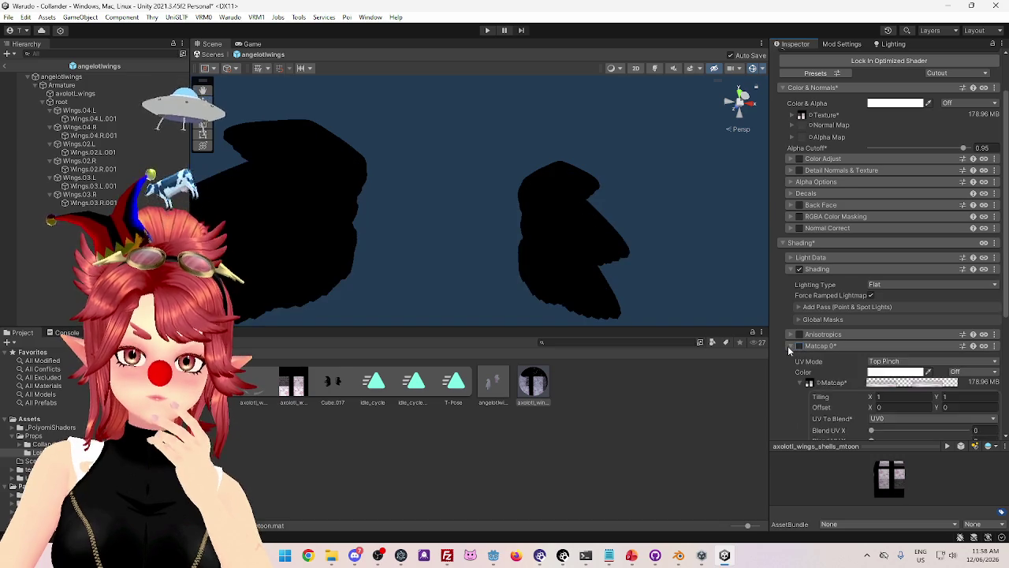
left_click_drag(460, 209, 562, 161)
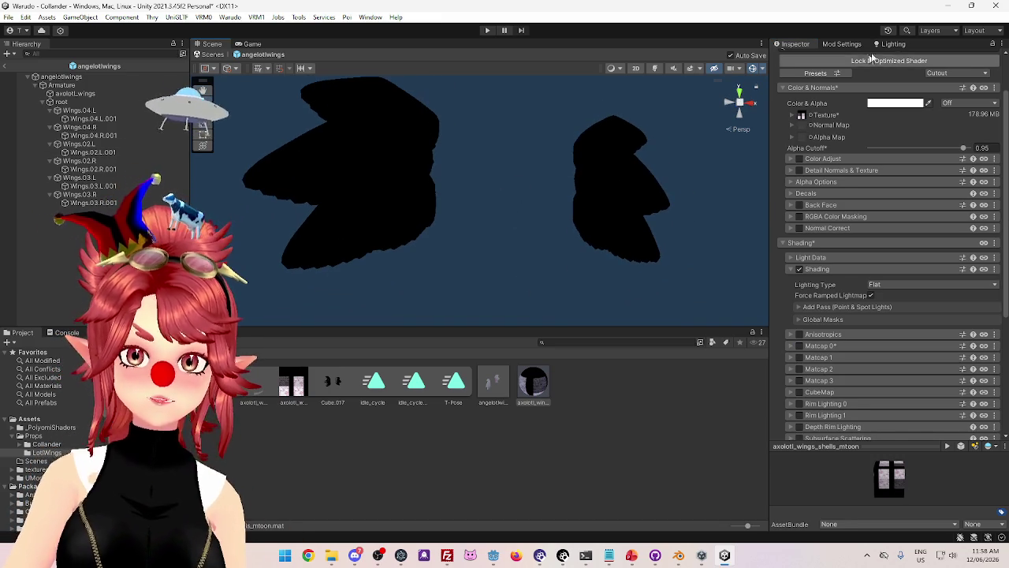
left_click(893, 43)
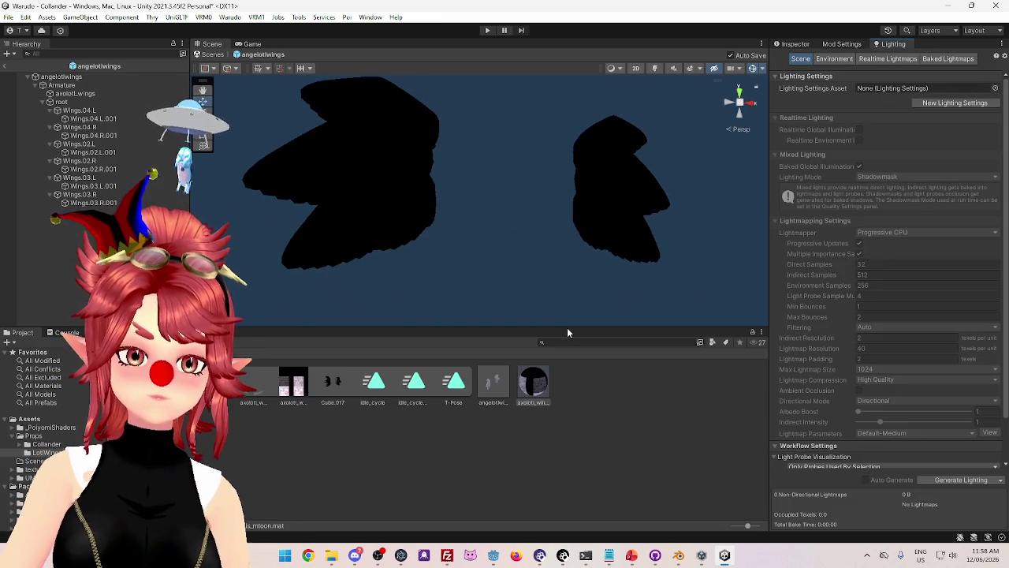
- Create a new lighting settings asset named lotlwings for the scene
scroll(40, 426, "down", 2)
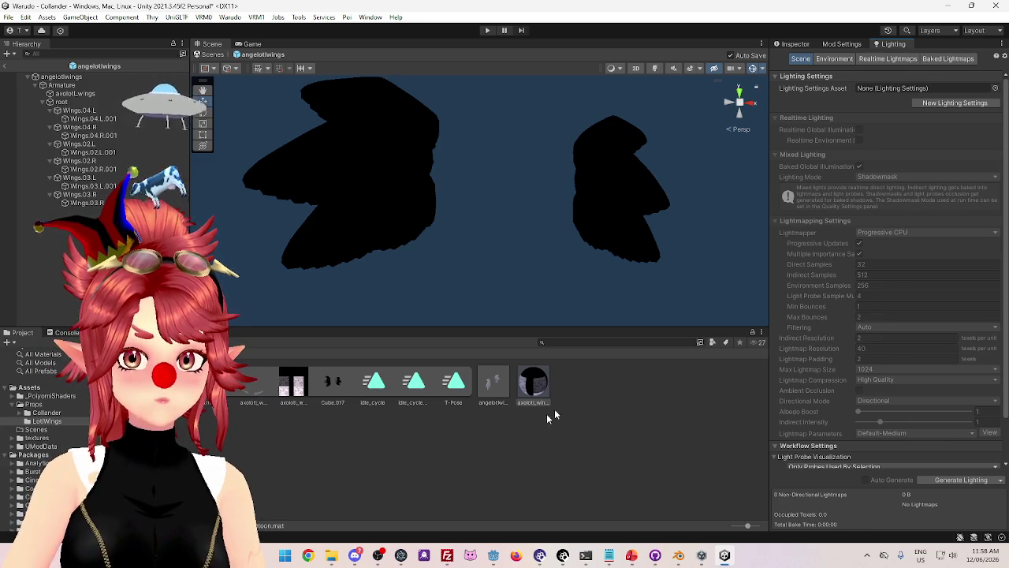
right_click(589, 393)
left_click(641, 410)
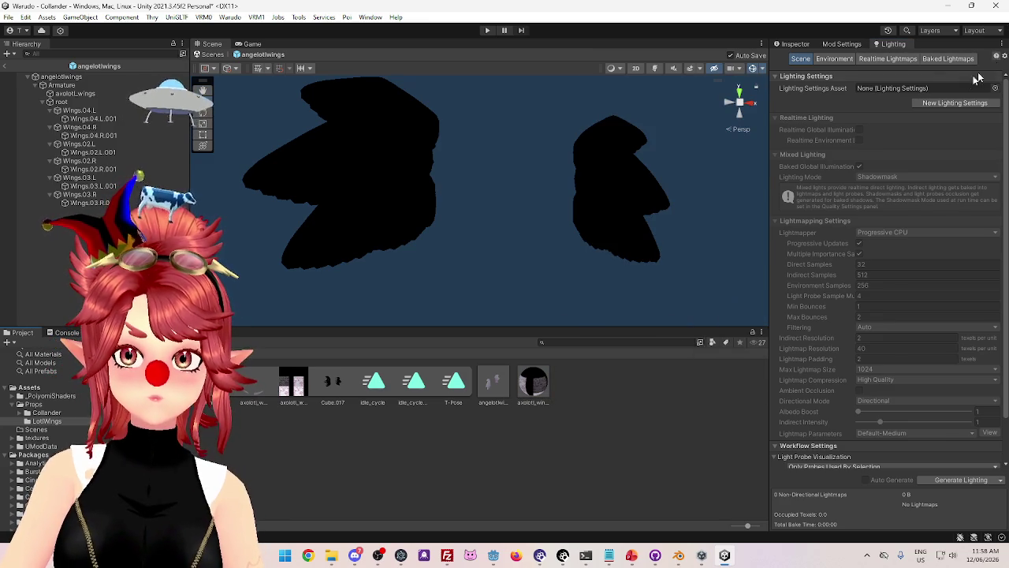
left_click(961, 103)
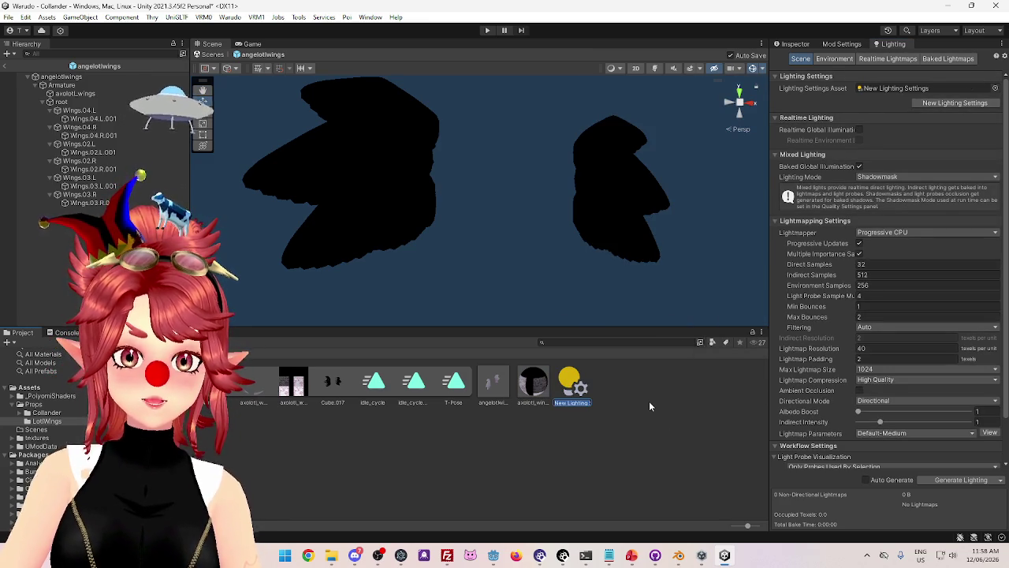
type("lotlwings")
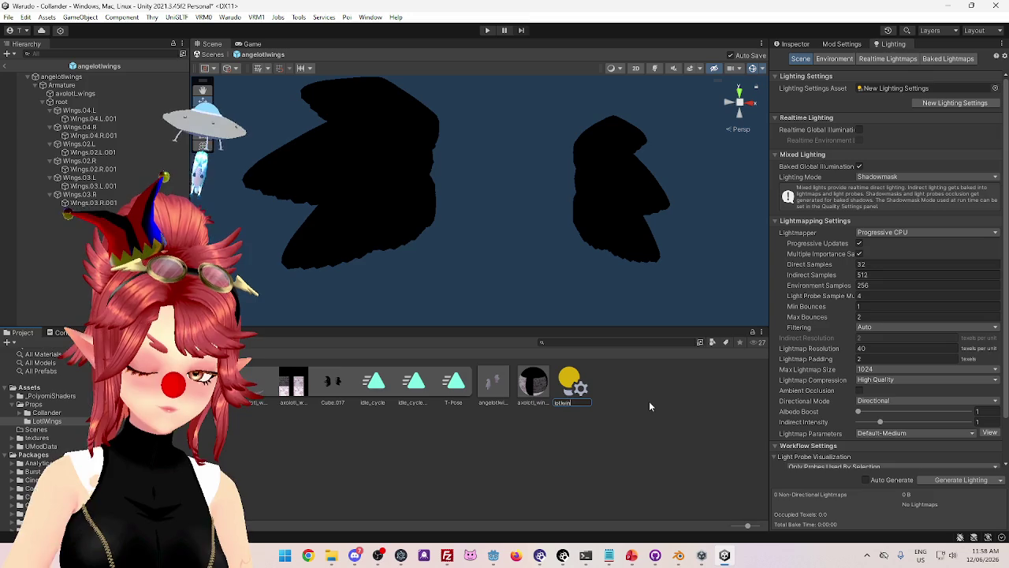
key("Return")
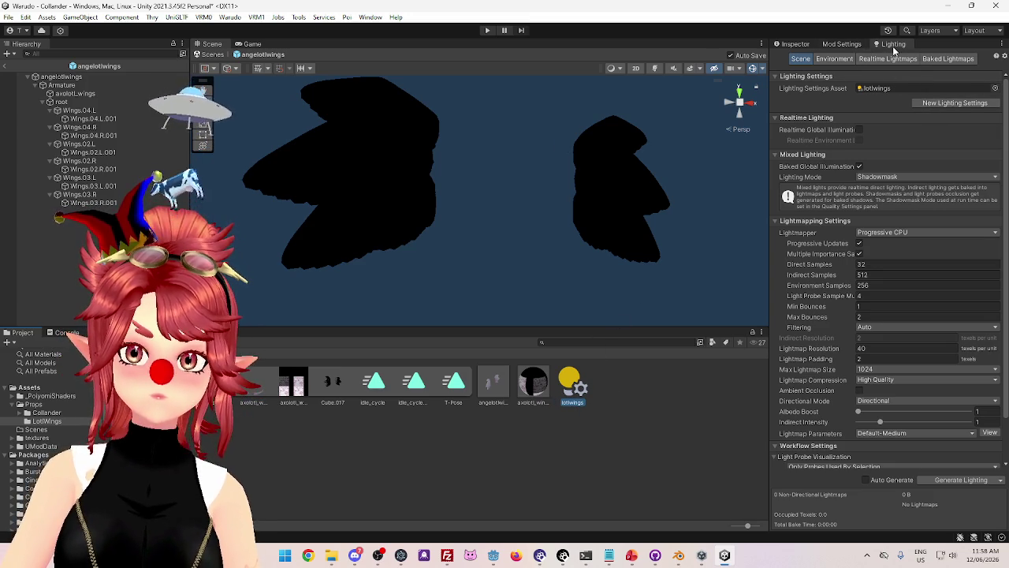
- Set the Realtime Shadow Color to near-white and exit prefab mode to the Collander scene
left_click(832, 59)
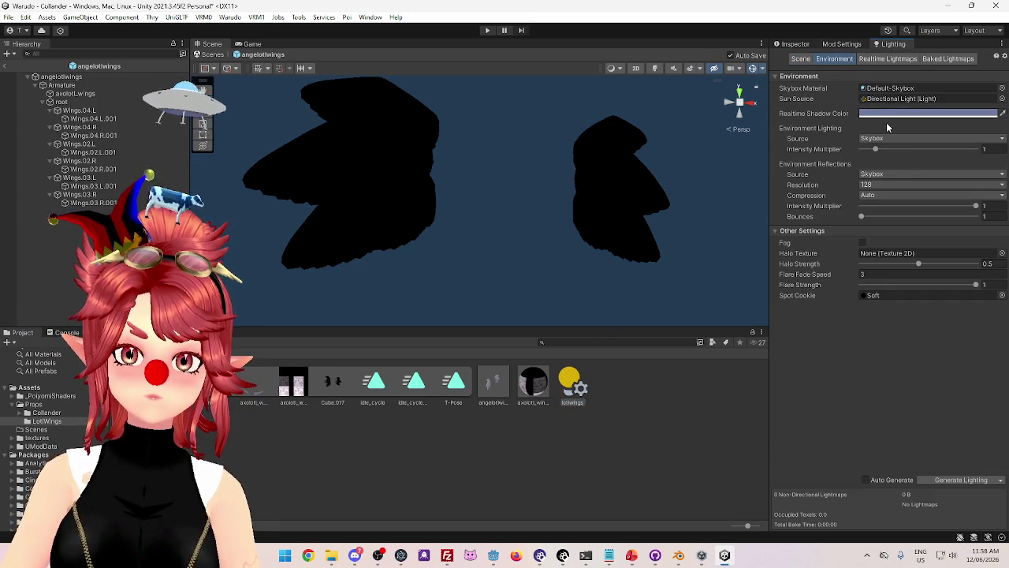
left_click(889, 115)
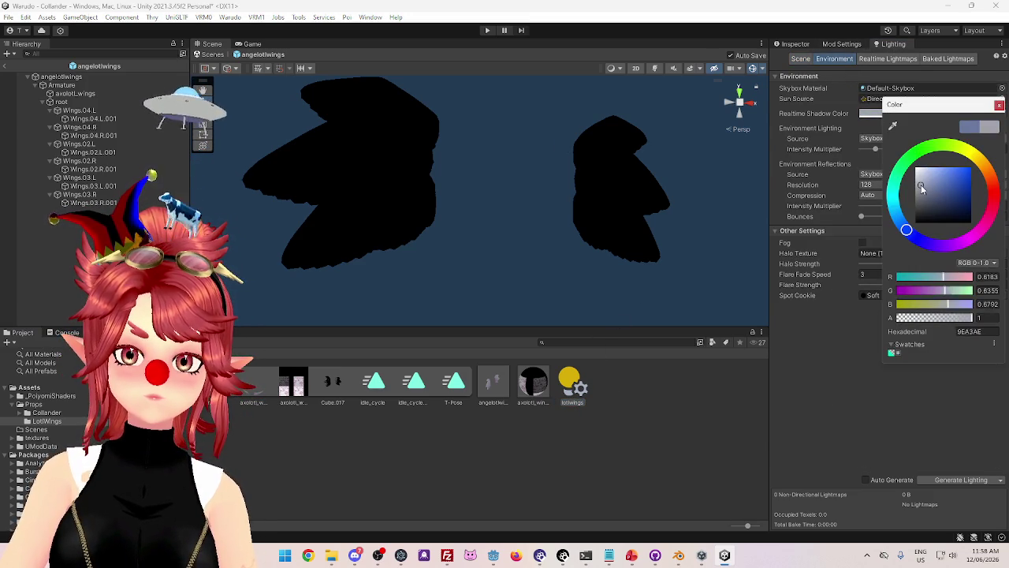
left_click(830, 403)
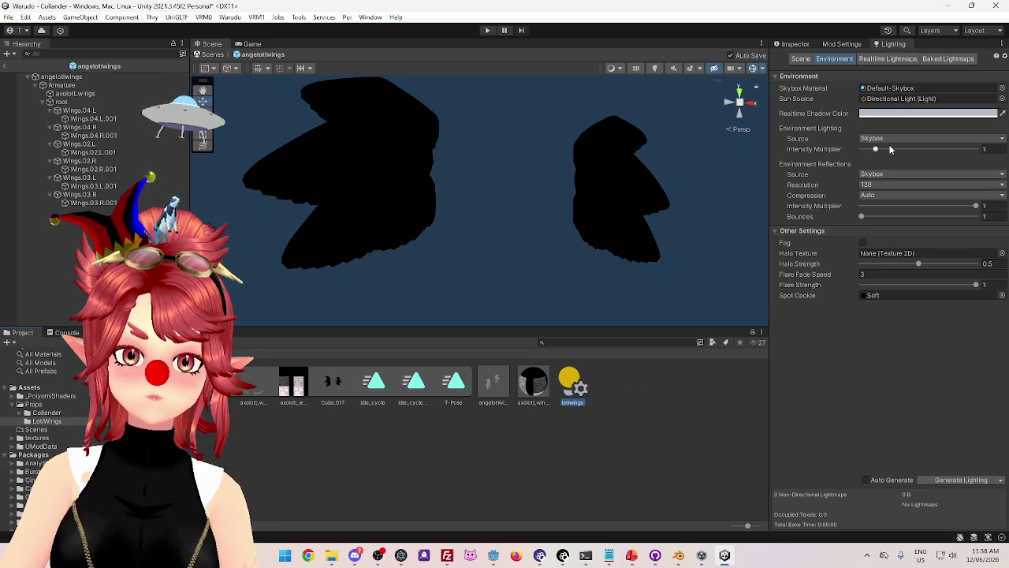
scroll(519, 203, "down", 2)
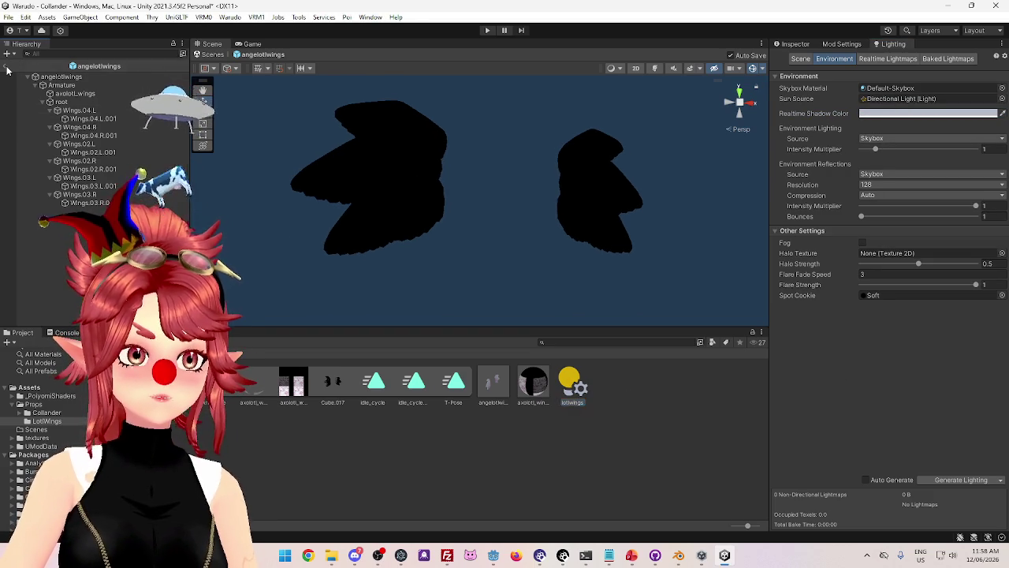
left_click(8, 69)
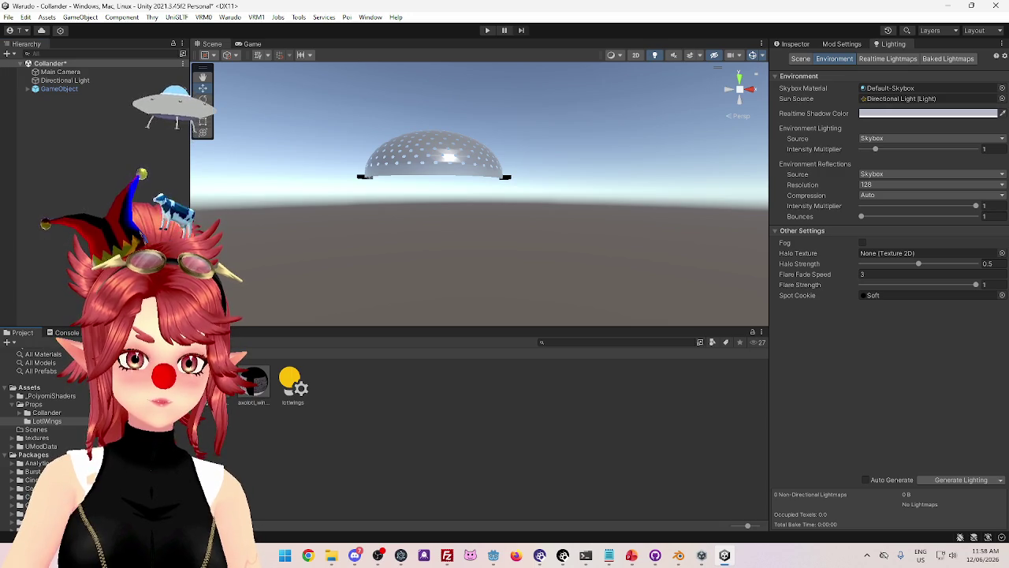
- Add the angelotlwings prefab to the scene and reopen it in prefab mode
left_click_drag(252, 383, 439, 211)
left_click(59, 88)
left_click_drag(518, 232, 574, 226)
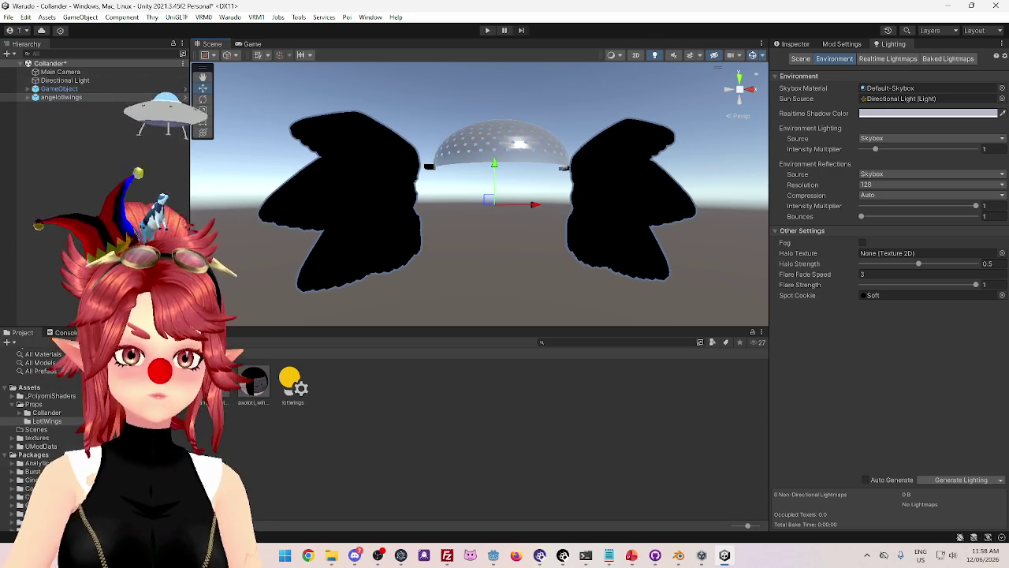
double_click(211, 384)
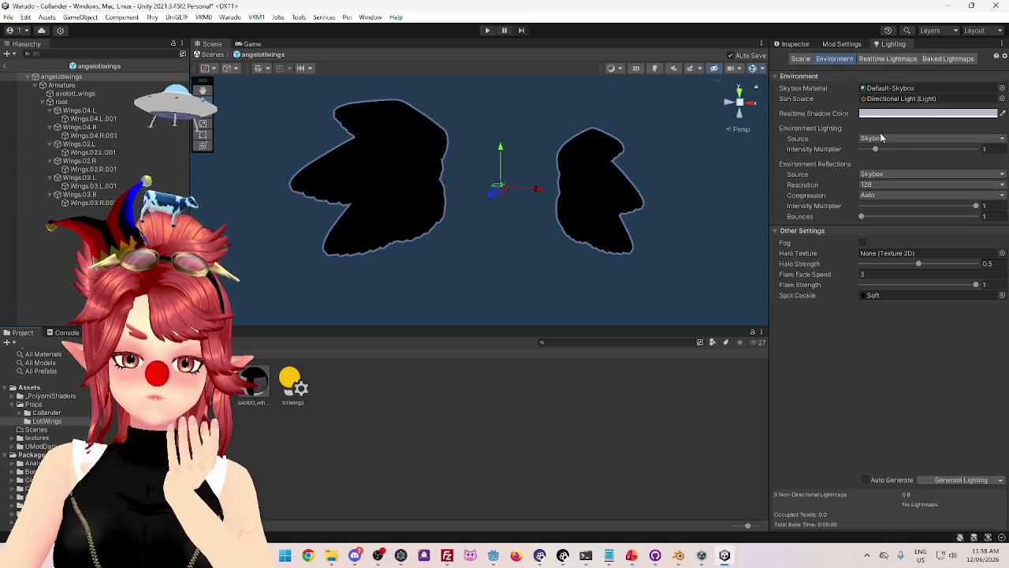
left_click(933, 58)
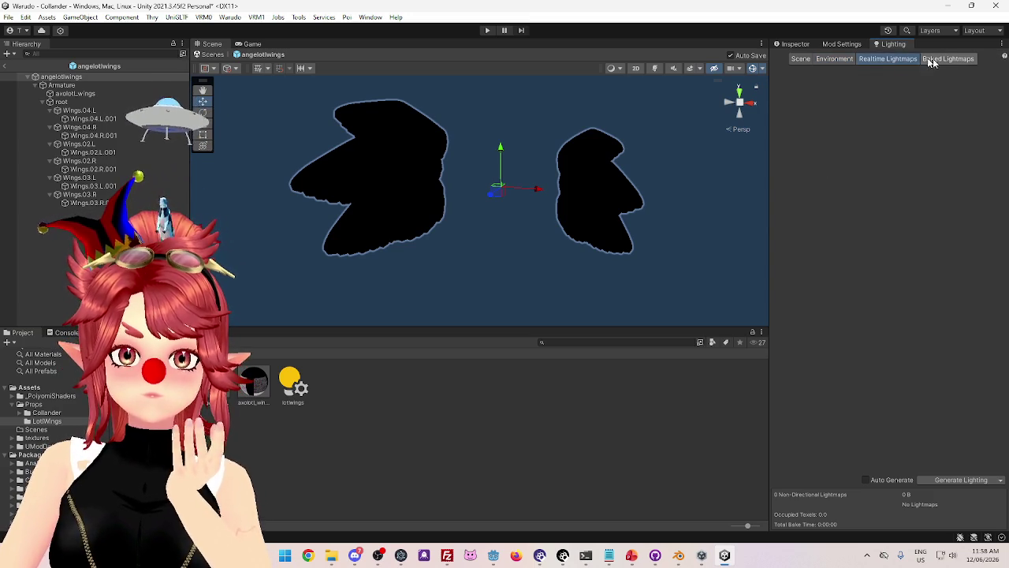
left_click(834, 59)
left_click(798, 44)
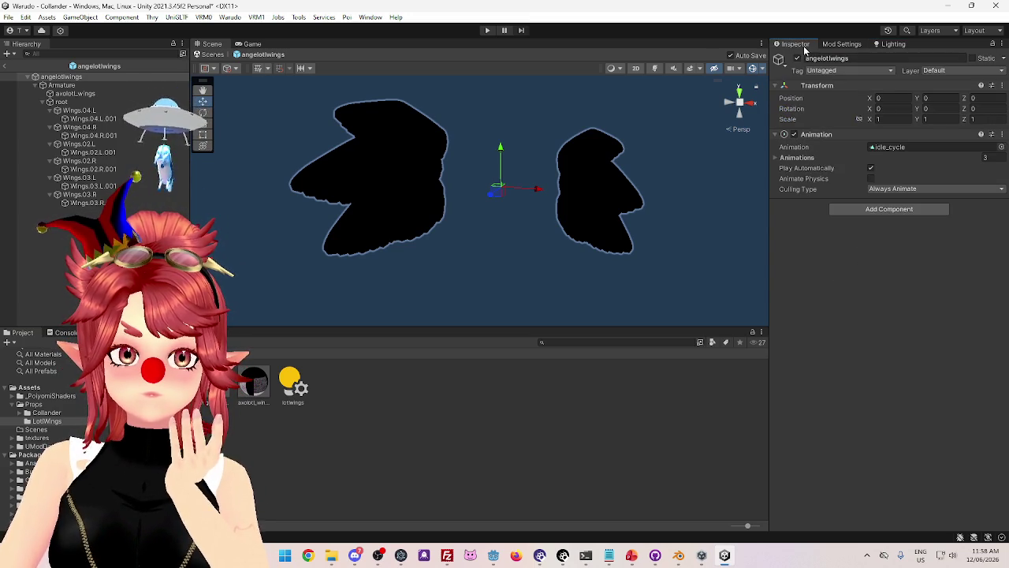
- Try UV channels on the wing material's main texture, settling on UV1 for mauve wings
left_click(253, 384)
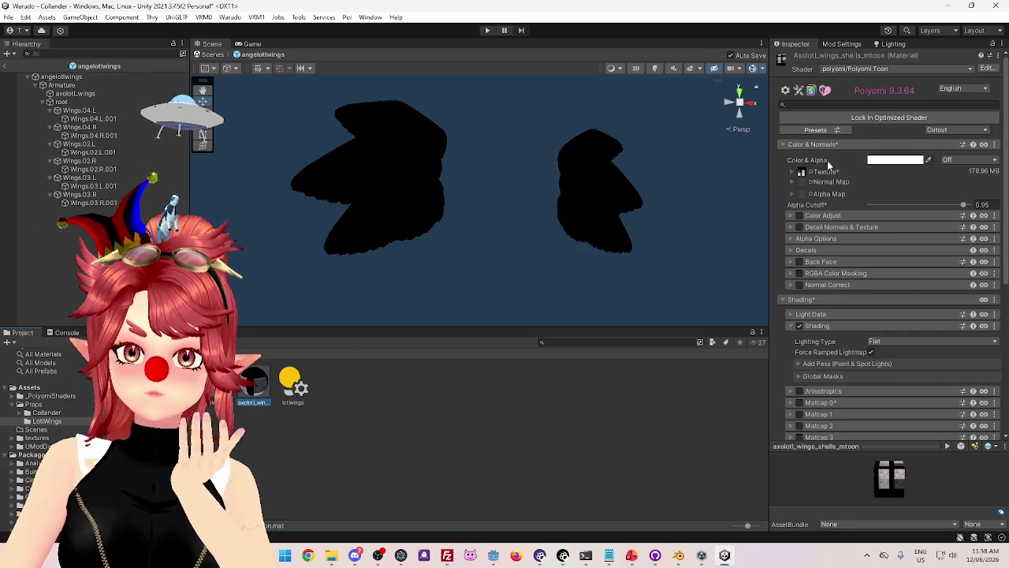
left_click(787, 171)
left_click(902, 218)
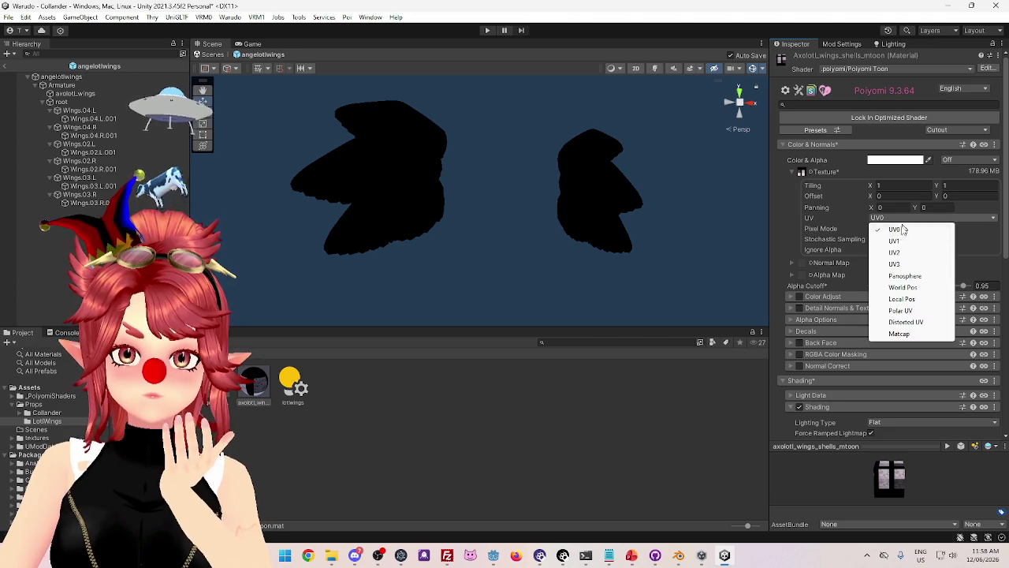
left_click(897, 234)
left_click(894, 219)
left_click(893, 252)
mouse_move(561, 184)
left_mouse_down()
mouse_move(475, 300)
mouse_move(502, 276)
mouse_move(626, 240)
mouse_move(692, 234)
mouse_move(599, 228)
mouse_move(646, 230)
left_mouse_up()
left_click(899, 218)
left_click(894, 241)
mouse_move(504, 236)
left_mouse_down()
mouse_move(462, 244)
mouse_move(513, 250)
mouse_move(352, 260)
mouse_move(367, 250)
mouse_move(570, 244)
mouse_move(383, 229)
mouse_move(469, 223)
mouse_move(599, 270)
mouse_move(595, 231)
mouse_move(544, 235)
left_mouse_up()
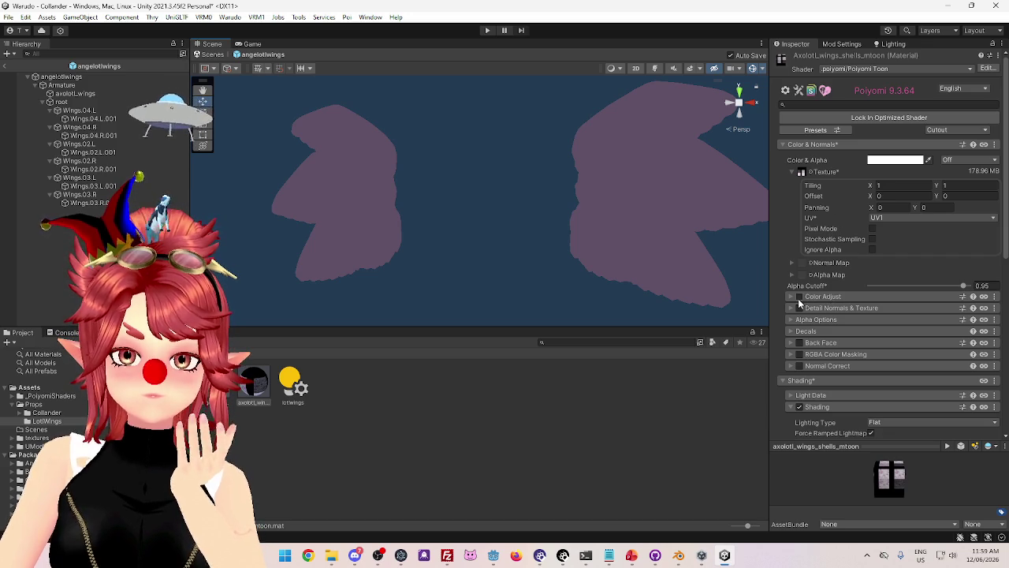
scroll(815, 289, "down", 3)
scroll(855, 327, "down", 1)
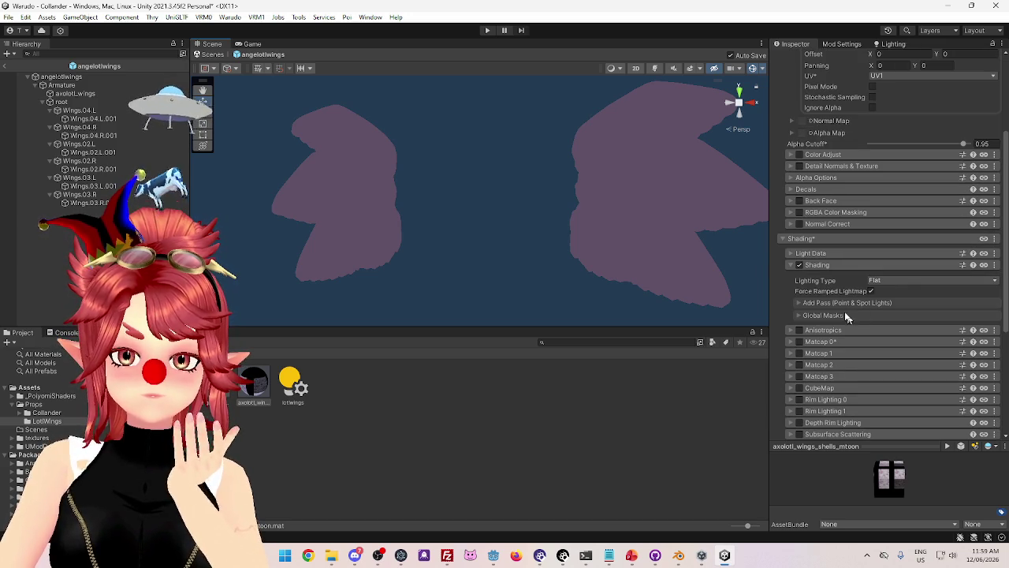
left_click(799, 342)
left_click(792, 342)
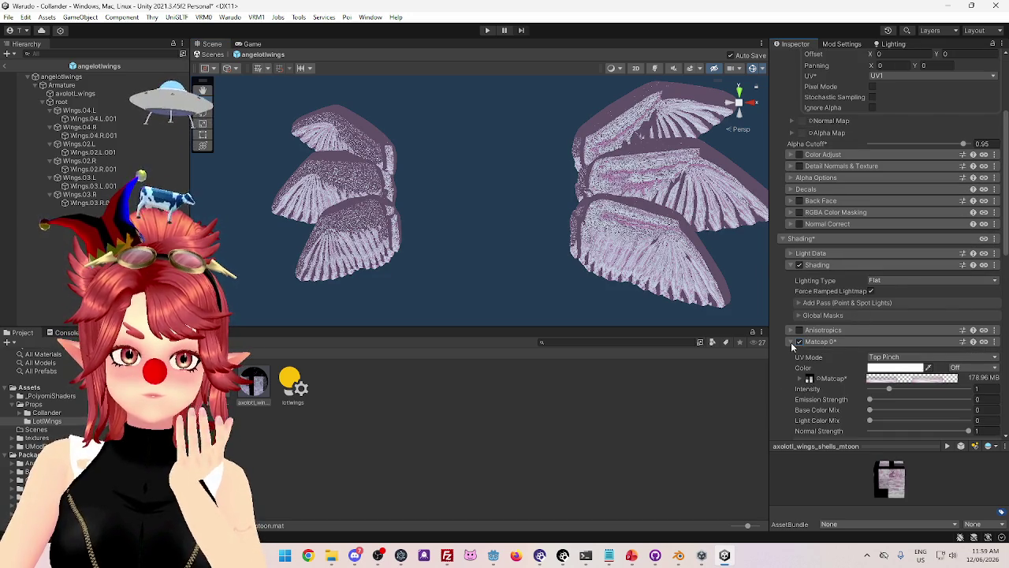
scroll(844, 365, "down", 2)
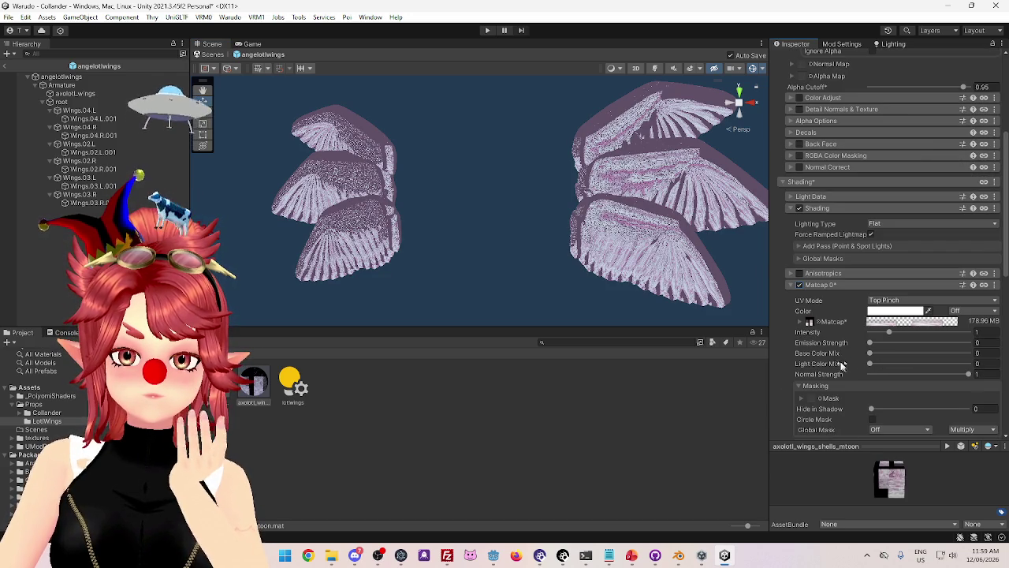
mouse_move(872, 344)
left_mouse_down()
mouse_move(882, 347)
mouse_move(869, 345)
left_mouse_up()
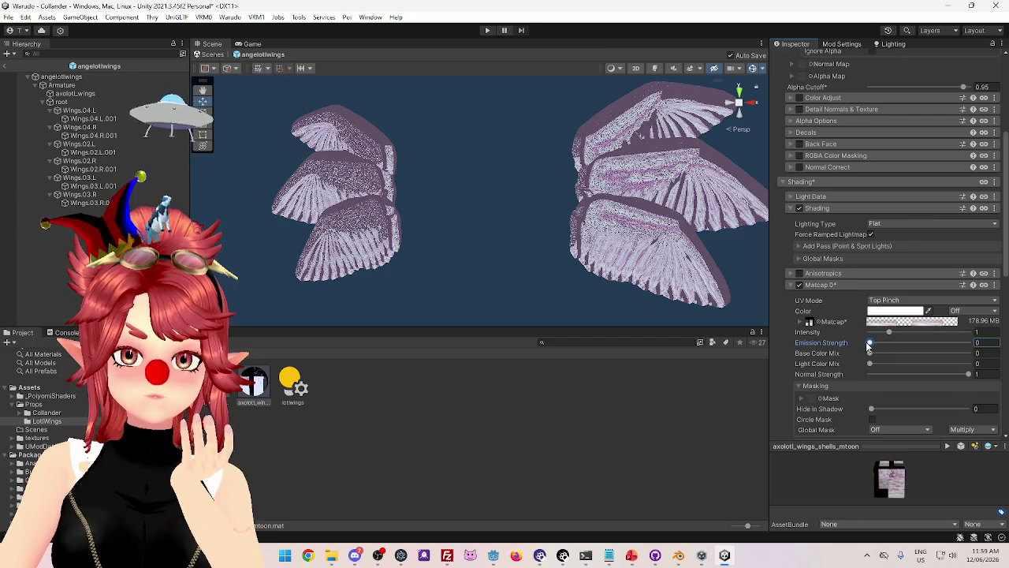
scroll(670, 240, "up", 8)
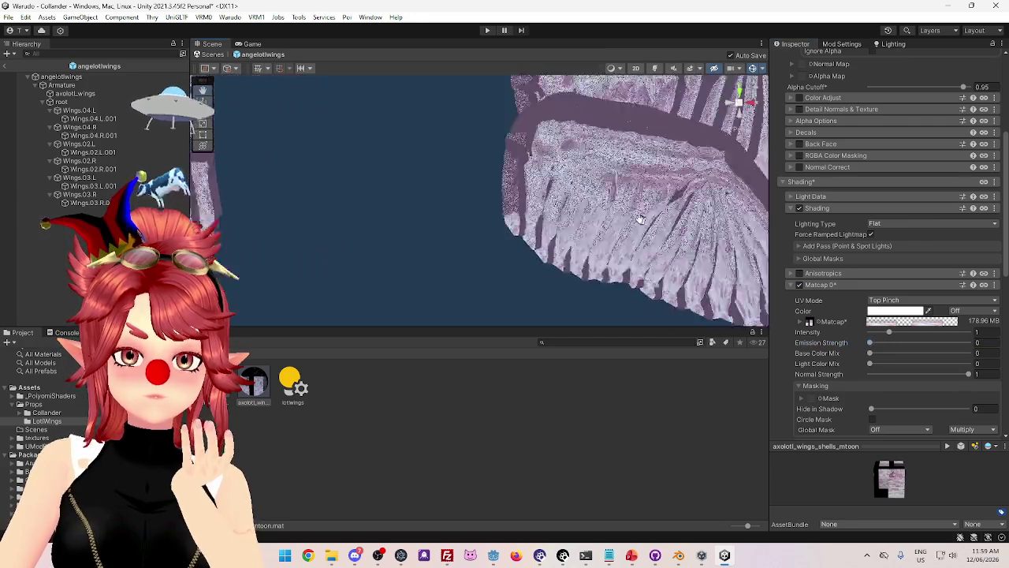
mouse_move(631, 225)
left_mouse_down()
mouse_move(641, 225)
mouse_move(613, 240)
mouse_move(641, 234)
mouse_move(575, 233)
mouse_move(619, 237)
mouse_move(635, 216)
left_mouse_up()
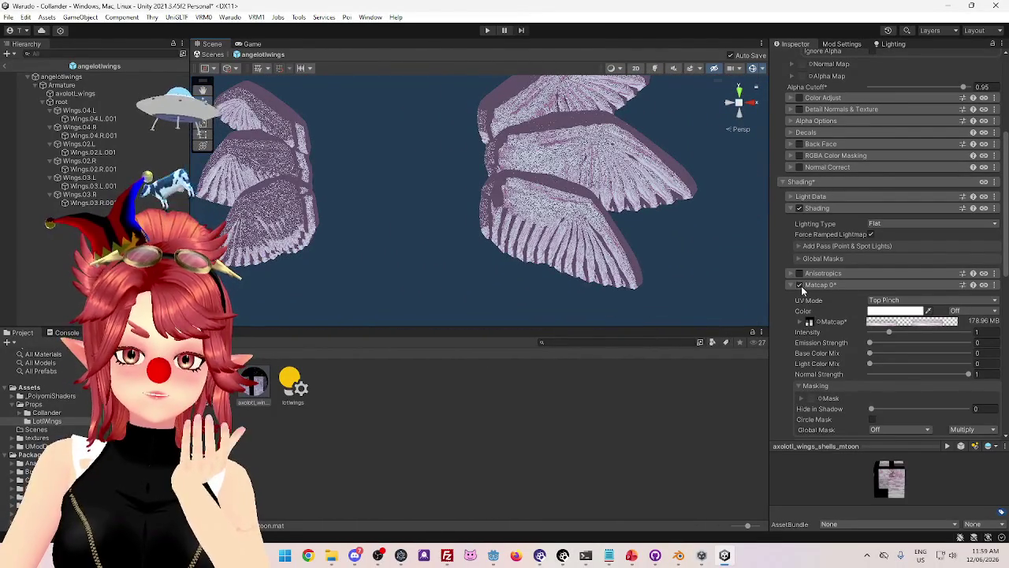
left_click(800, 285)
scroll(824, 184, "up", 3)
- Cycle the main texture's UV channel through UV0, UV1, UV2 and UV3
scroll(824, 184, "up", 1)
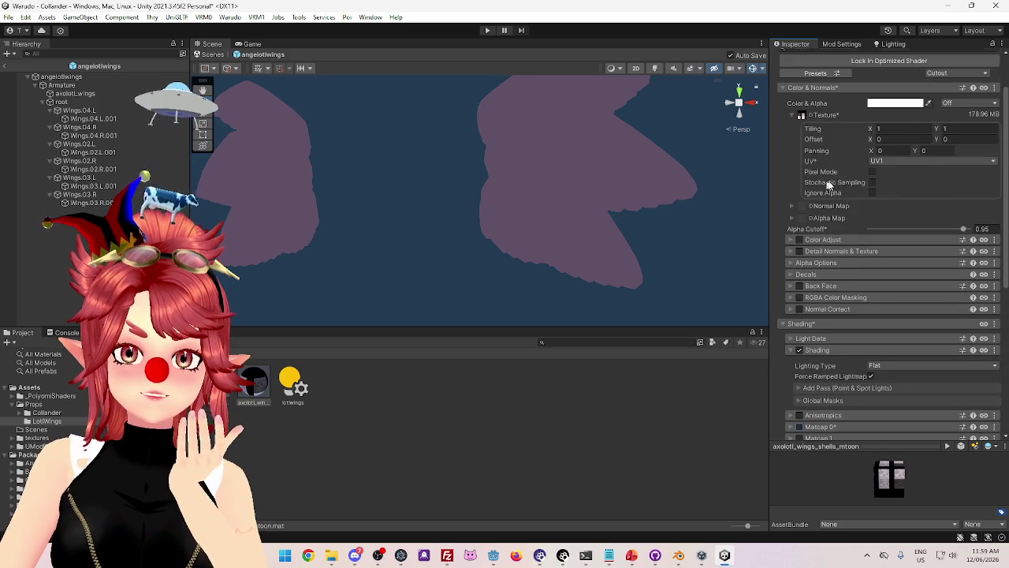
left_click(874, 160)
left_click(883, 171)
left_click(876, 162)
left_click(894, 183)
left_click(897, 163)
left_click(894, 196)
left_click(897, 162)
left_click(894, 207)
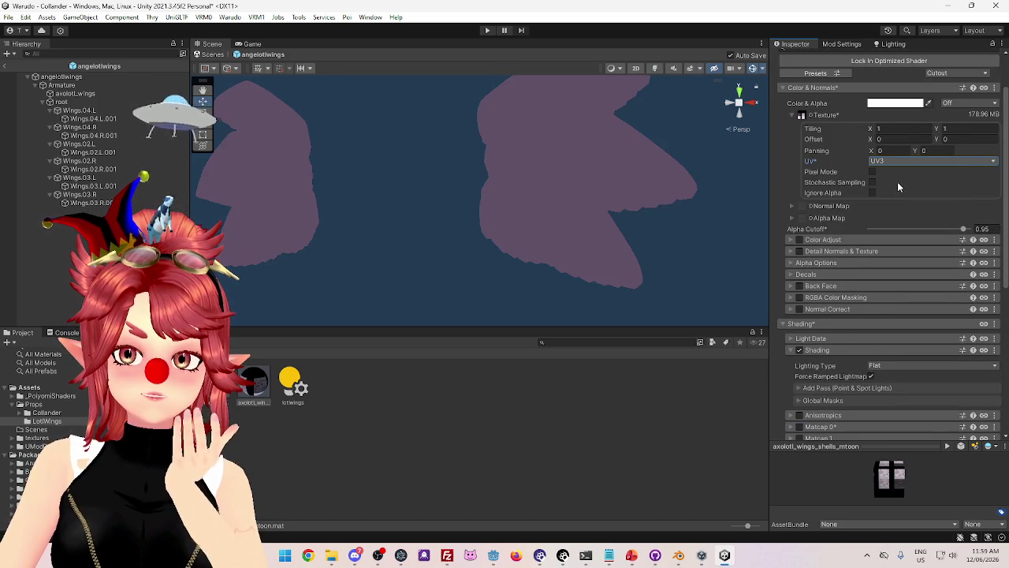
scroll(833, 191, "up", 2)
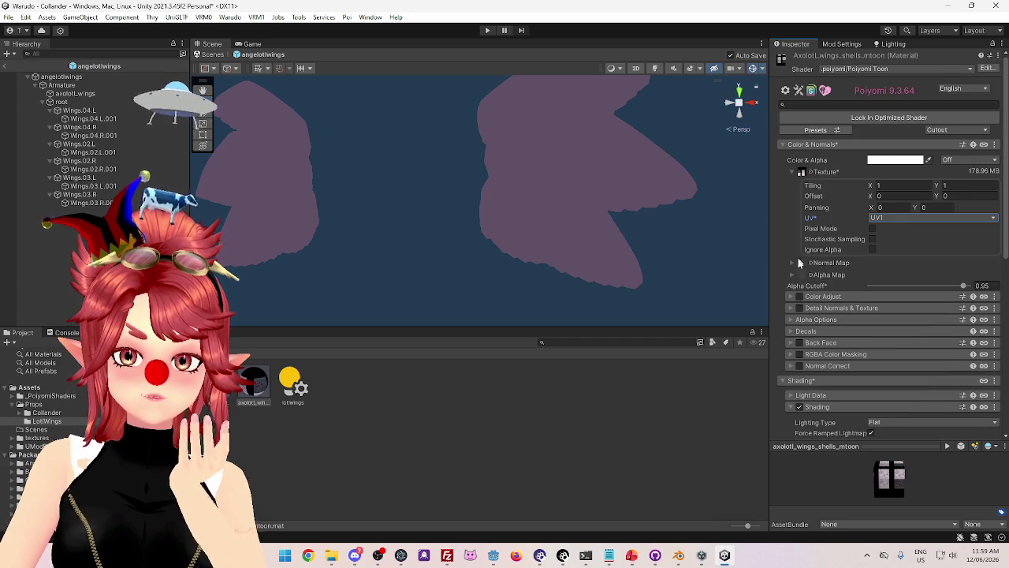
scroll(836, 287, "down", 1)
scroll(837, 287, "down", 2)
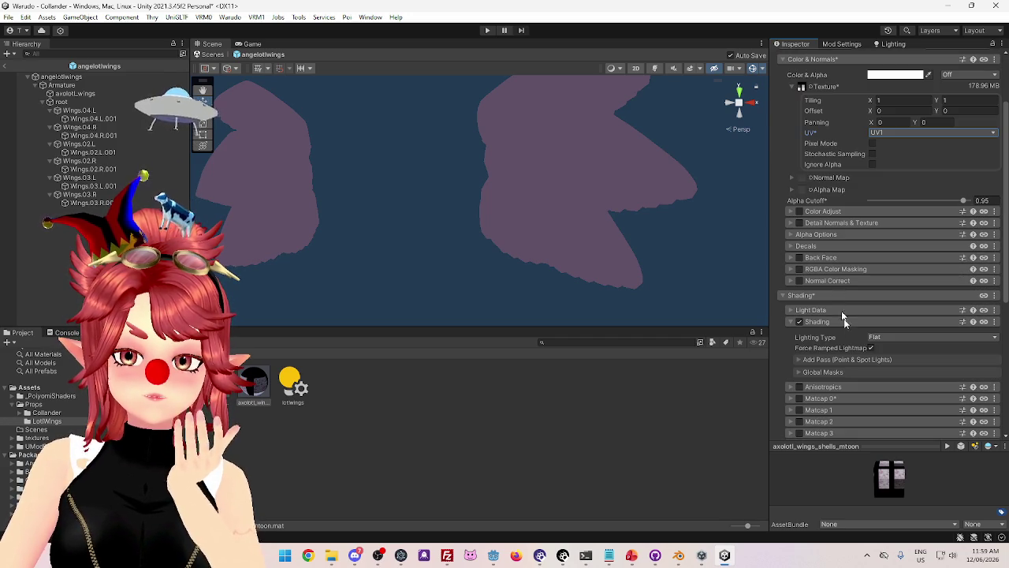
scroll(876, 337, "down", 1)
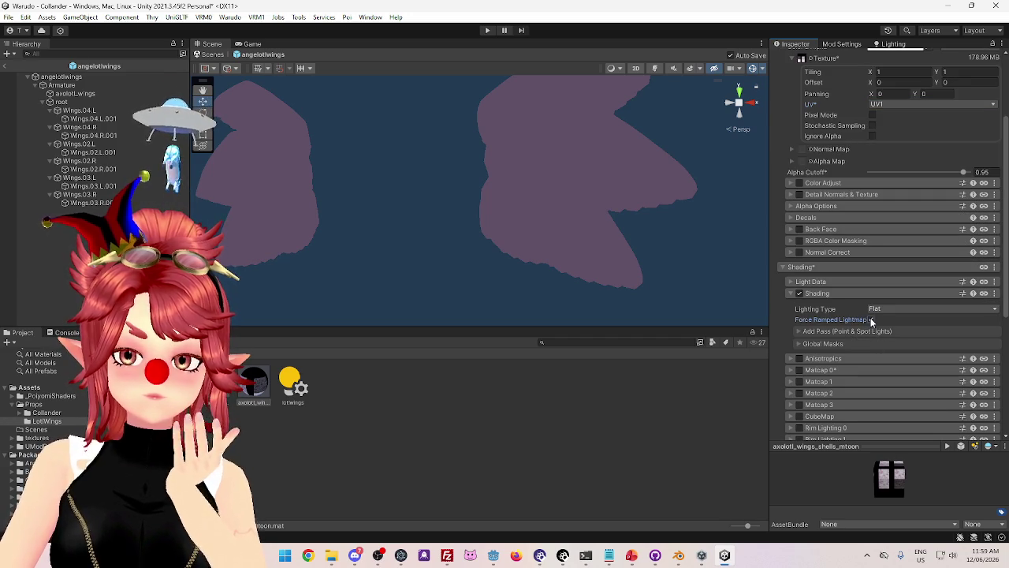
- Try TextureRamp and Skin lighting types, then settle on Realistic
left_click(876, 309)
left_click(889, 320)
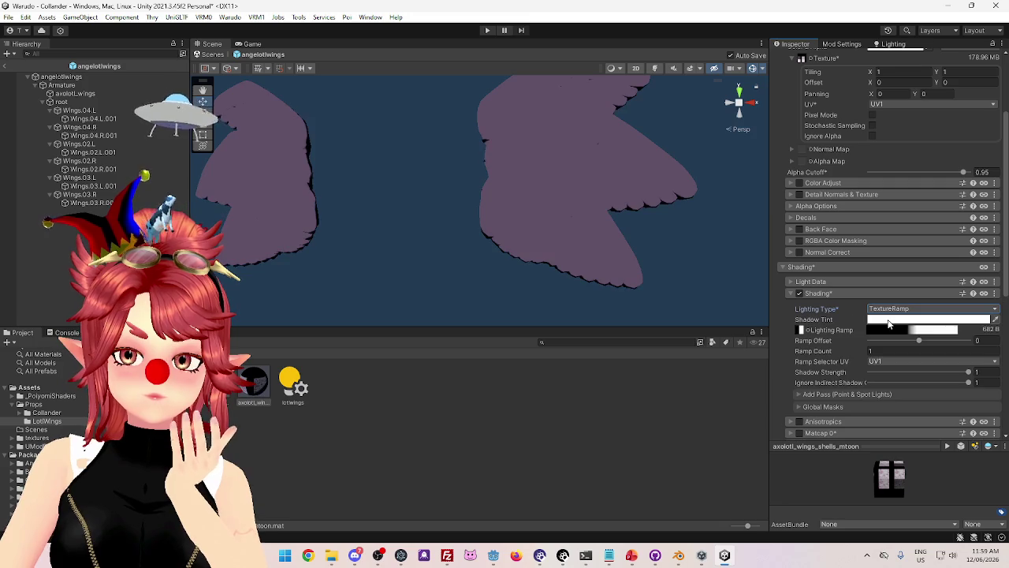
scroll(541, 189, "up", 10)
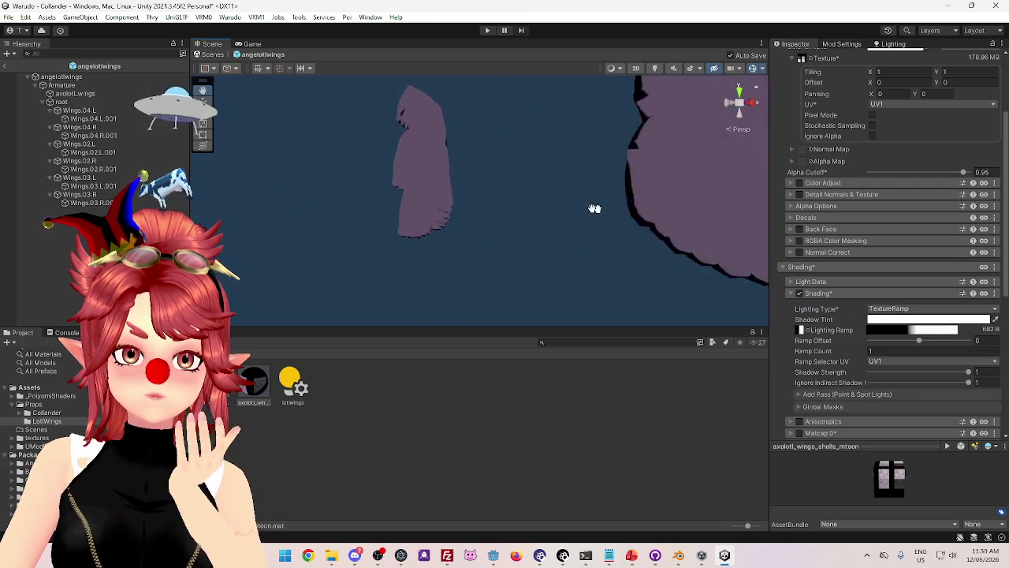
mouse_move(514, 205)
left_mouse_down()
mouse_move(565, 203)
mouse_move(547, 228)
mouse_move(565, 209)
mouse_move(513, 221)
mouse_move(547, 218)
mouse_move(540, 246)
left_mouse_up()
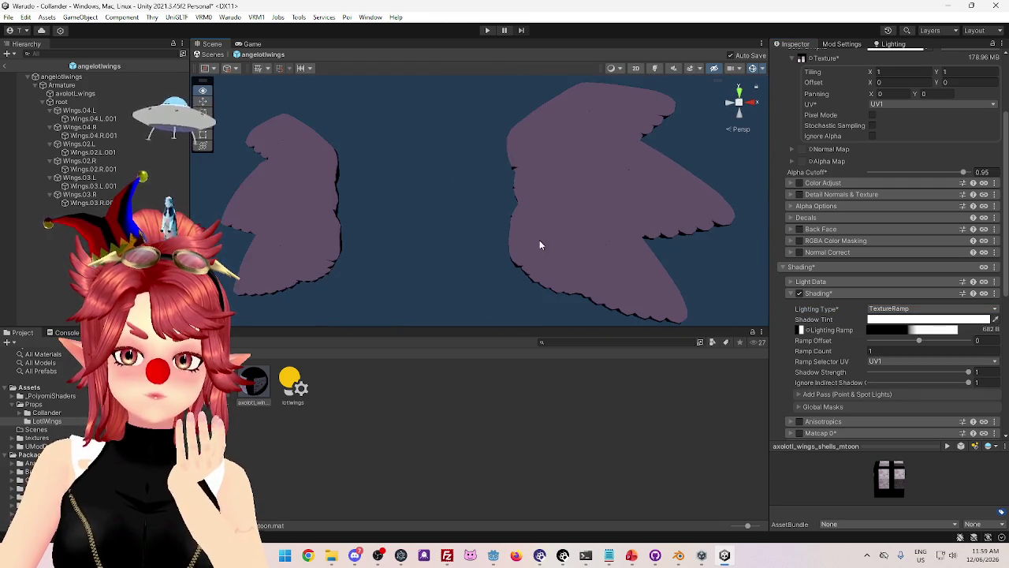
left_click(877, 309)
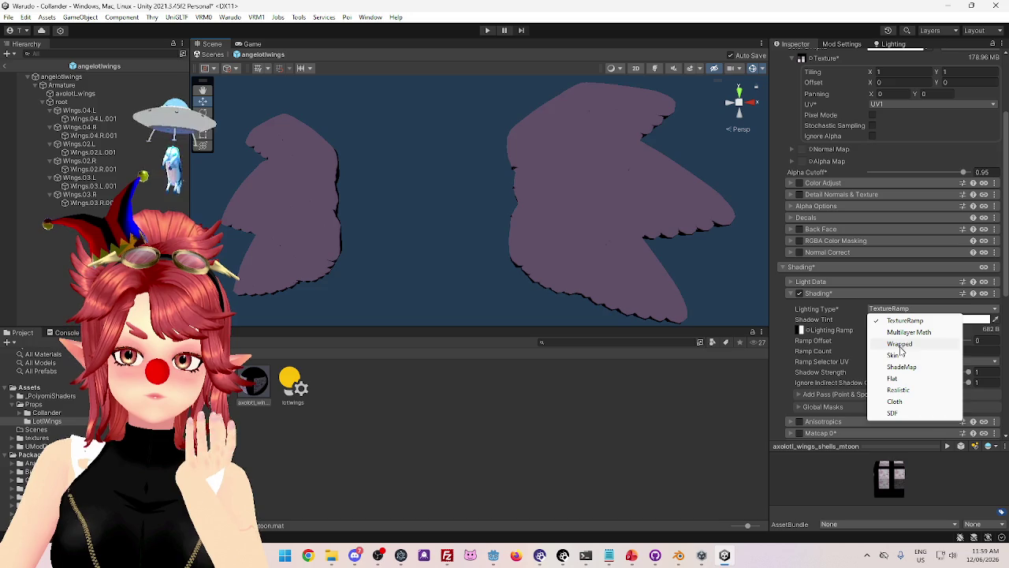
left_click(900, 355)
left_click(896, 311)
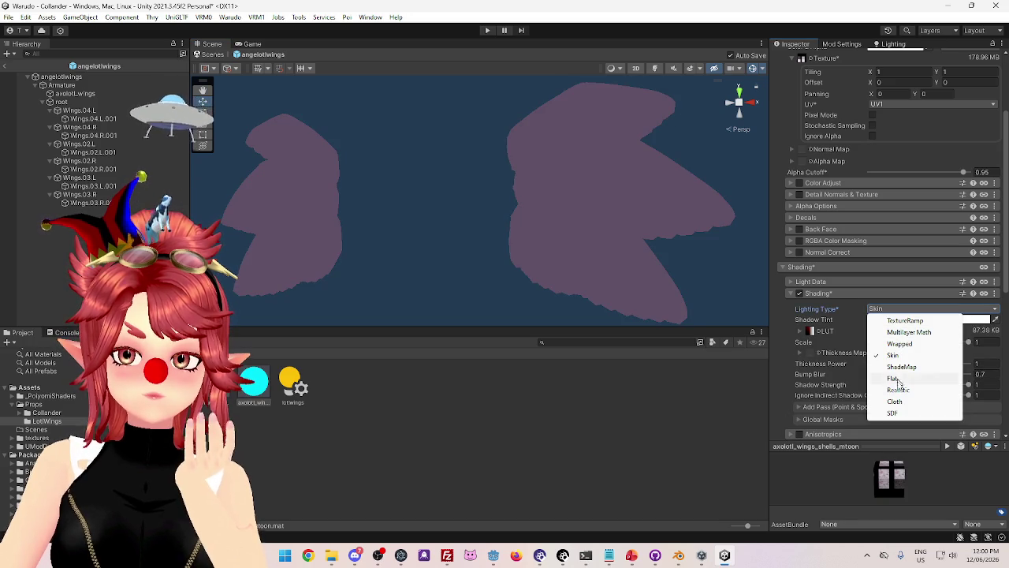
left_click(899, 390)
mouse_move(577, 218)
left_mouse_down()
mouse_move(563, 214)
mouse_move(581, 225)
mouse_move(623, 221)
left_mouse_up()
- Test darker base colours in the colour picker, leaving the base colour white
scroll(828, 228, "up", 3)
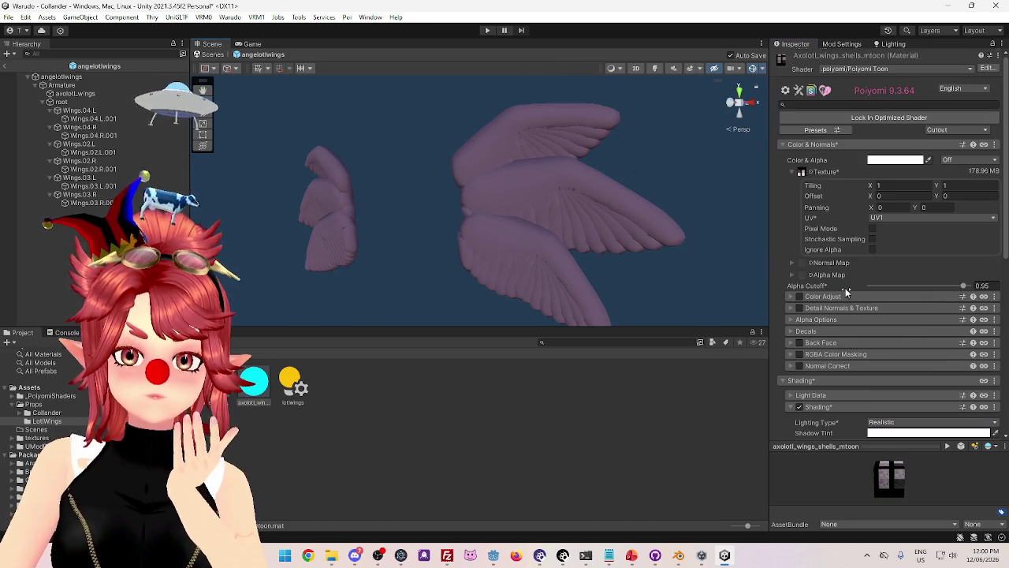
left_click(880, 166)
mouse_move(925, 235)
left_mouse_down()
mouse_move(939, 268)
mouse_move(839, 167)
left_mouse_up()
left_click(811, 161)
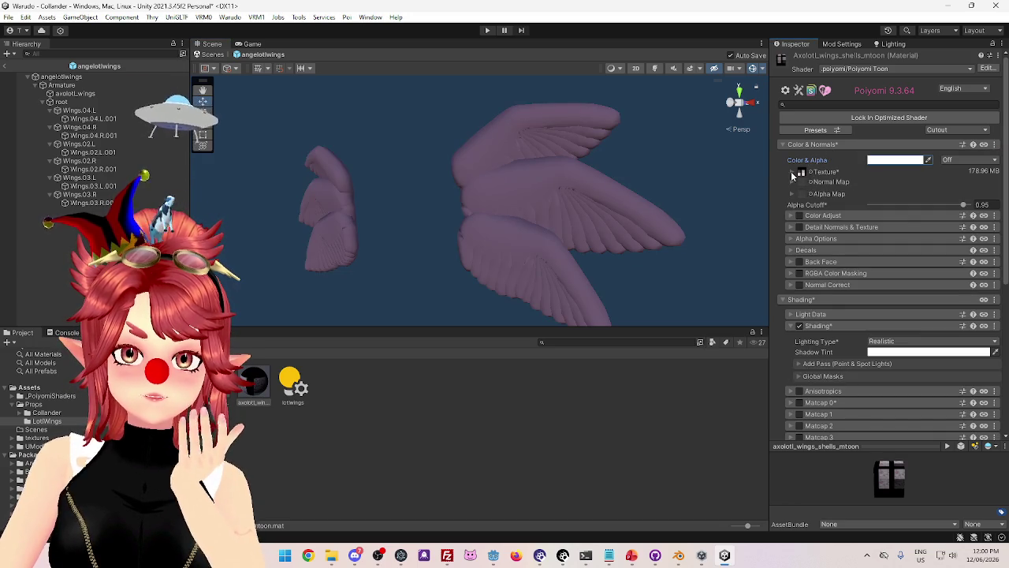
- Expand the main texture settings and try UV0, UV2 and Panosphere mapping
left_click(792, 172)
left_click(892, 225)
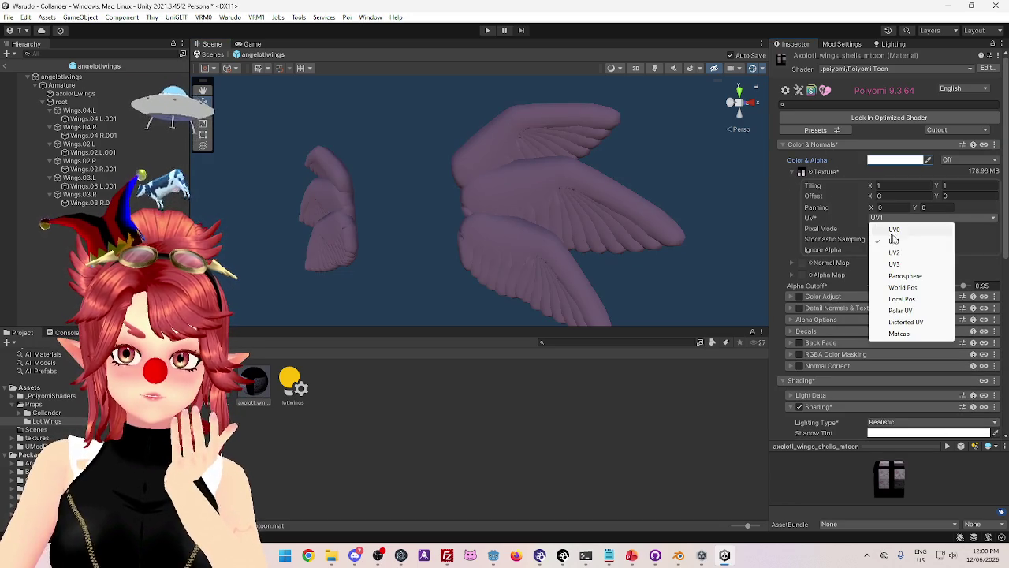
left_click(894, 227)
left_click(896, 220)
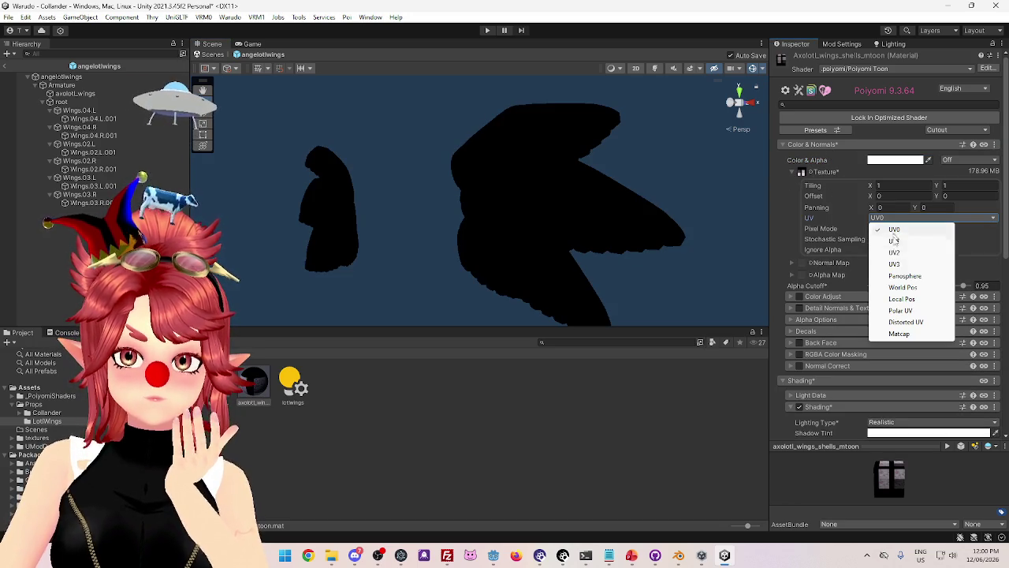
left_click(895, 251)
left_click(900, 219)
left_click(895, 216)
left_click(895, 215)
left_click(904, 276)
- Try World Pos, Local Pos, Polar UV, Distorted UV and Matcap mapping, then return to UV0
left_click(886, 221)
left_click(900, 287)
left_click(892, 219)
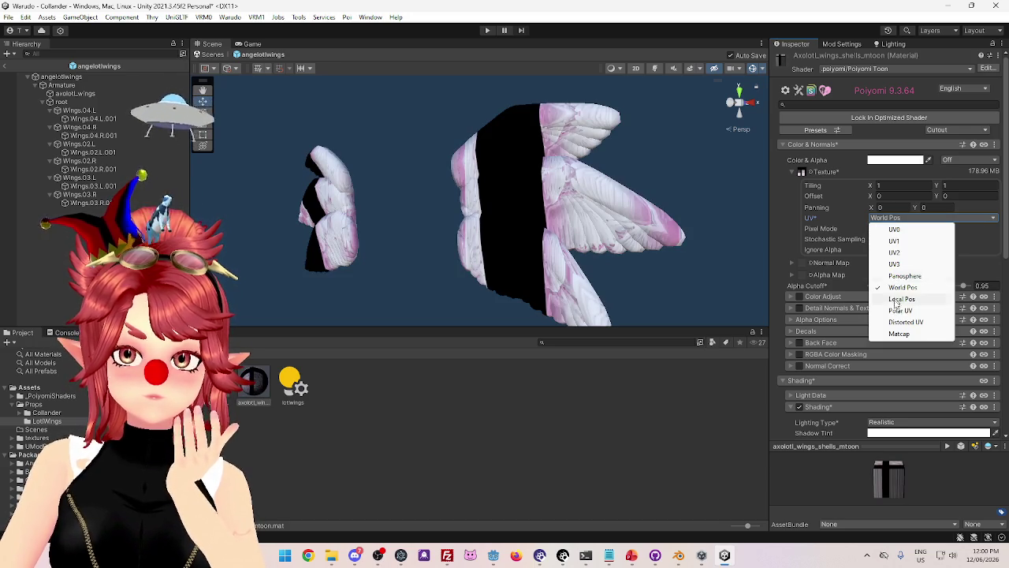
left_click(896, 300)
left_click(895, 221)
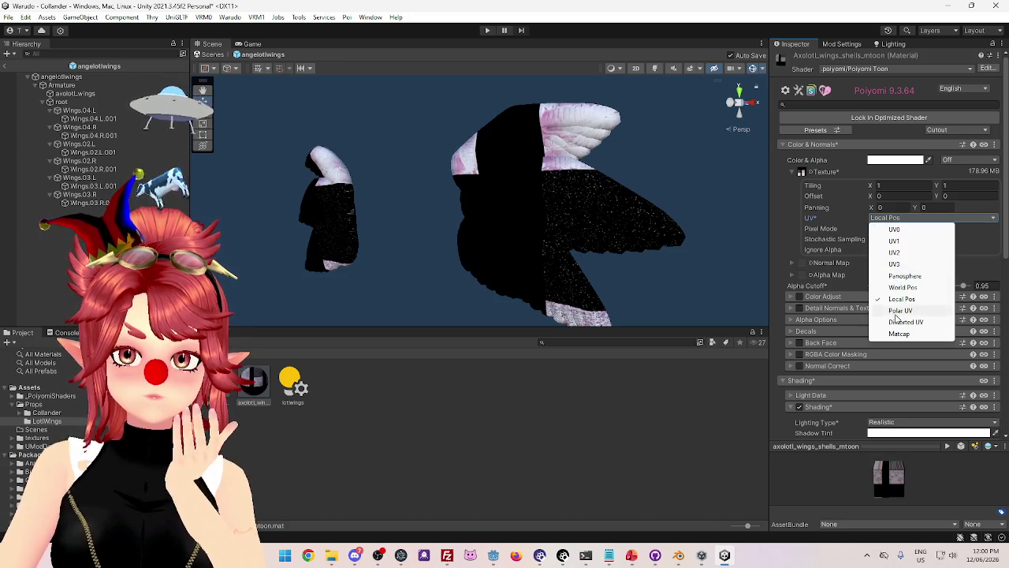
left_click(897, 312)
left_click(889, 219)
left_click(905, 321)
left_click(891, 219)
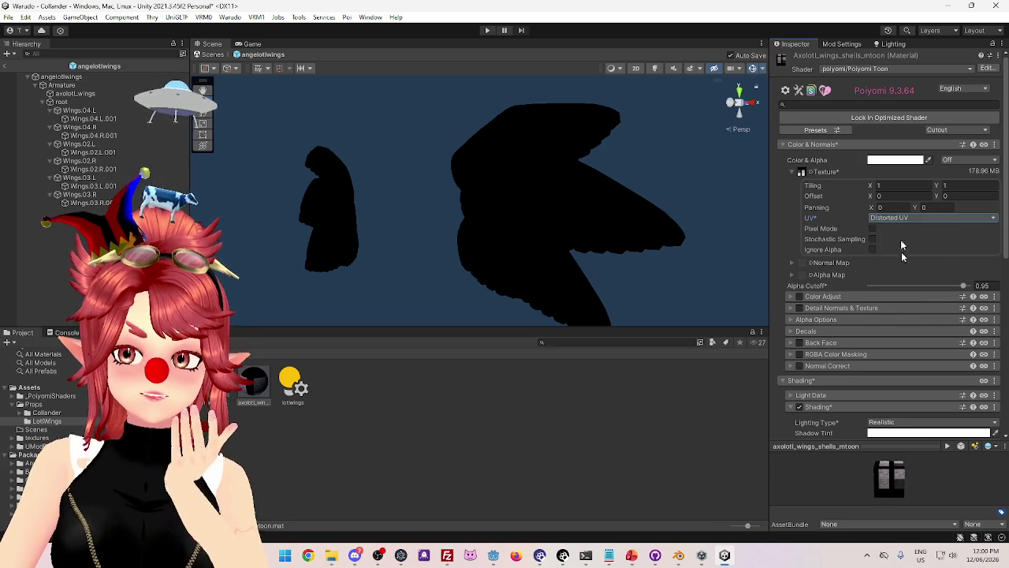
left_click(899, 334)
left_click(902, 217)
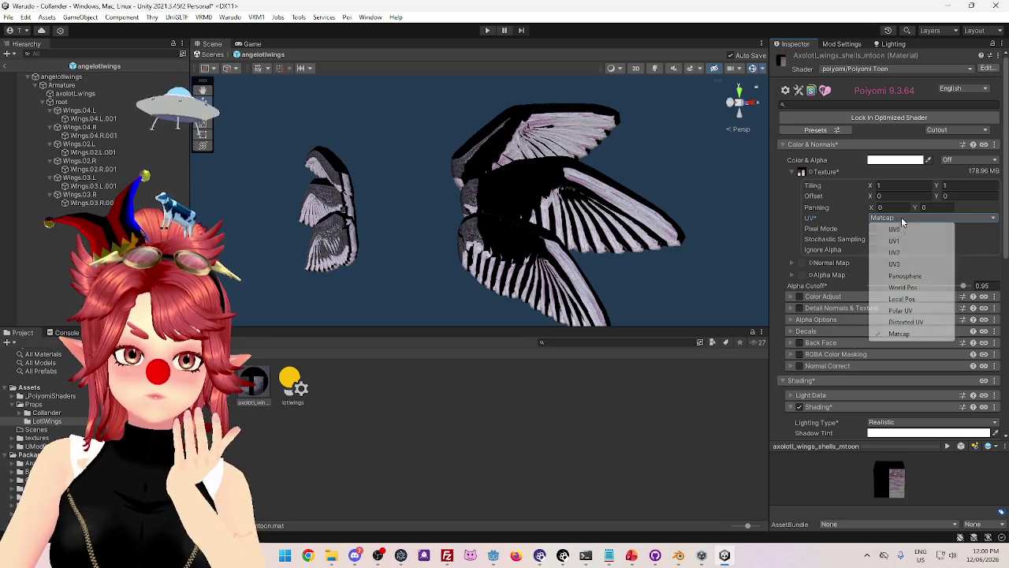
left_click(896, 230)
mouse_move(567, 222)
left_mouse_down()
mouse_move(545, 218)
mouse_move(628, 213)
mouse_move(584, 231)
mouse_move(552, 181)
mouse_move(536, 207)
mouse_move(536, 197)
left_mouse_up()
- Test Stochastic Sampling on the main texture, turn it off, and collapse the texture settings
scroll(537, 202, "up", 3)
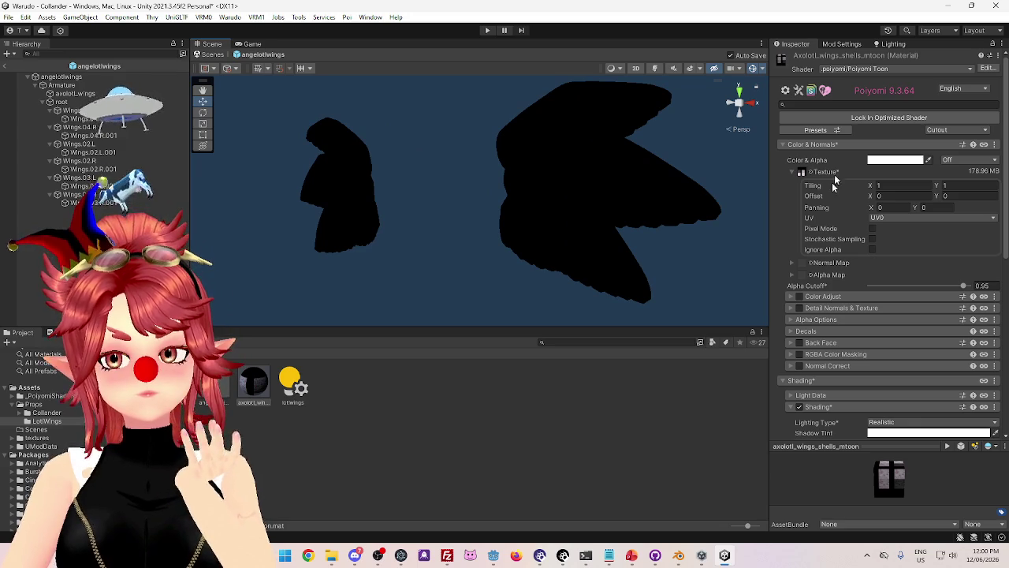
left_click(872, 239)
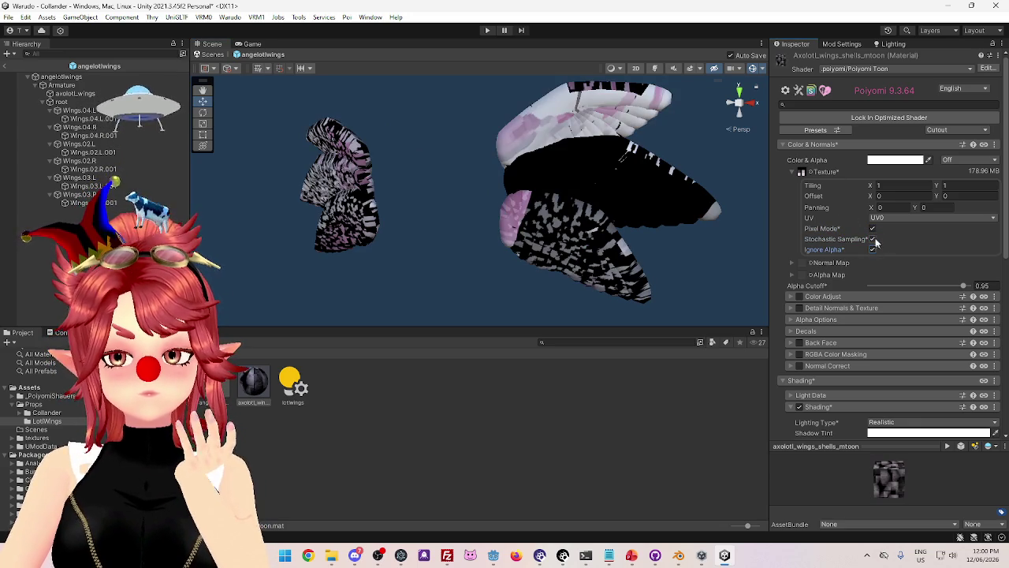
left_click(873, 239)
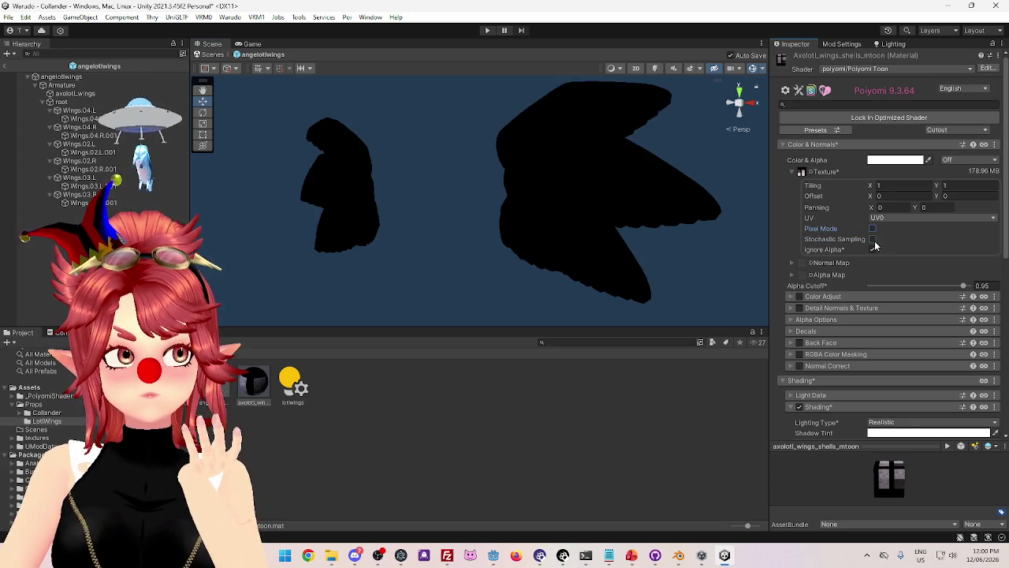
left_click(793, 173)
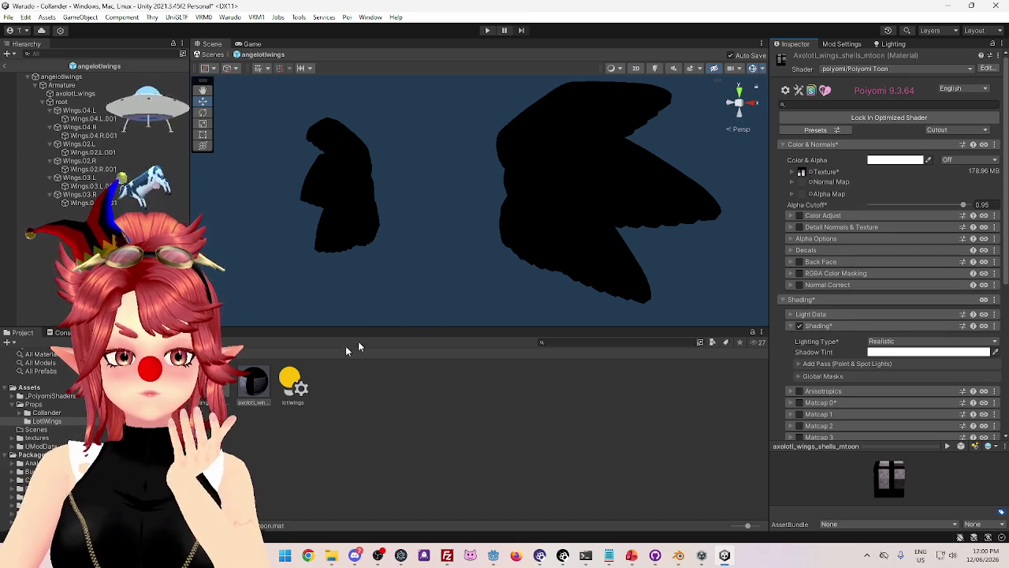
- Assign a texture as the Alpha Map and lower Alpha Cutoff to 0.477
left_click_drag(805, 193, 803, 194)
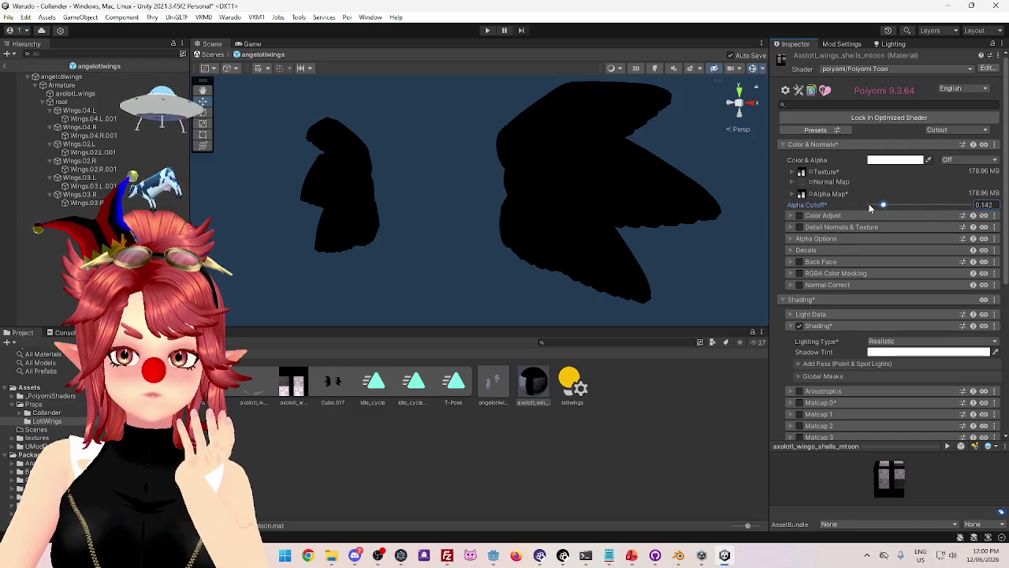
left_click(802, 195)
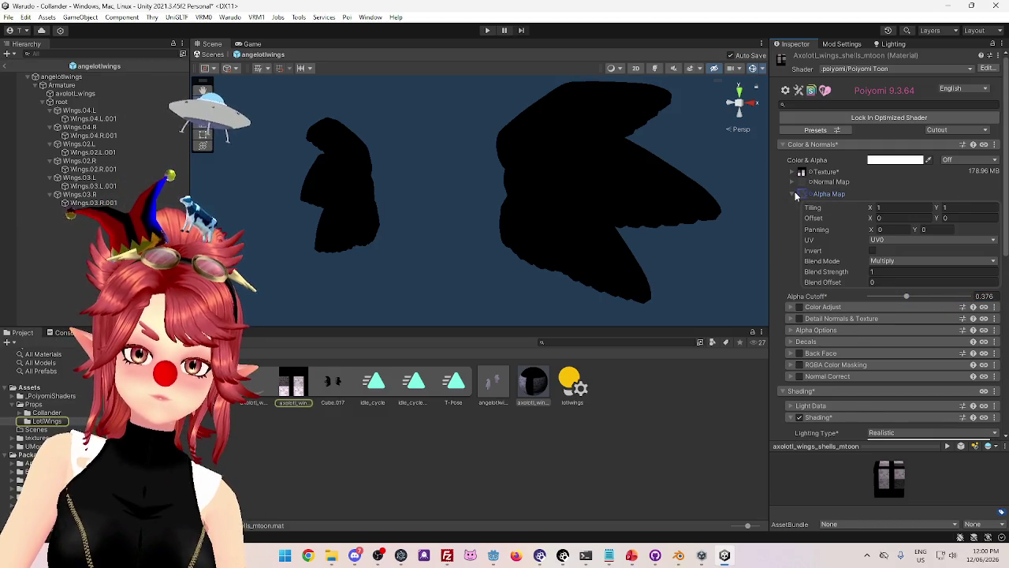
left_click(792, 196)
mouse_move(906, 206)
left_mouse_down()
mouse_move(870, 205)
mouse_move(981, 207)
mouse_move(916, 207)
left_mouse_up()
left_click(793, 172)
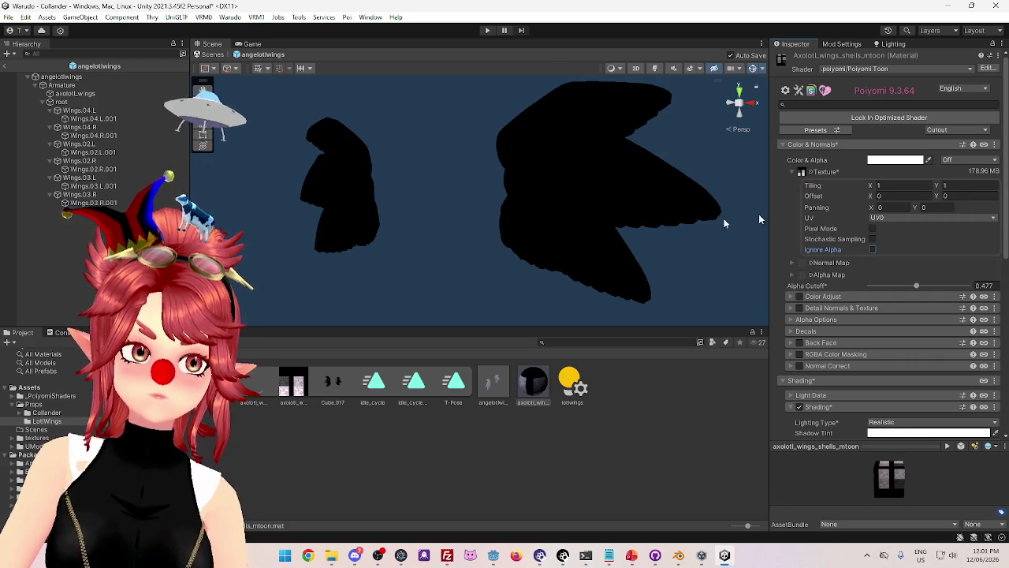
mouse_move(597, 212)
left_mouse_down("alt")
mouse_move(582, 232)
mouse_move(563, 234)
mouse_move(521, 220)
mouse_move(604, 203)
mouse_move(538, 218)
mouse_move(581, 197)
mouse_move(558, 216)
mouse_move(470, 218)
mouse_move(507, 253)
left_mouse_up("alt")
left_click_drag(489, 248, 509, 238)
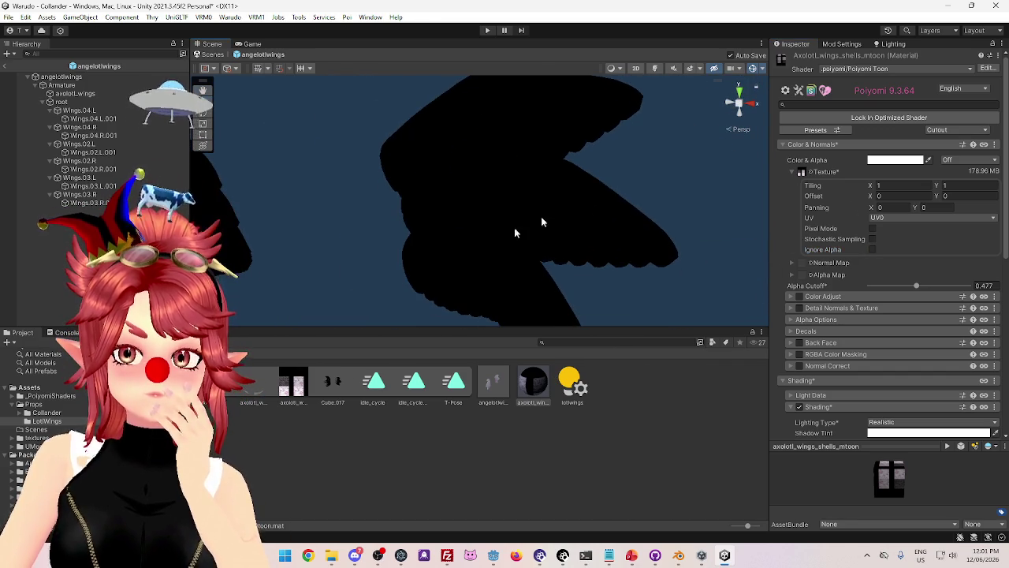
- Try the Opaque and TransClipping rendering presets, toggling the texture's pixel mode
left_click(933, 132)
left_click(940, 144)
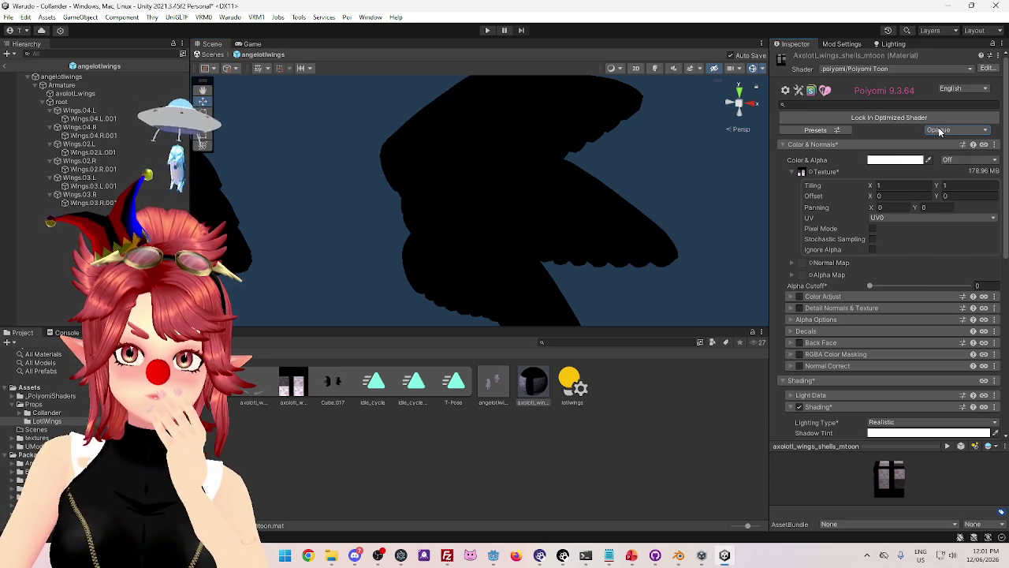
left_click(873, 229)
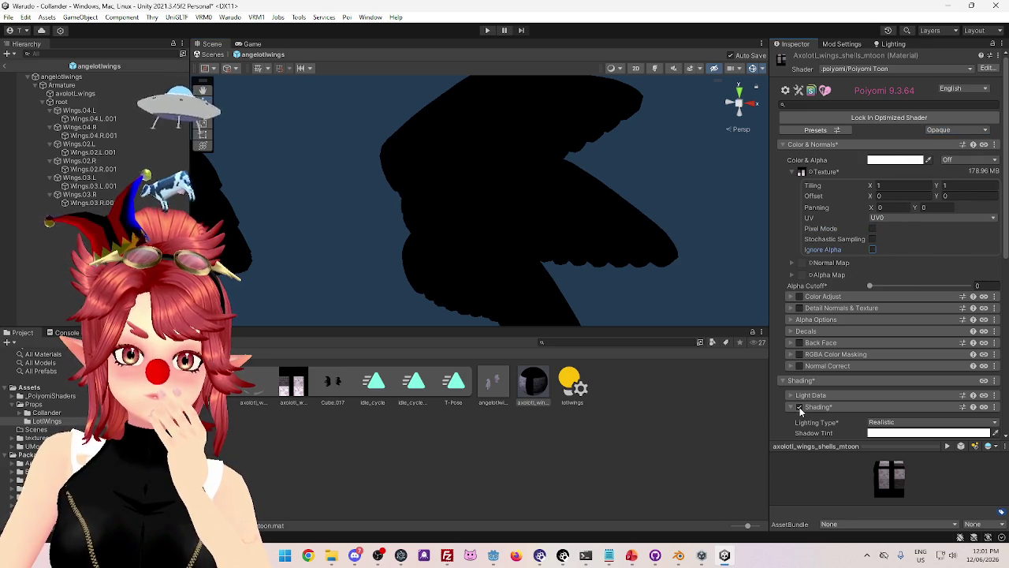
scroll(826, 331, "down", 3)
scroll(929, 248, "up", 3)
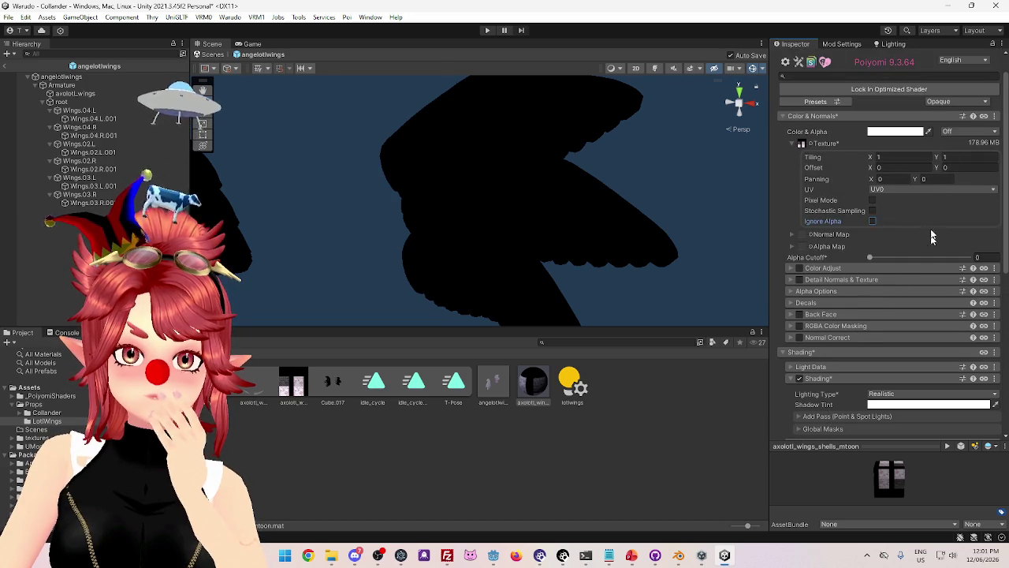
left_click(941, 102)
left_click(947, 139)
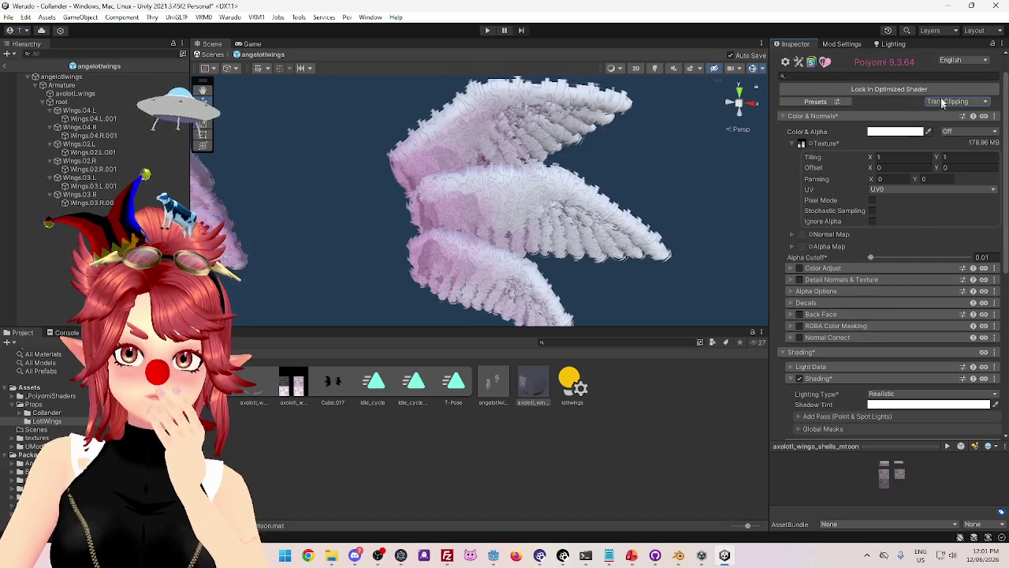
scroll(595, 203, "down", 3)
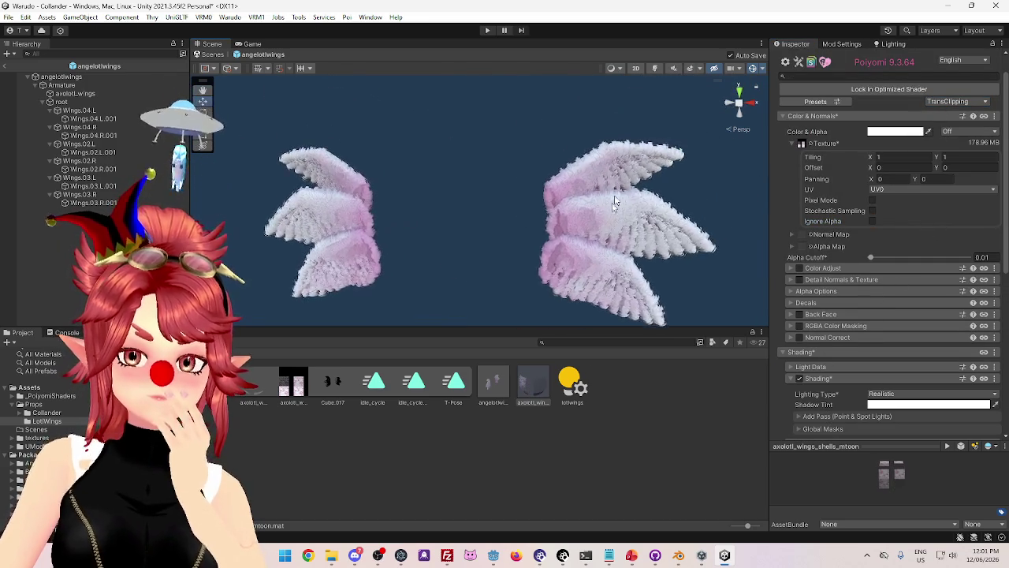
scroll(594, 203, "up", 3)
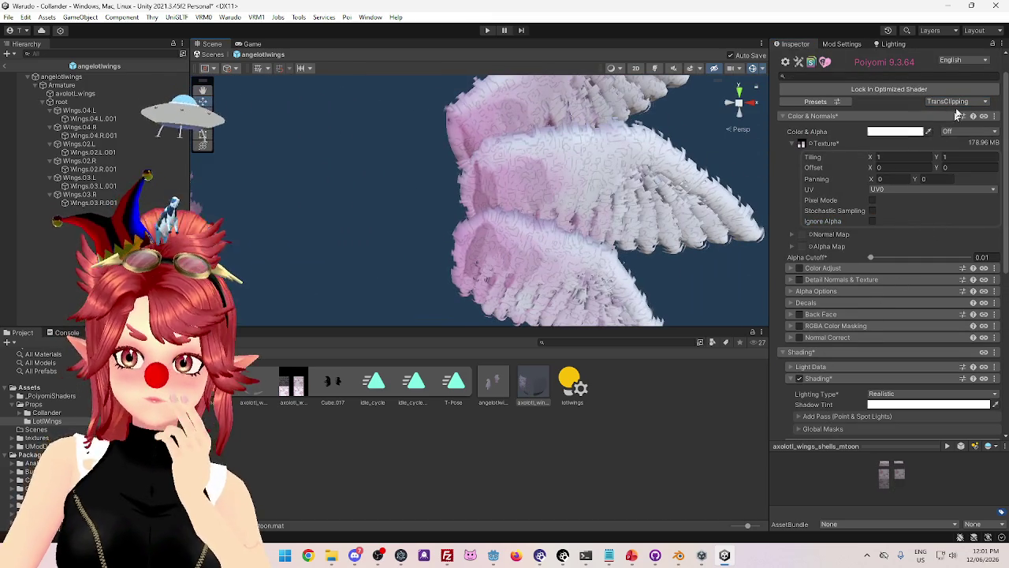
- Try the Fade, Transparent, Additive and Soft Additive rendering presets
left_click(957, 103)
left_click(940, 151)
left_click(947, 103)
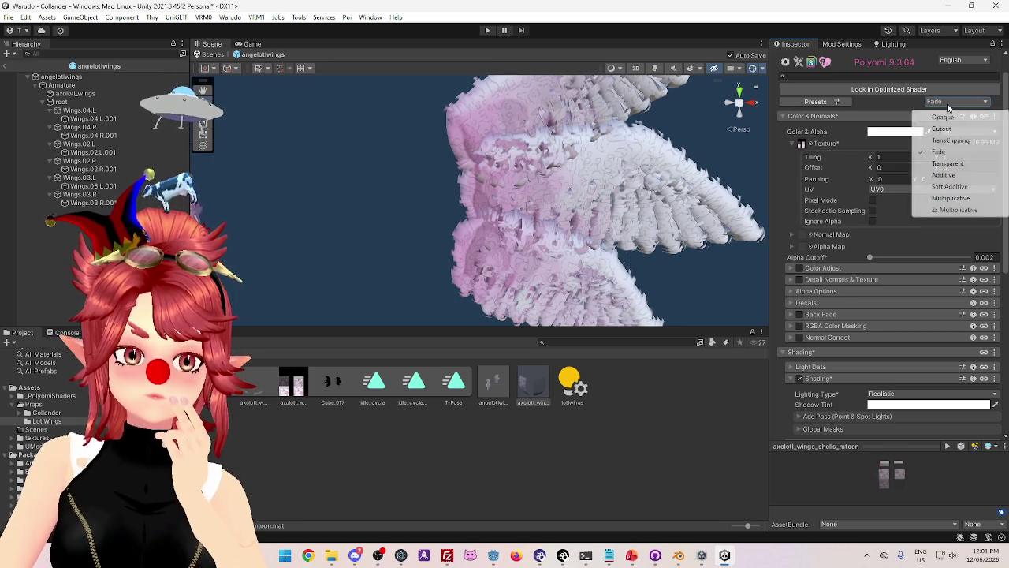
left_click(949, 164)
left_click(950, 104)
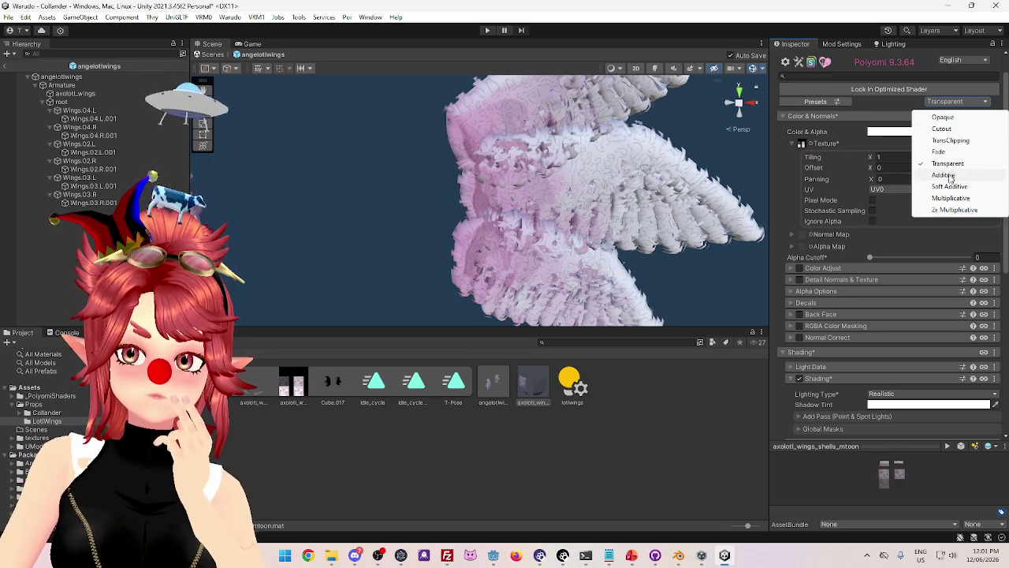
left_click(948, 175)
left_click(947, 104)
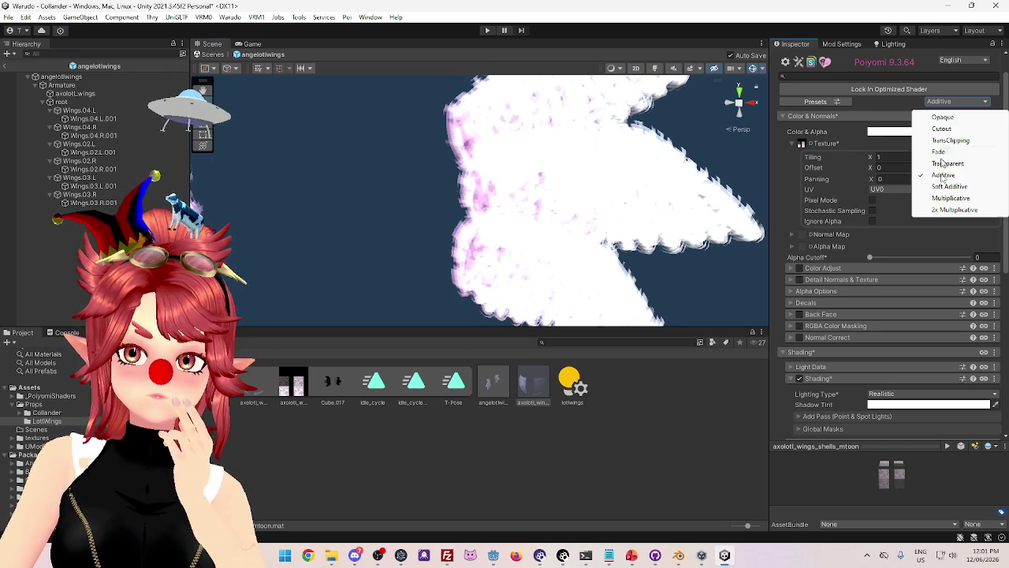
left_click(946, 187)
- Try Multiplicative and 2x Multiplicative, then settle on the Fade preset
left_click(932, 102)
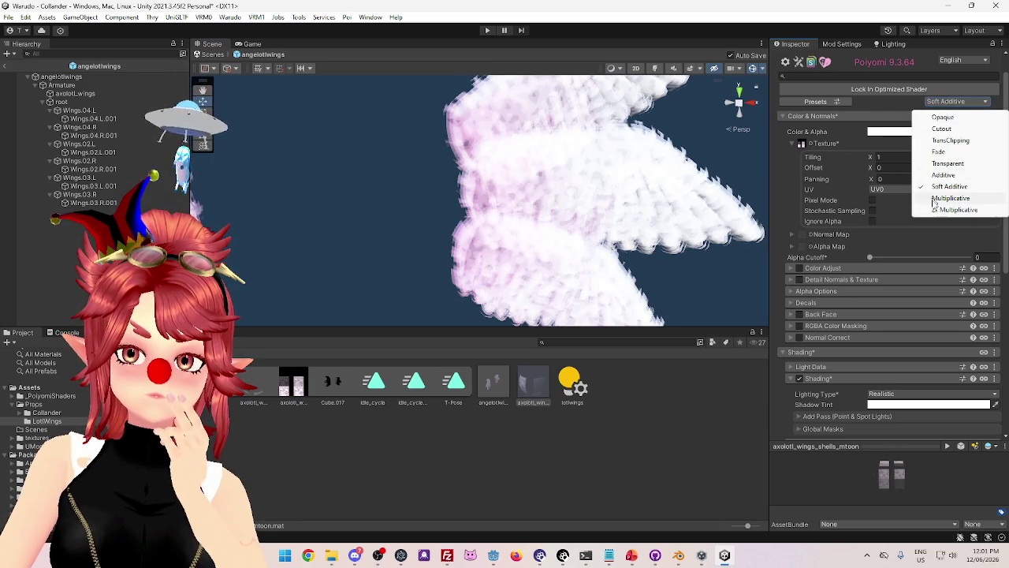
left_click(933, 199)
left_click(950, 102)
left_click(955, 210)
left_click(951, 104)
left_click(938, 151)
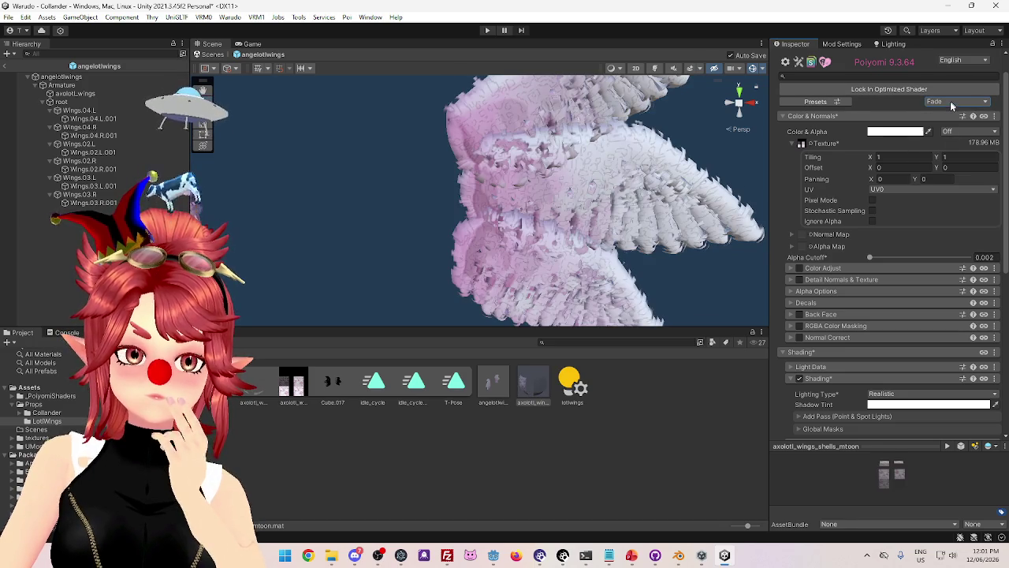
scroll(574, 195, "down", 3)
scroll(574, 195, "up", 5)
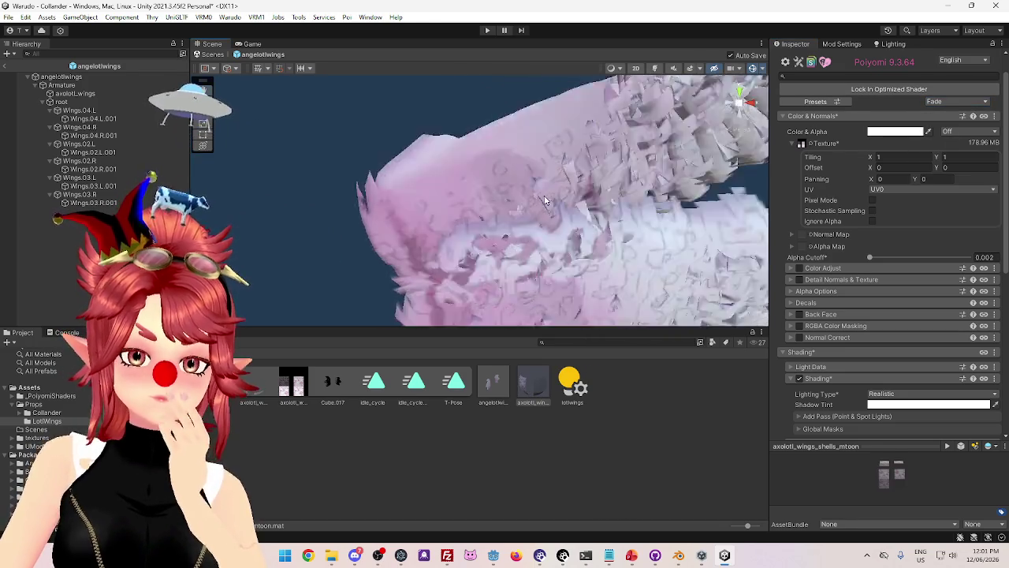
scroll(550, 213, "down", 3)
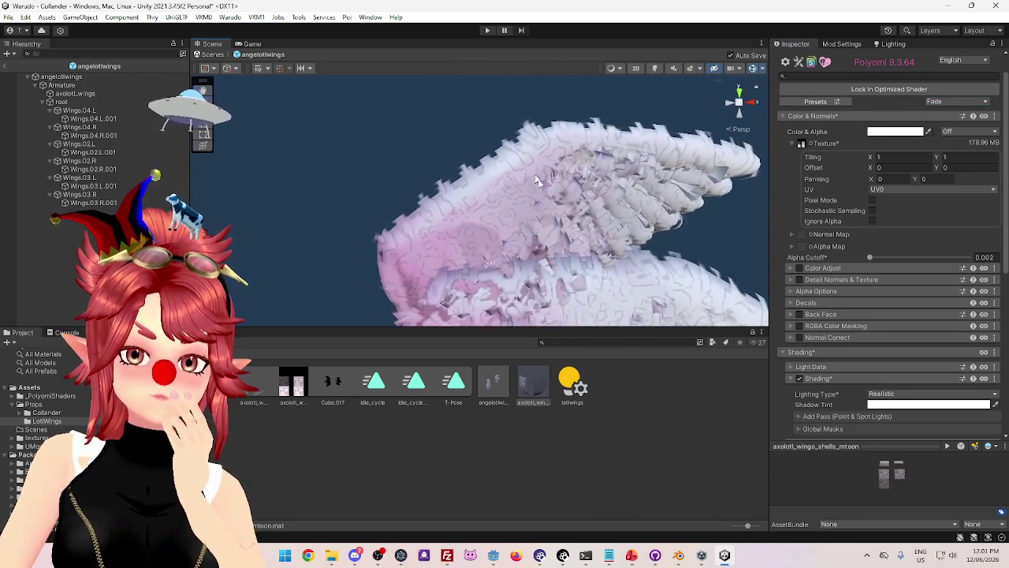
scroll(558, 197, "up", 4)
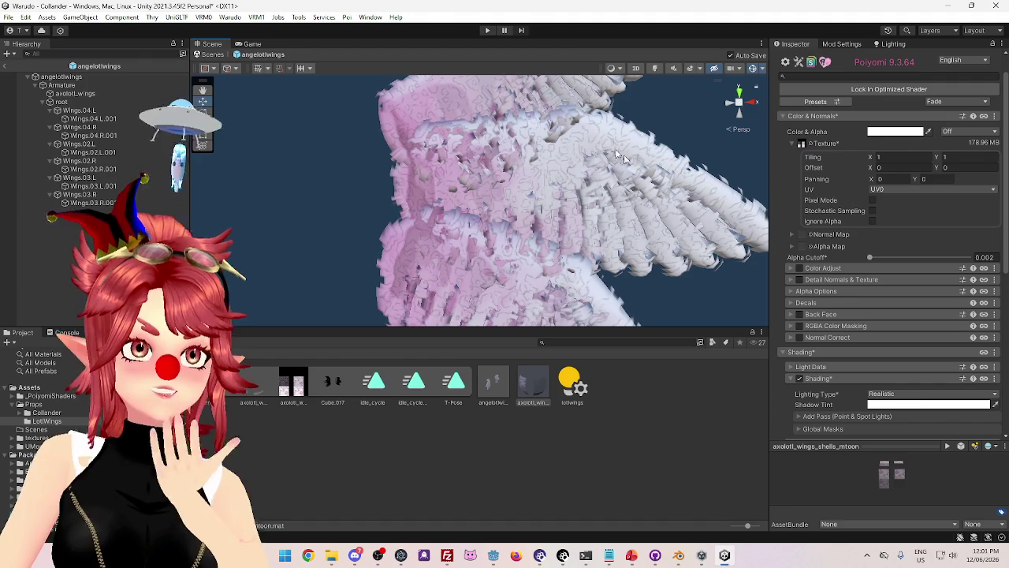
- Test UV1, Ignore Alpha, Stochastic Sampling and Pixel Mode on the main texture, keeping UV0
left_click(888, 189)
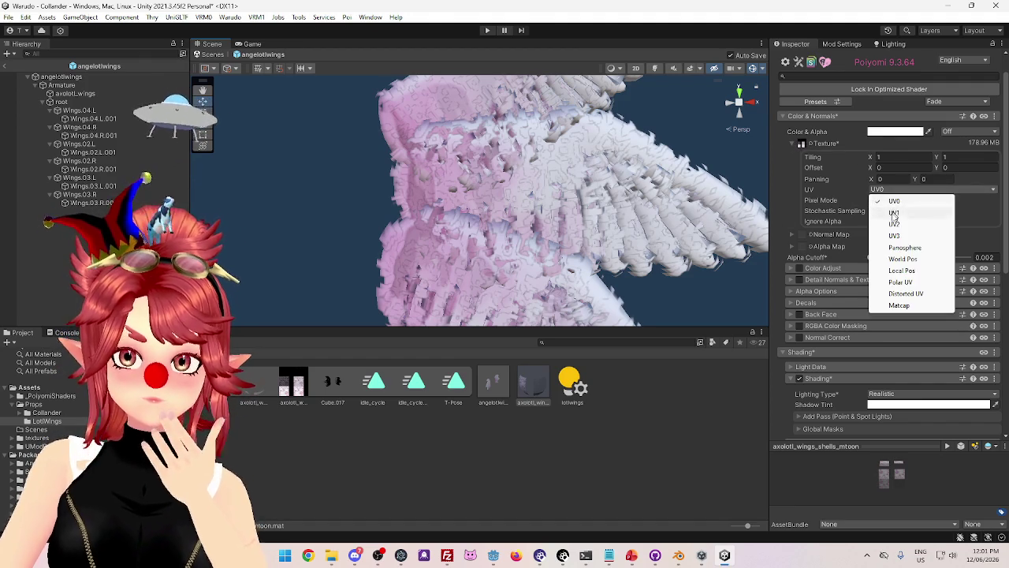
left_click(890, 215)
left_click(894, 189)
left_click(891, 213)
left_click(893, 189)
left_click(891, 199)
left_click(872, 221)
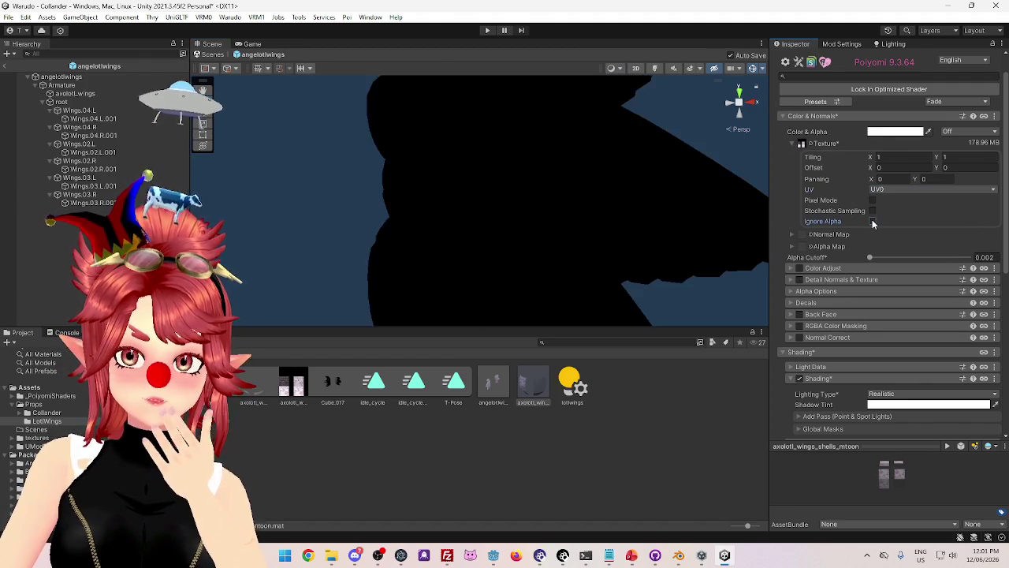
left_click(873, 222)
left_click(872, 210)
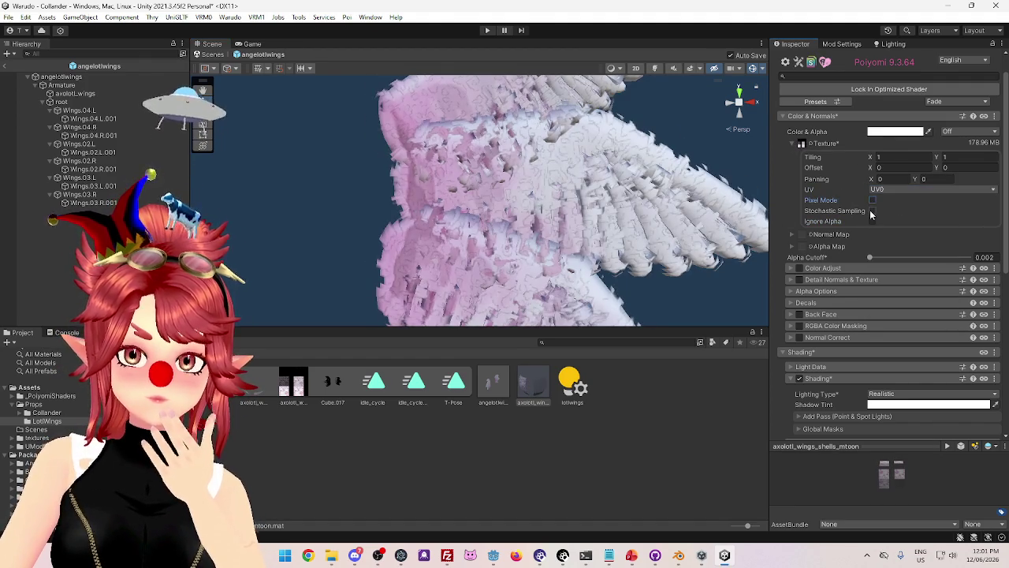
left_click(873, 210)
left_click(873, 201)
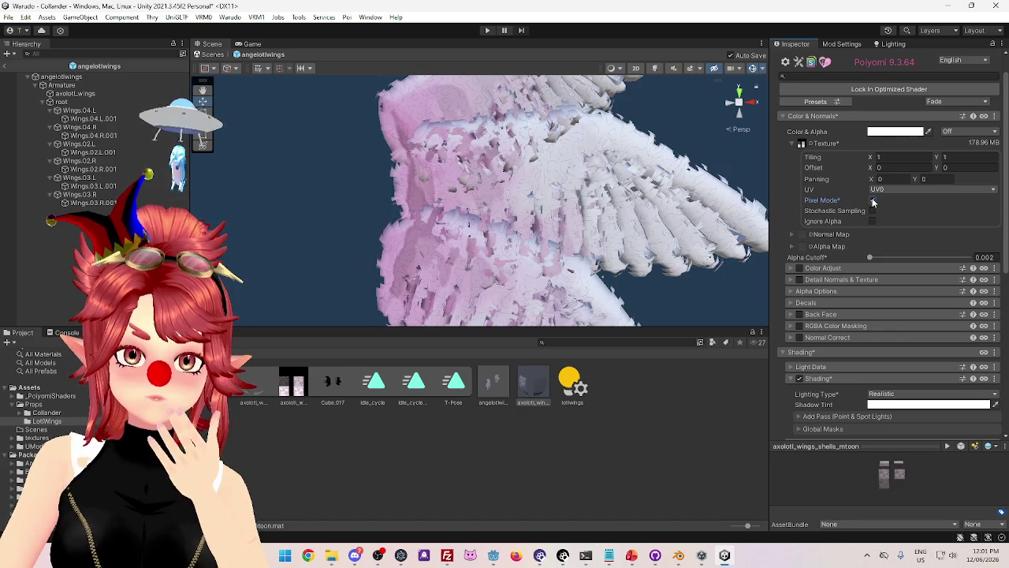
- Collapse the main texture settings and type 0.5 into Alpha Cutoff
left_click(791, 144)
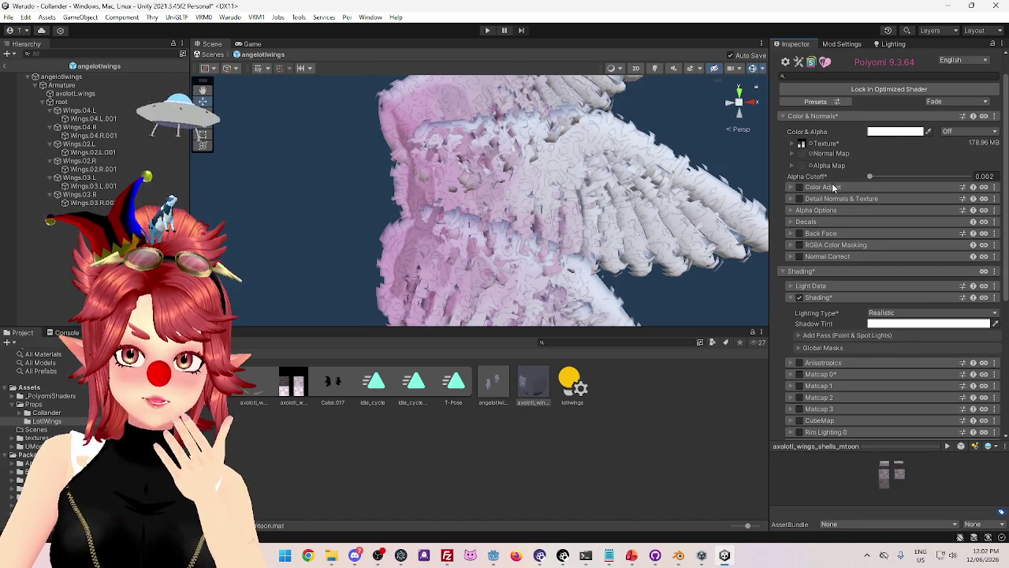
mouse_move(866, 177)
left_mouse_down()
mouse_move(1005, 185)
mouse_move(863, 178)
mouse_move(915, 177)
left_mouse_up()
double_click(991, 178)
type("0.5")
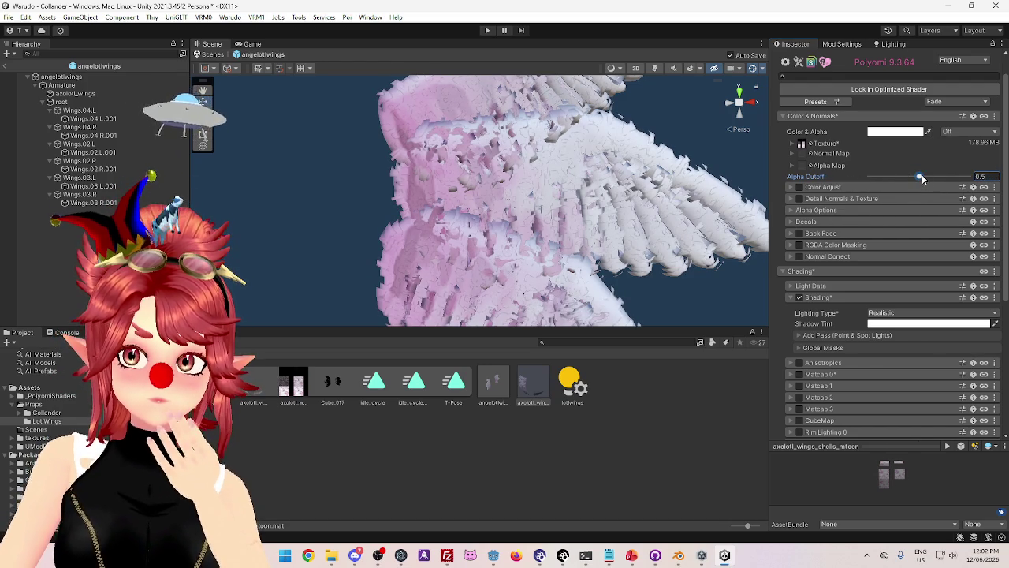
left_click_drag(617, 222, 561, 213)
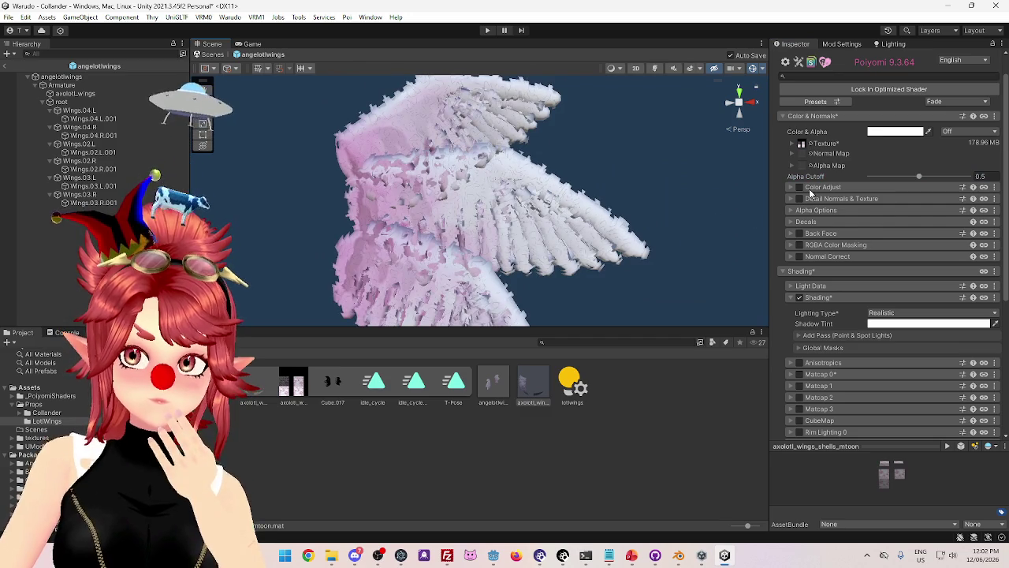
- Cycle Lighting Type through TextureRamp, Multilayer Math and Skin, settling on ShadeMap
left_click(905, 315)
left_click(903, 329)
left_click(899, 315)
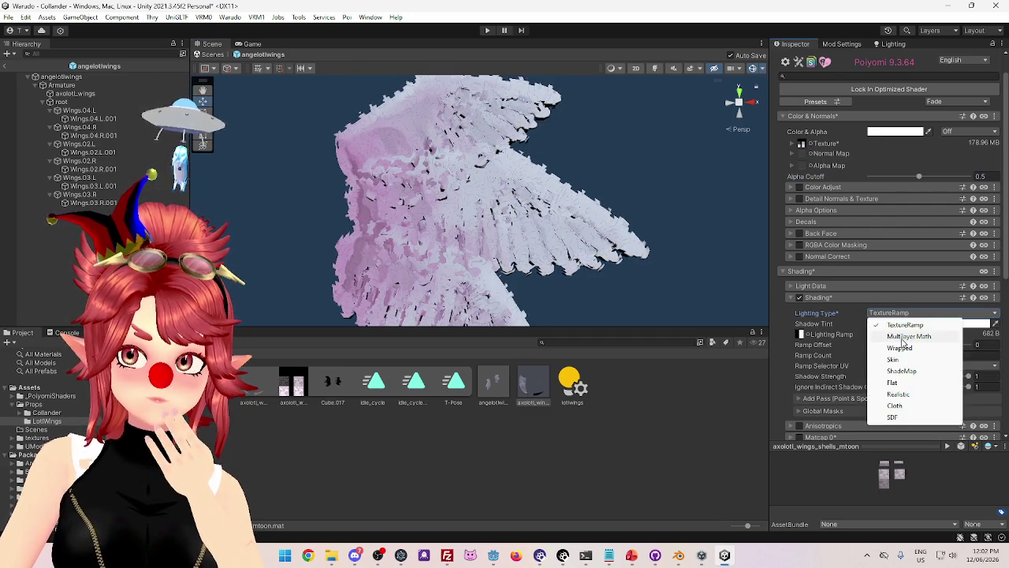
left_click(897, 323)
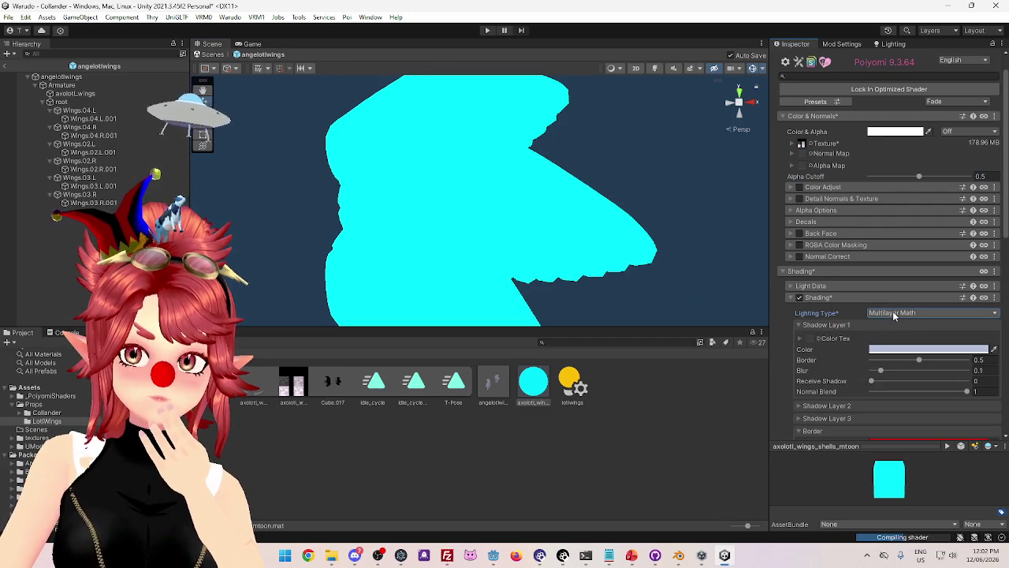
left_click(894, 315)
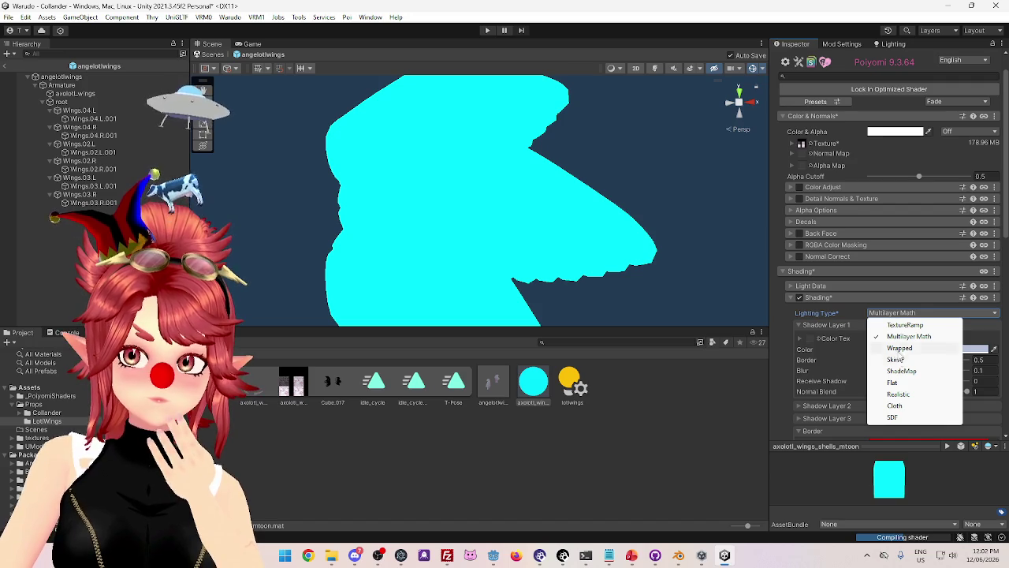
left_click(893, 315)
left_click(892, 316)
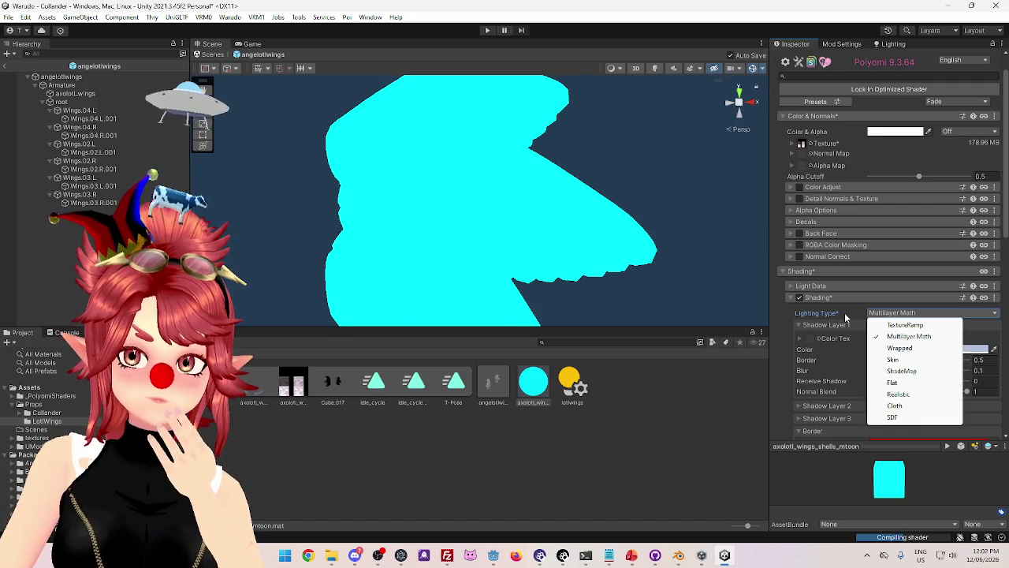
left_click(846, 316)
left_click(895, 316)
left_click(895, 353)
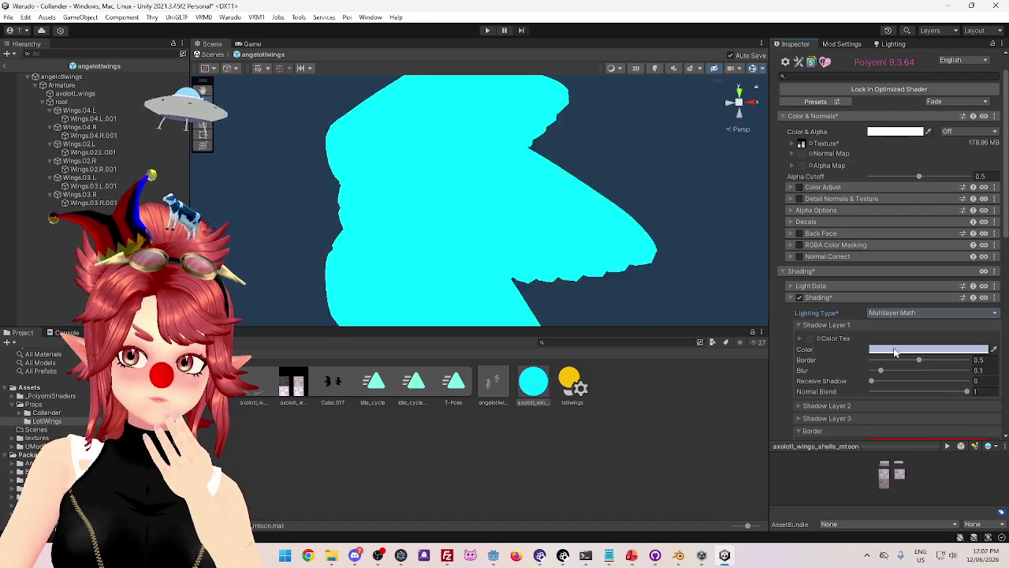
left_click(896, 316)
left_click(899, 356)
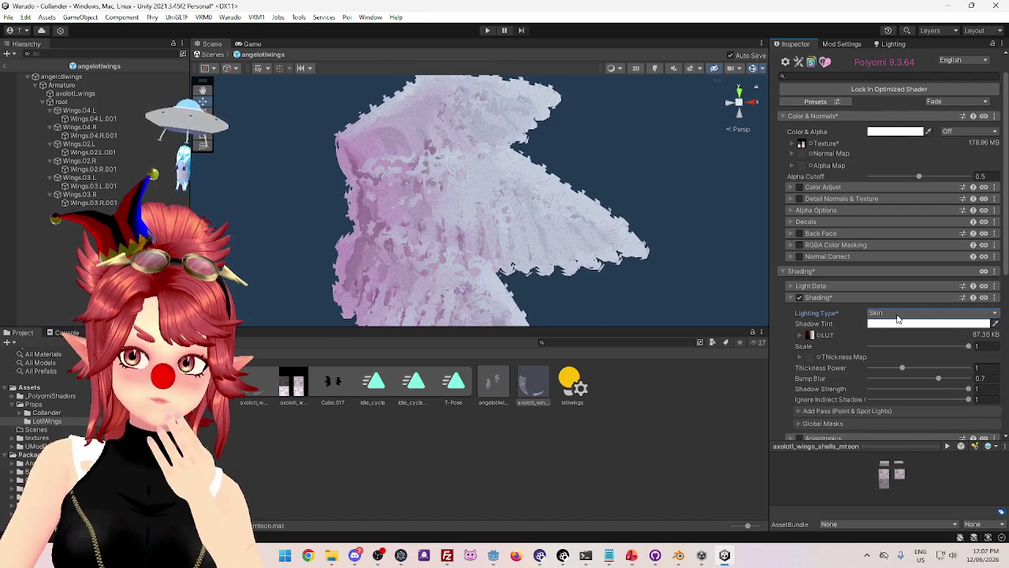
left_click(898, 316)
left_click(904, 371)
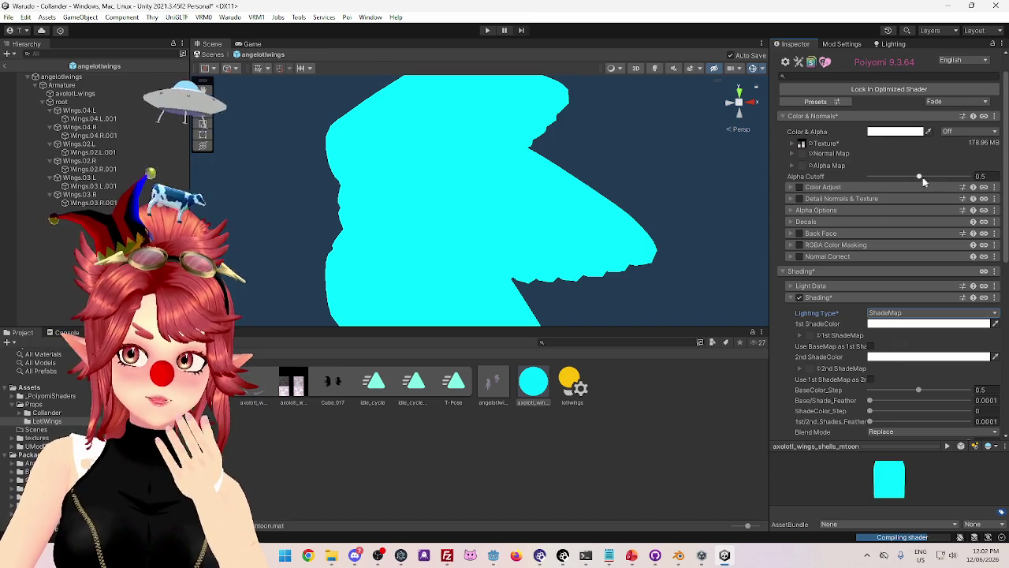
- Sweep Alpha Cutoff to preview the cut-out, then reset it to 0.5
mouse_move(919, 177)
left_mouse_down()
mouse_move(808, 176)
mouse_move(964, 177)
left_mouse_up()
scroll(557, 174, "up", 6)
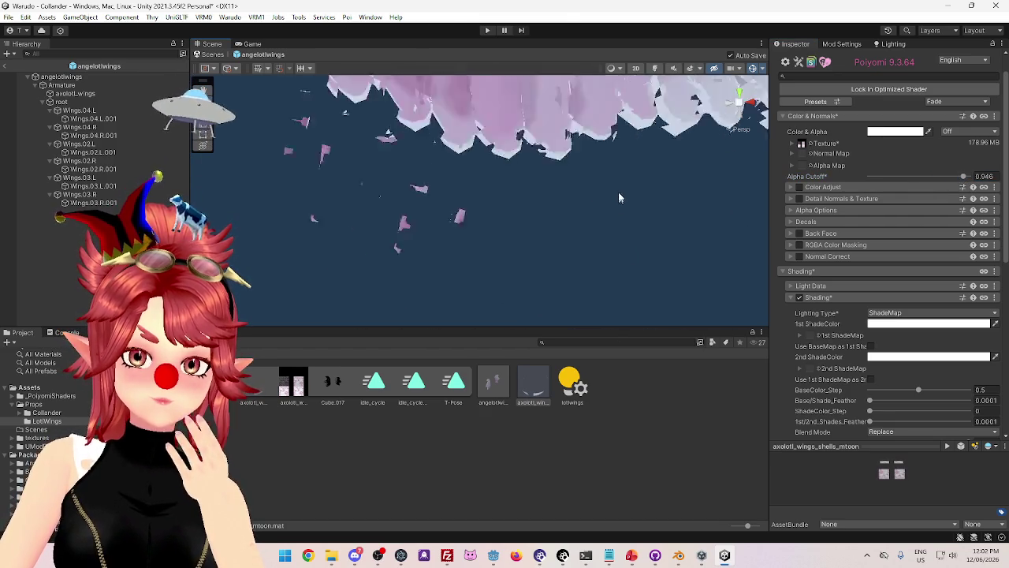
mouse_move(617, 190)
left_mouse_down()
mouse_move(579, 187)
mouse_move(444, 241)
mouse_move(493, 216)
mouse_move(485, 220)
left_mouse_up()
mouse_move(422, 219)
left_mouse_down()
mouse_move(462, 198)
mouse_move(438, 213)
left_mouse_up()
scroll(438, 213, "down", 10)
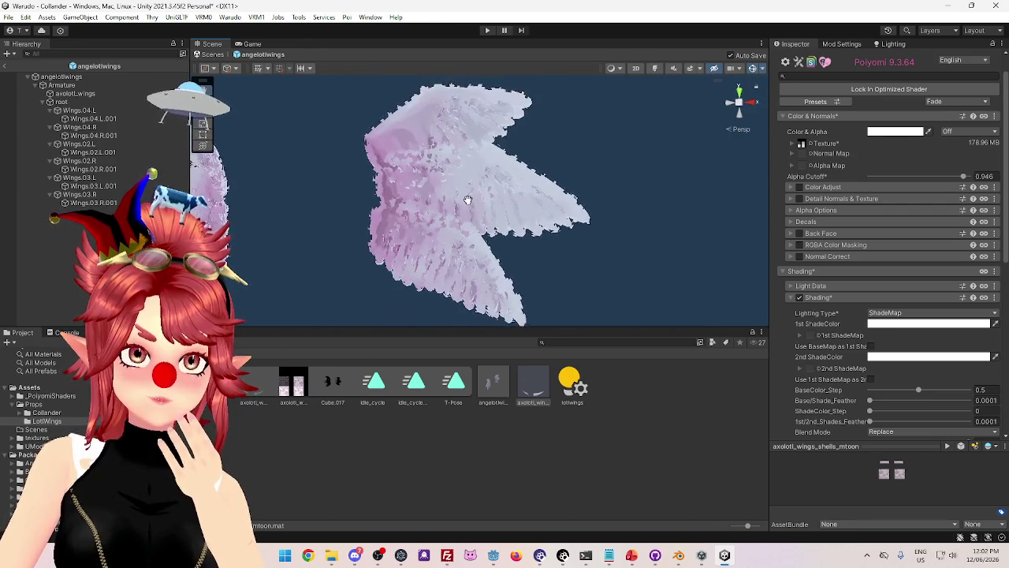
scroll(466, 203, "up", 2)
left_click(986, 177)
type("0.5")
key("Return")
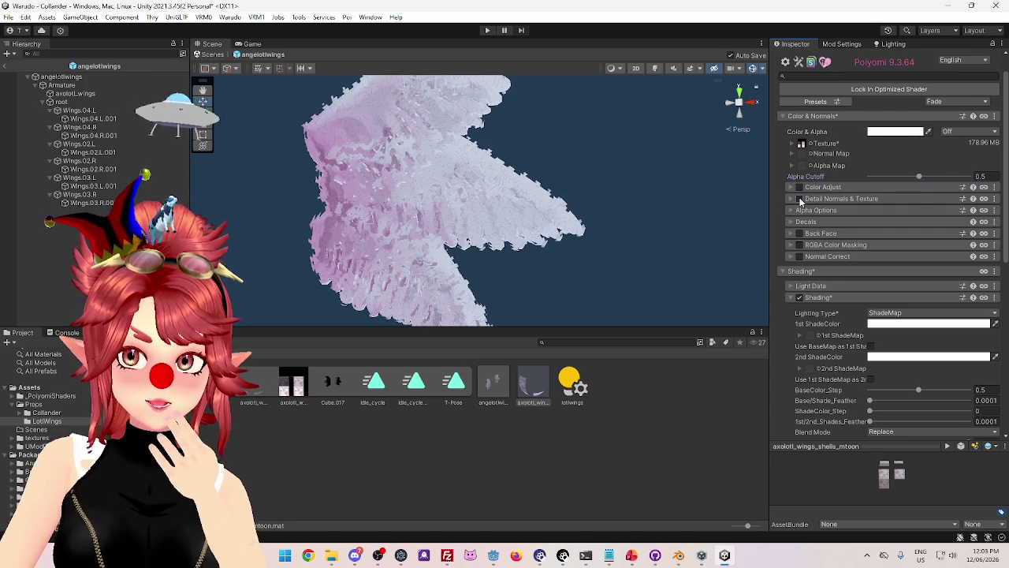
- Assign a texture to the Alpha Map and drop Alpha Cutoff to 0, after testing Detail Normals & Texture
left_click(792, 199)
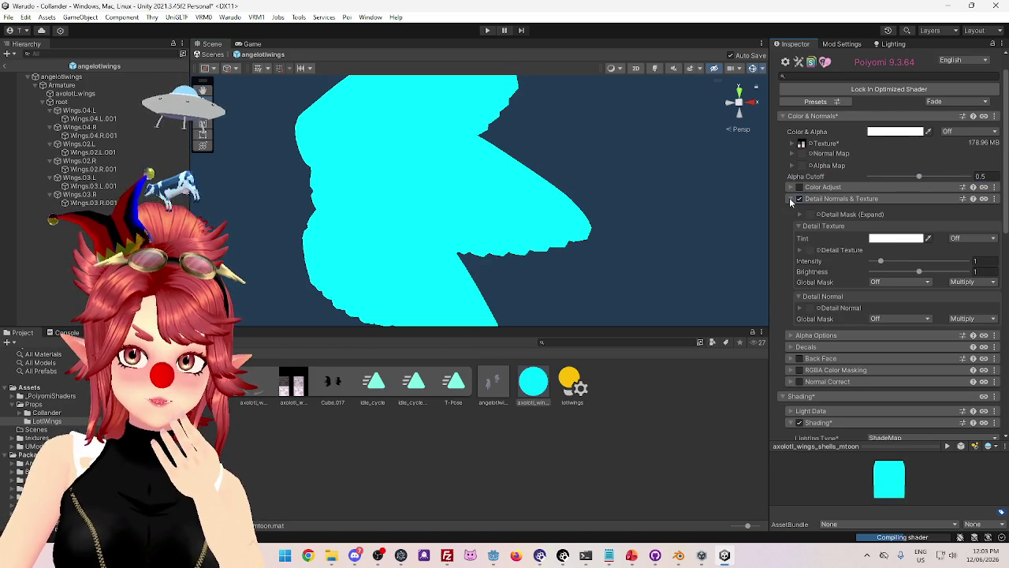
left_click(798, 199)
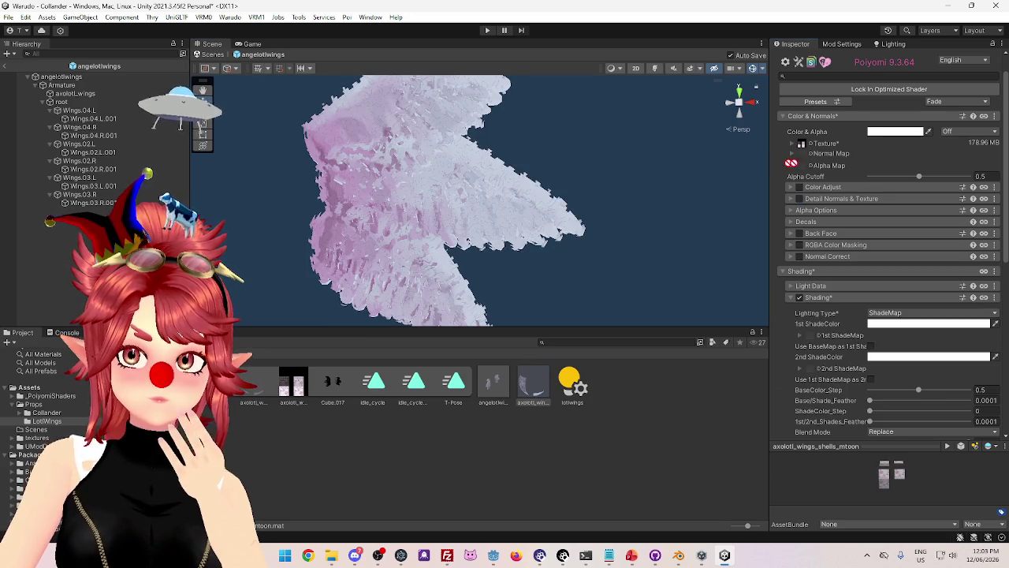
left_click_drag(806, 170, 804, 168)
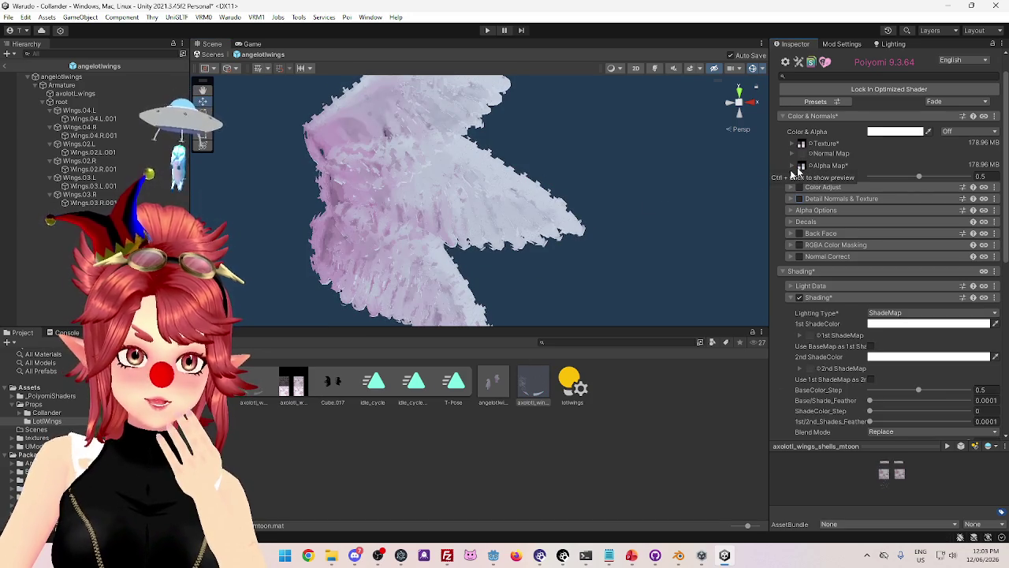
mouse_move(923, 179)
left_mouse_down()
mouse_move(950, 178)
mouse_move(868, 182)
left_mouse_up()
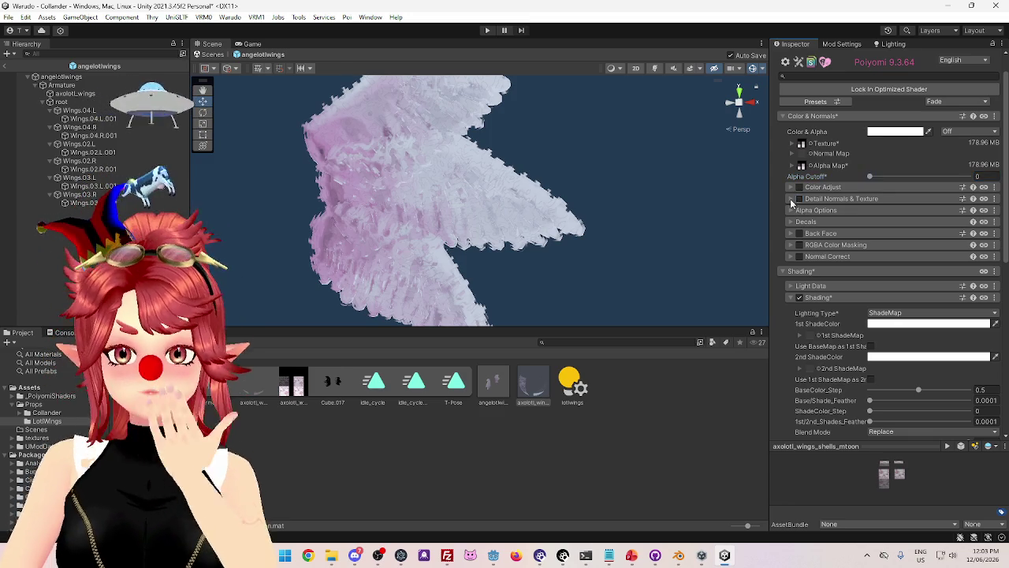
left_click(791, 199)
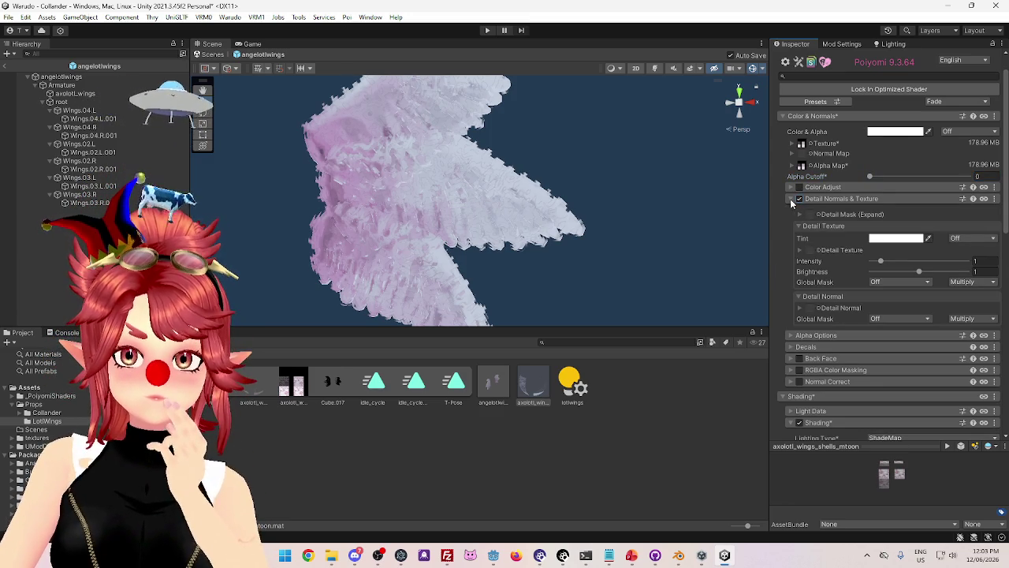
left_click(791, 200)
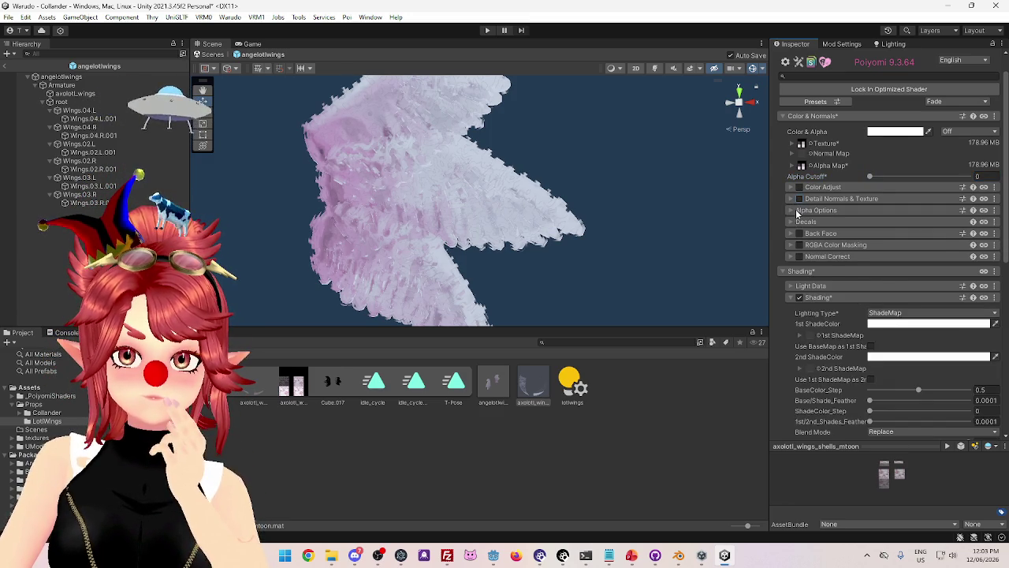
left_click(791, 210)
- Test forced opacity, the alpha modifier, the 1R global mask and Add blending, keeping Multiply
left_click(877, 231)
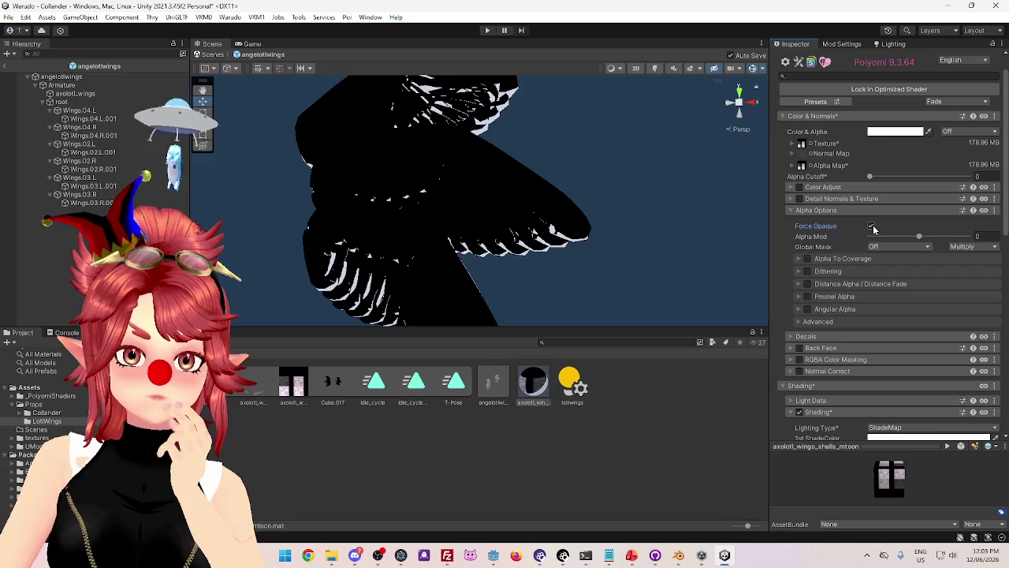
left_click(883, 233)
mouse_move(921, 238)
left_mouse_down()
mouse_move(946, 235)
mouse_move(879, 235)
mouse_move(914, 237)
mouse_move(918, 251)
left_mouse_up()
left_click(899, 246)
left_click(889, 265)
left_click(895, 247)
left_click(894, 257)
left_click(962, 247)
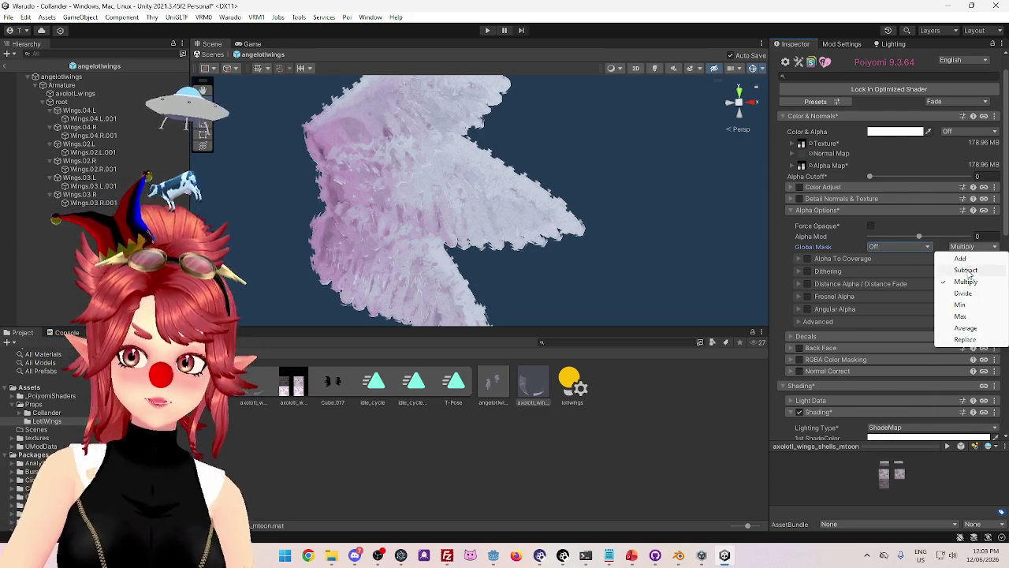
left_click(960, 259)
left_click(960, 250)
left_click(966, 281)
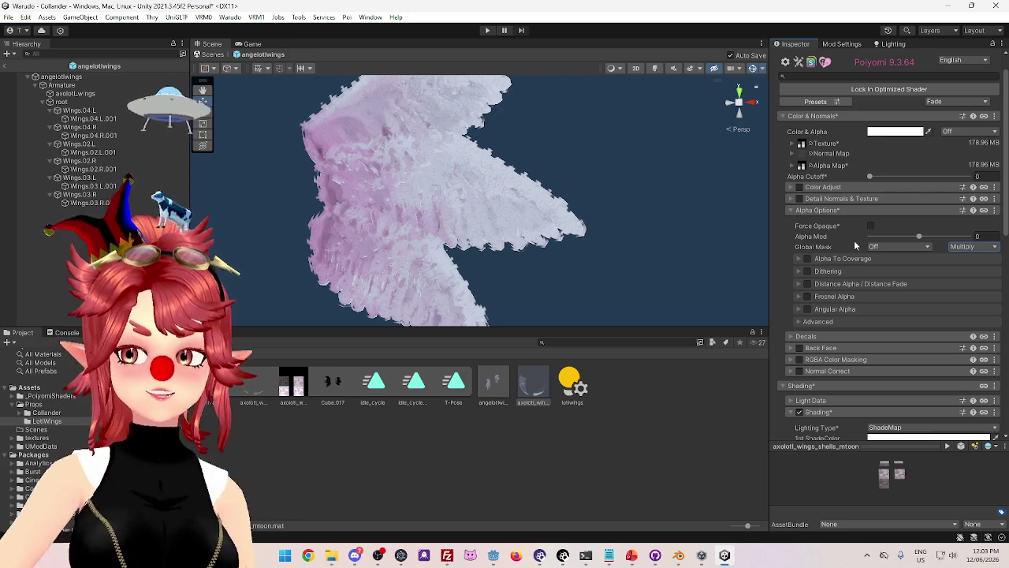
- Trial Alpha To Coverage with Mip Level Alpha Scale 0 and Sharpened A2C, then disable it
left_click(806, 260)
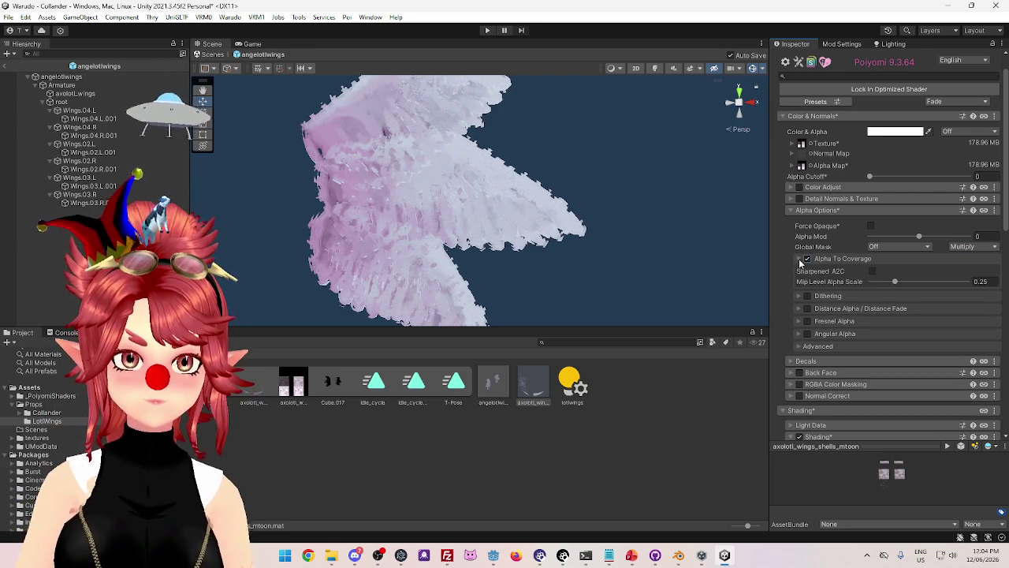
left_click(809, 259)
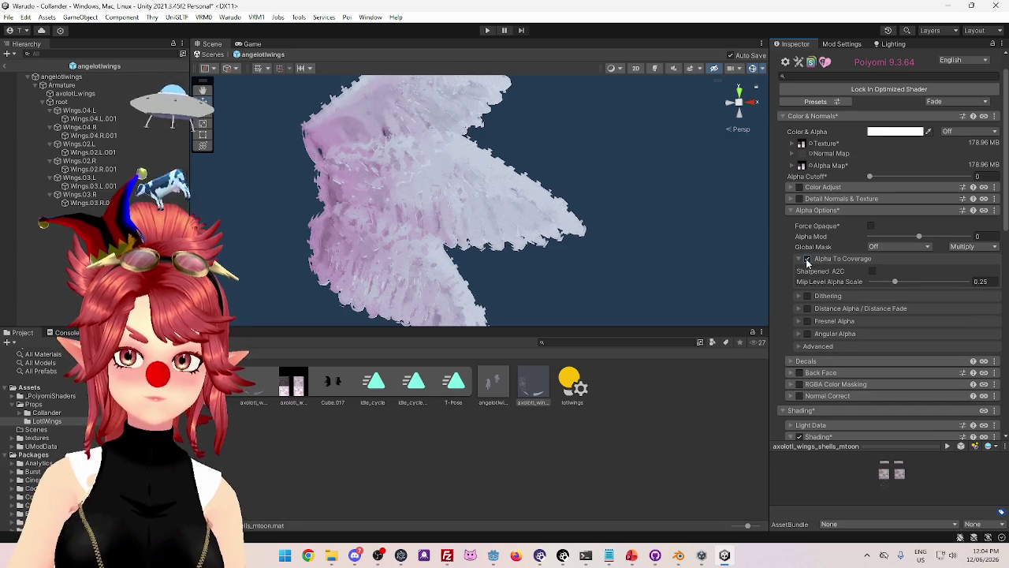
mouse_move(896, 284)
left_mouse_down()
mouse_move(953, 283)
mouse_move(862, 279)
mouse_move(981, 286)
left_mouse_up()
left_click(872, 272)
left_click(806, 258)
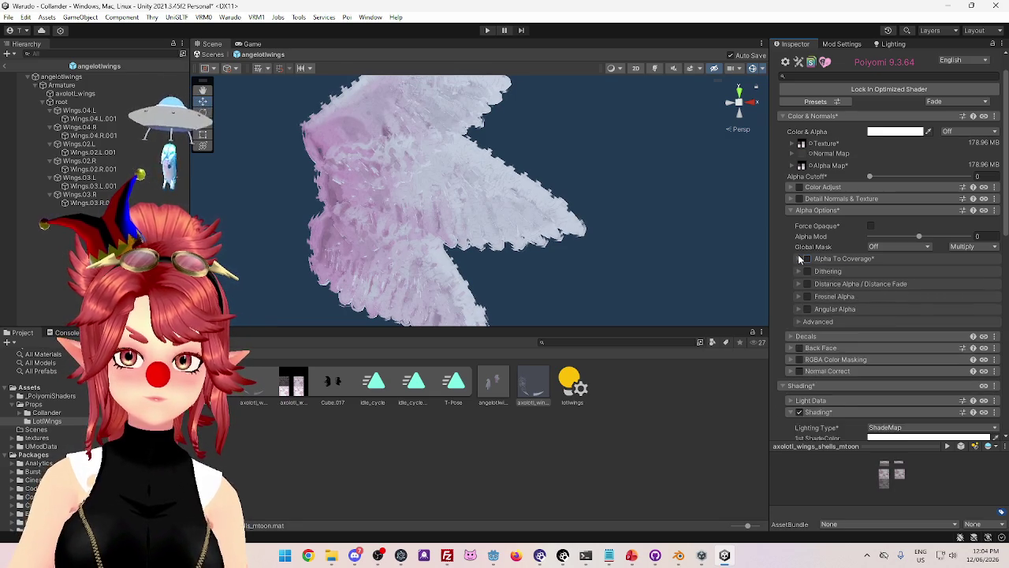
- Trial Dithering and its Dither Gradient, returning the gradient to 0, then turn Dithering off
left_click(806, 271)
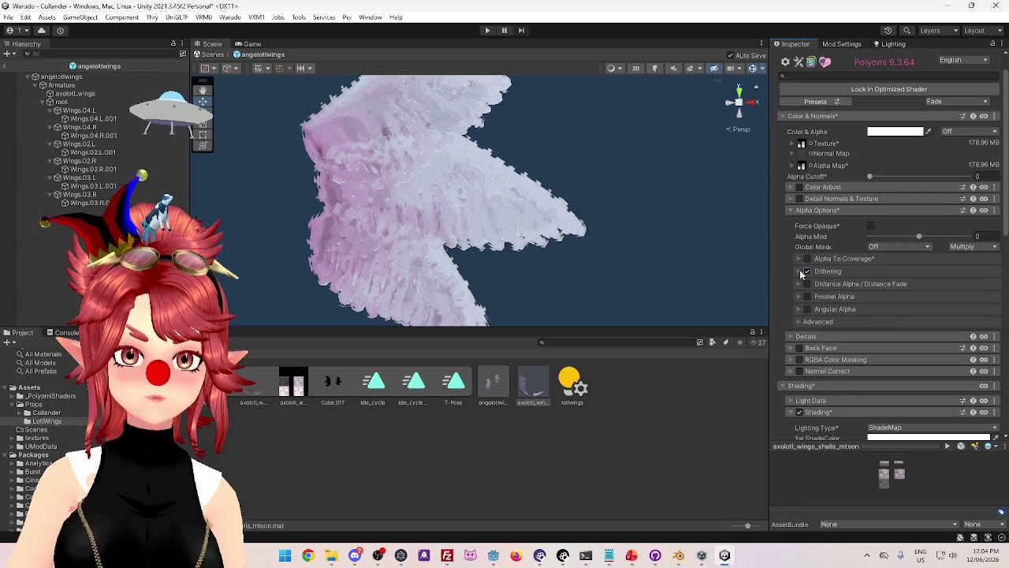
mouse_move(884, 288)
left_mouse_down()
mouse_move(966, 288)
mouse_move(841, 294)
mouse_move(944, 293)
left_mouse_up()
mouse_move(875, 283)
left_mouse_down()
mouse_move(911, 284)
mouse_move(863, 283)
left_mouse_up()
left_click(804, 272)
left_click(802, 273)
left_click(802, 273)
- Trial Distance Fade by raising Min Distance Alpha and lowering Max Distance Alpha
left_click(801, 284)
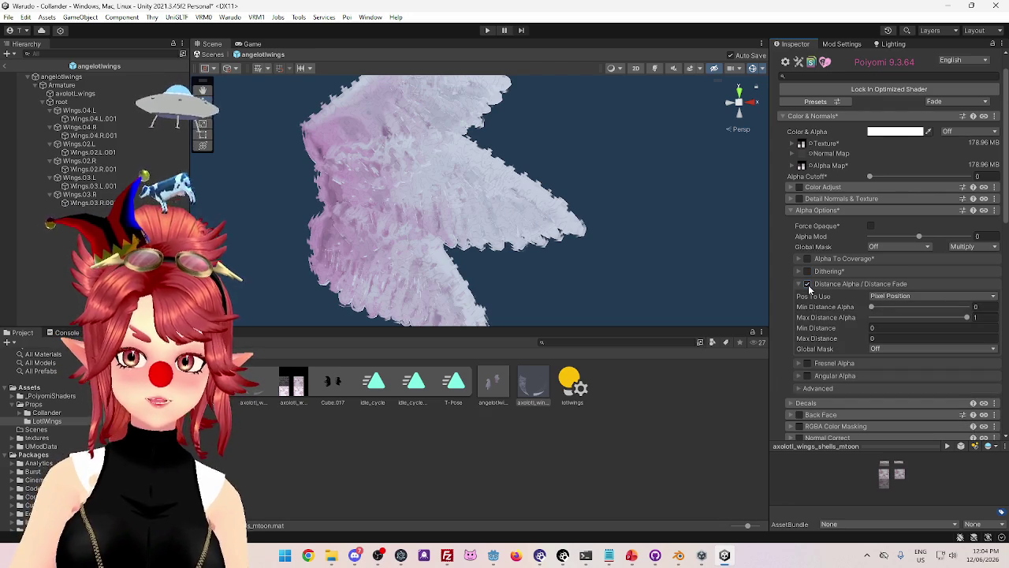
mouse_move(871, 307)
left_mouse_down()
mouse_move(960, 309)
mouse_move(844, 306)
left_mouse_up()
mouse_move(968, 319)
left_mouse_down()
mouse_move(872, 319)
mouse_move(968, 319)
mouse_move(950, 324)
left_mouse_up()
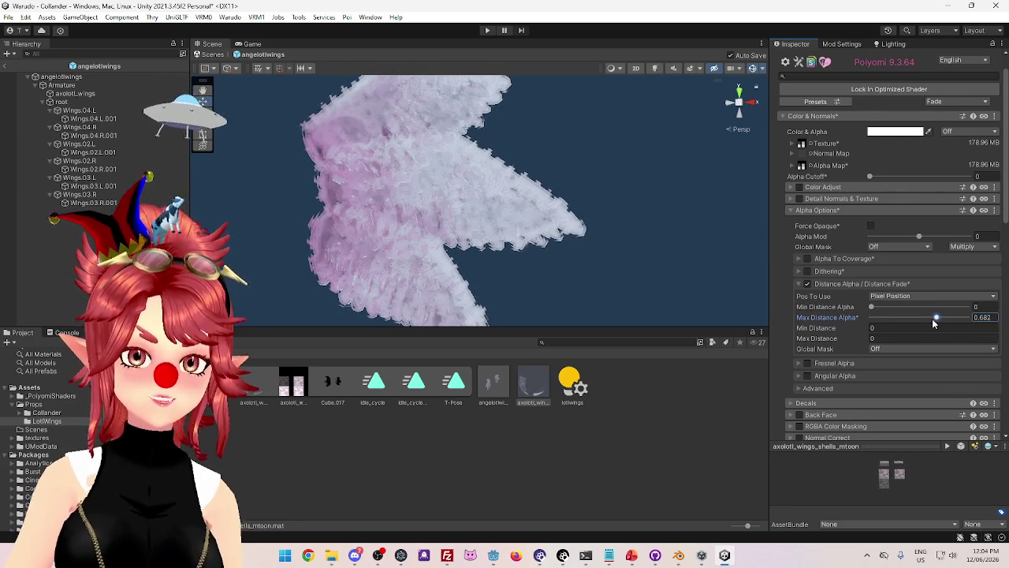
- Try Fresnel Alpha and Angular Alpha on the wings, then switch both back off
left_click(798, 285)
left_click(808, 297)
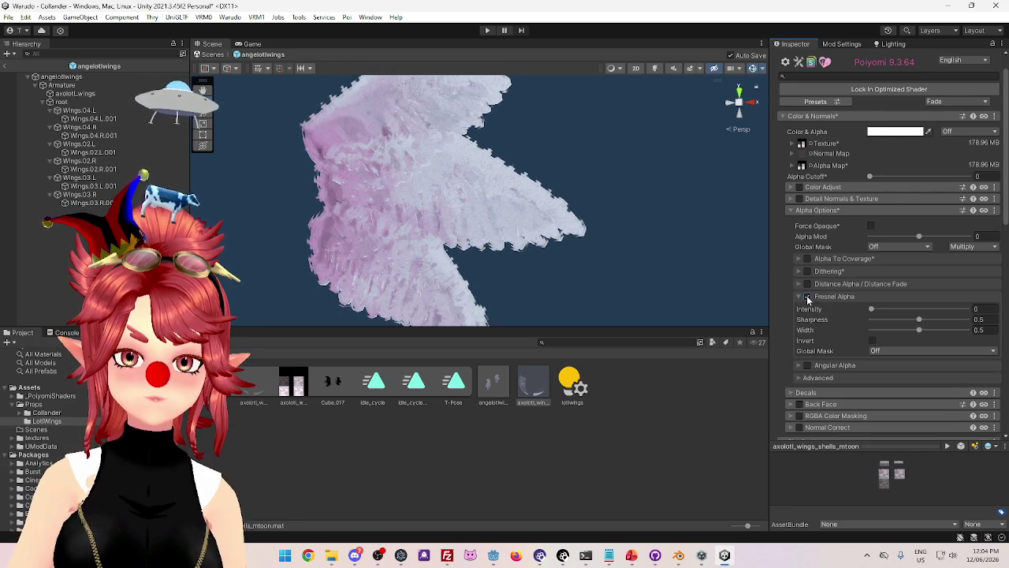
mouse_move(870, 312)
left_mouse_down()
mouse_move(937, 314)
mouse_move(854, 313)
left_mouse_up()
mouse_move(919, 320)
left_mouse_down()
mouse_move(953, 322)
mouse_move(901, 323)
left_mouse_up()
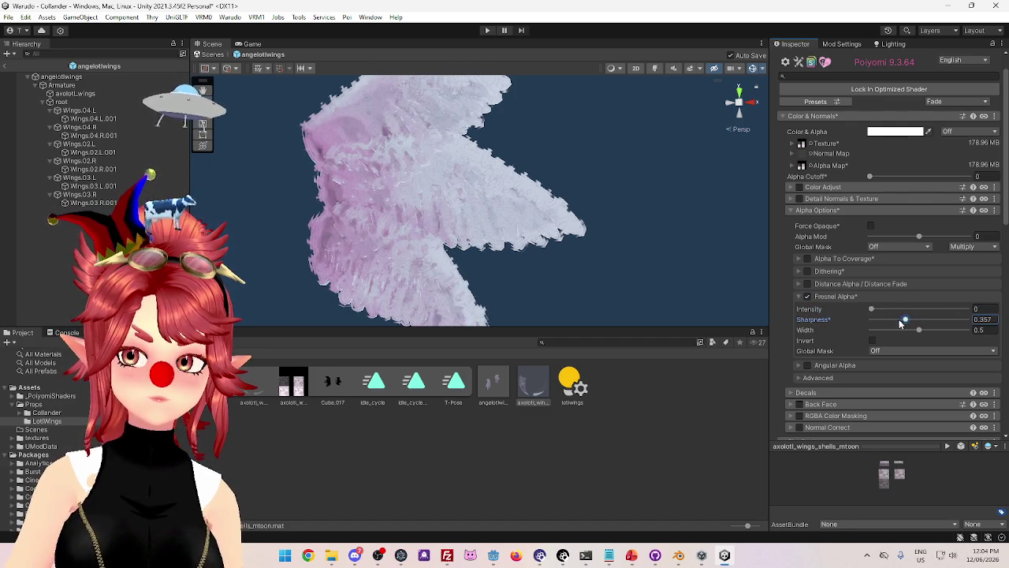
left_click(808, 298)
left_click(808, 309)
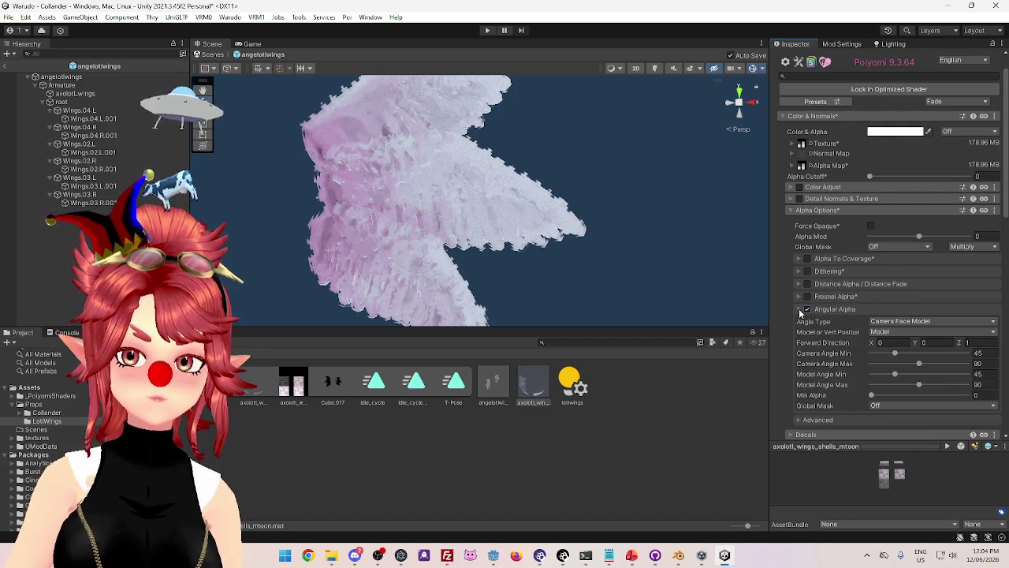
left_click_drag(897, 356, 948, 355)
left_click(807, 309)
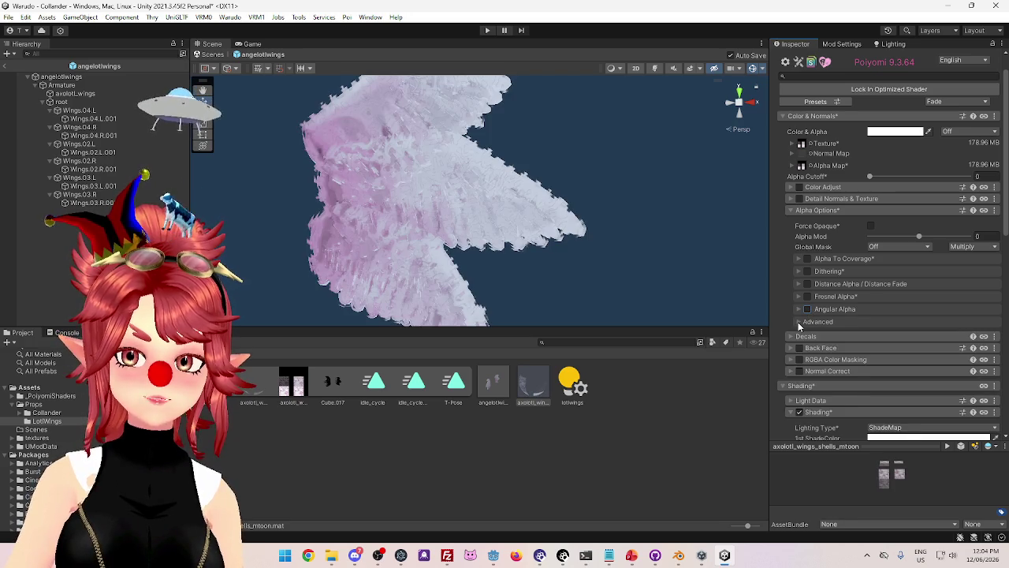
- Raise Boost Transparency above 10 with Alpha Premultiply off, then fold the alpha options away
left_click(798, 324)
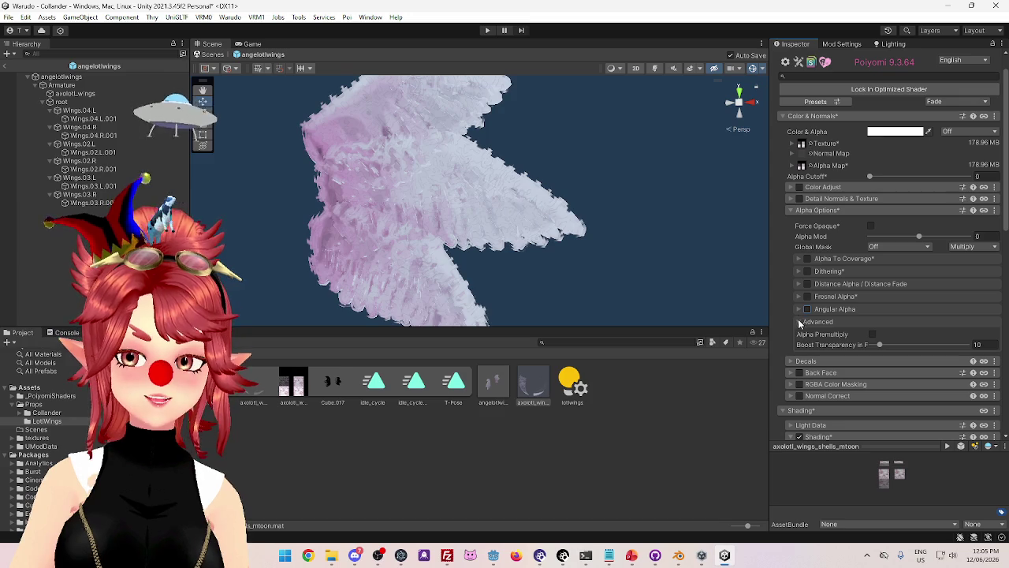
left_click(872, 335)
left_click(872, 335)
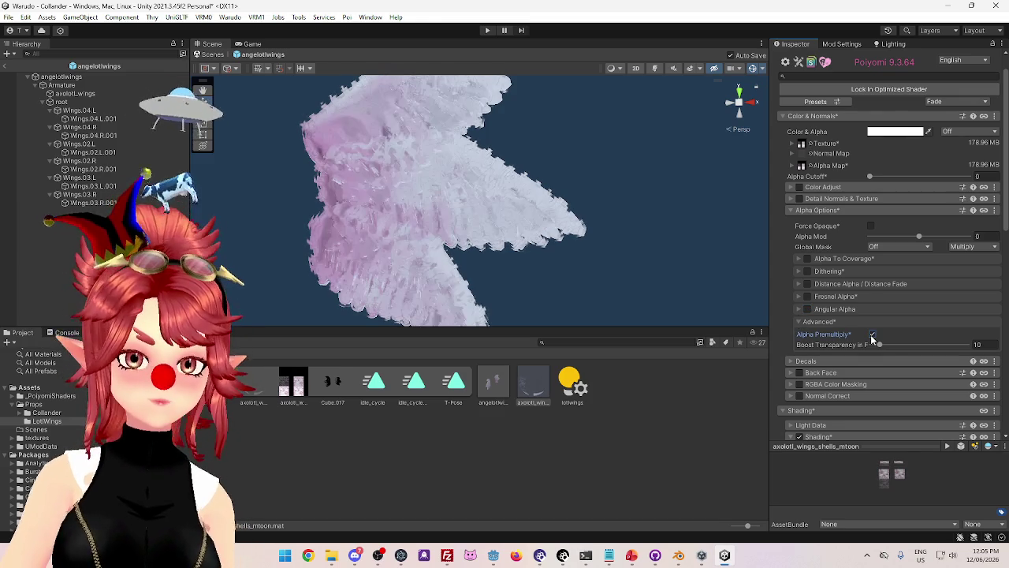
left_click_drag(880, 344, 925, 344)
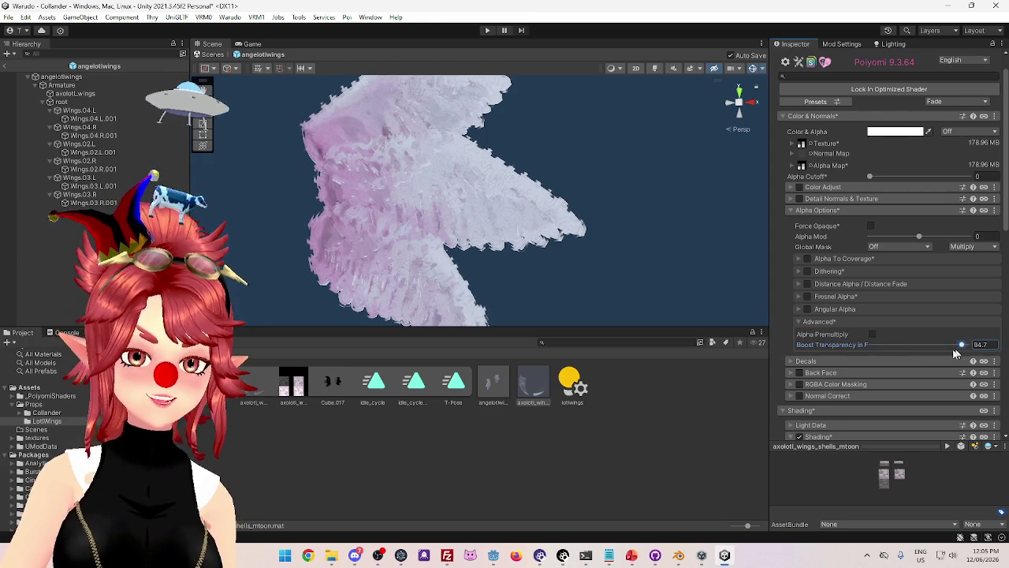
left_click(812, 323)
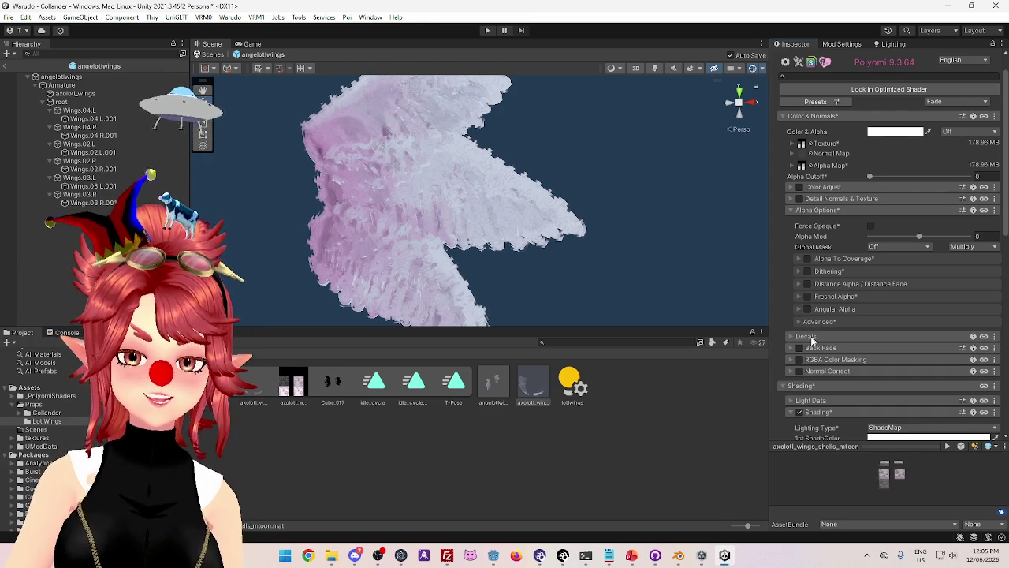
left_click(793, 210)
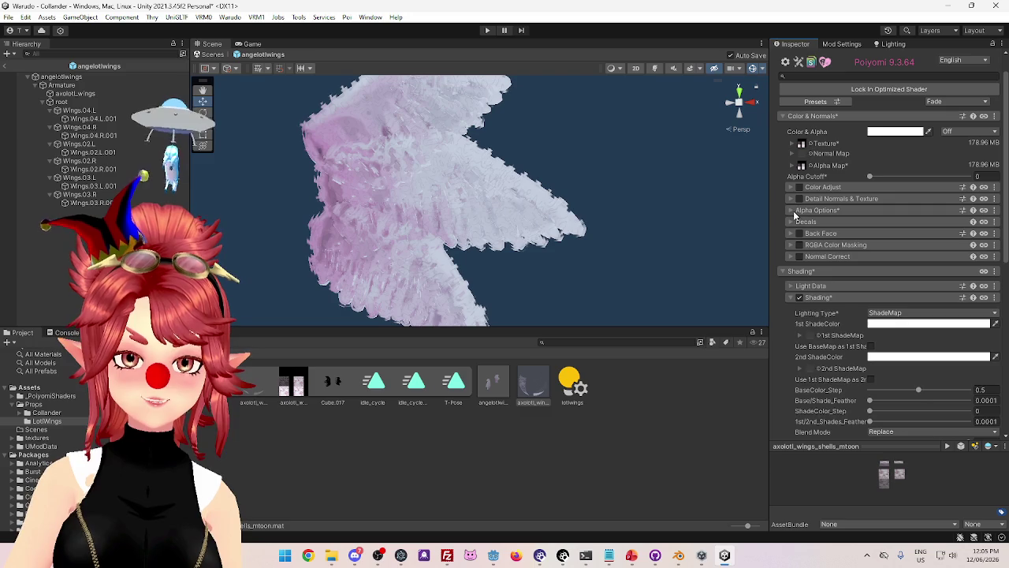
left_click(792, 222)
left_click(793, 222)
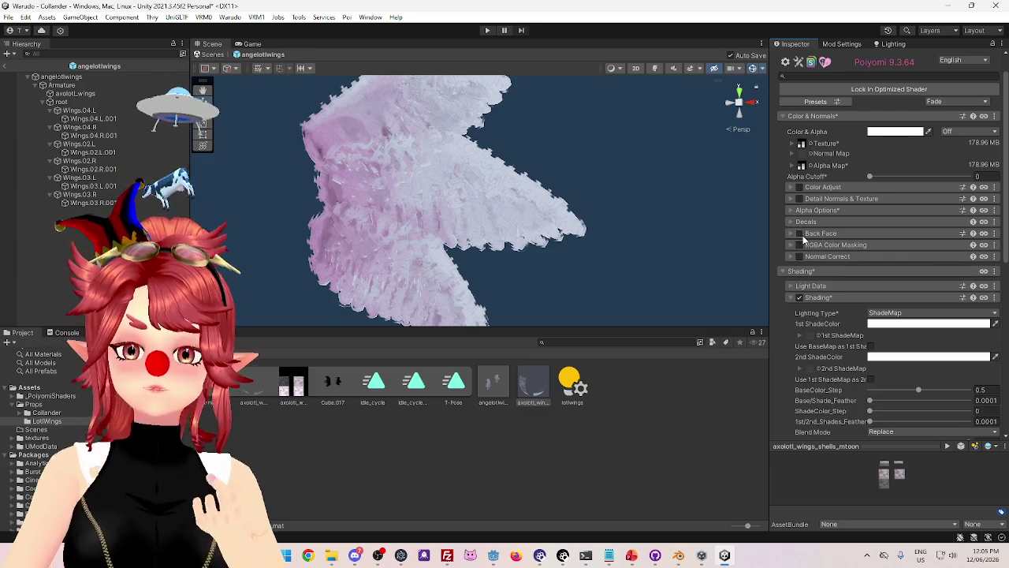
left_click(799, 233)
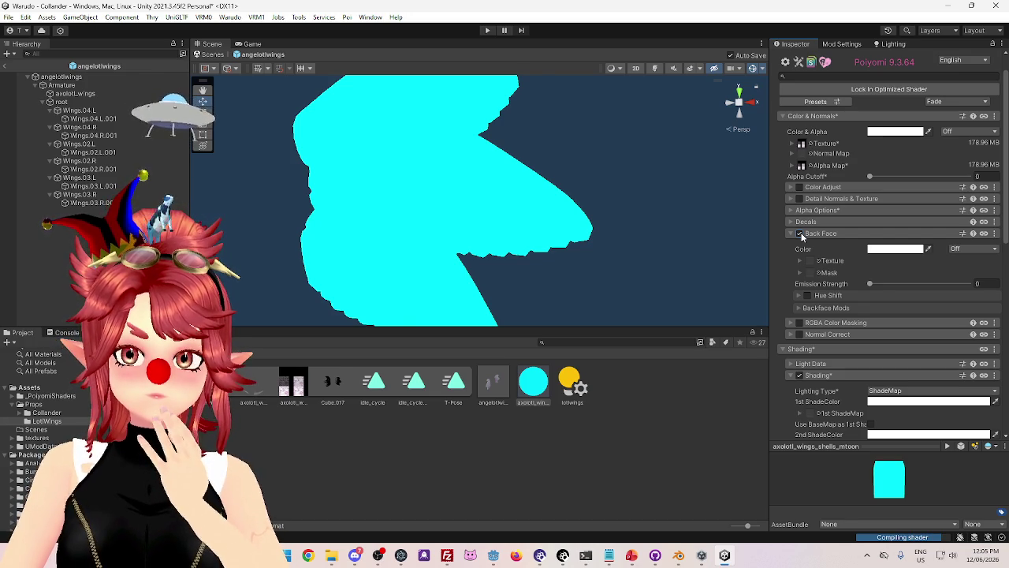
left_click_drag(871, 283, 939, 283)
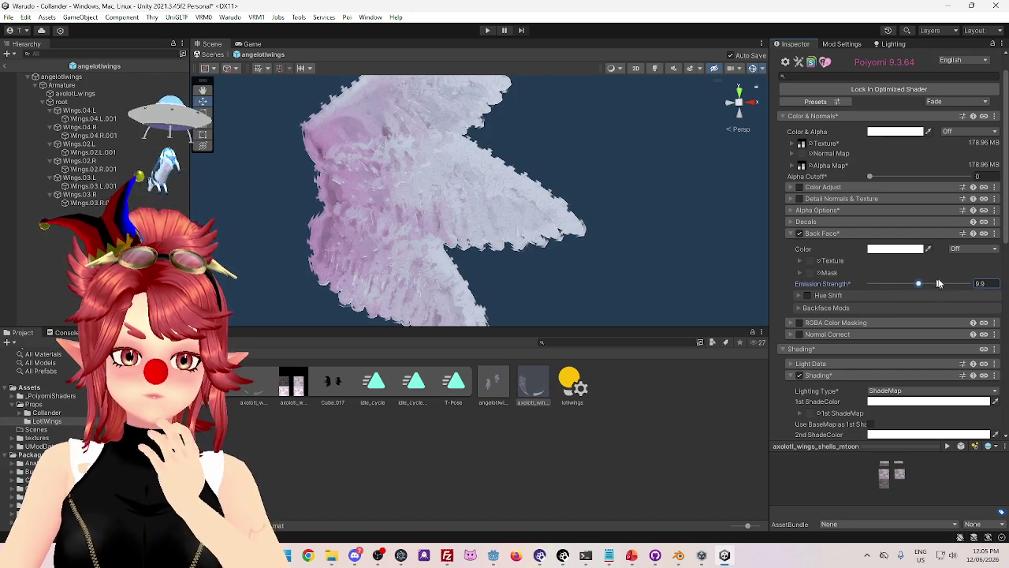
left_click(799, 234)
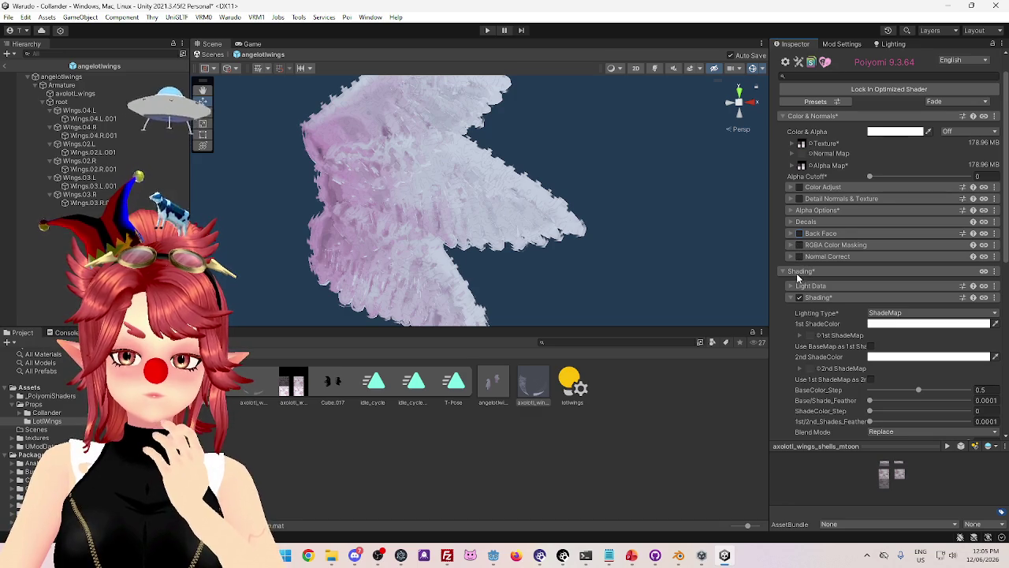
scroll(788, 288, "down", 1)
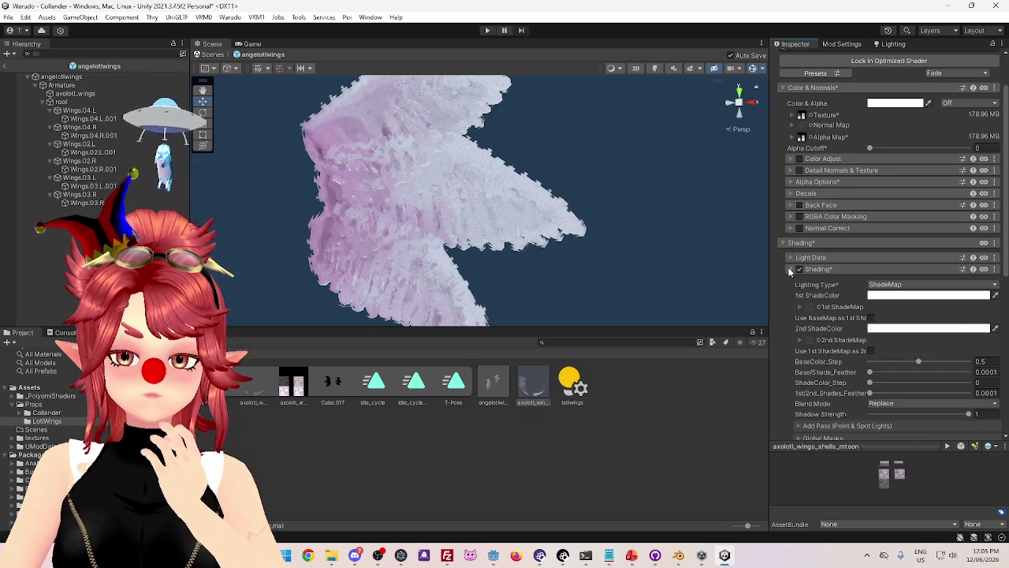
- Try TextureRamp, Multilayer Math, Wrapped and Skin lighting on the wings, then return to ShadeMap
left_click(889, 286)
left_click(891, 298)
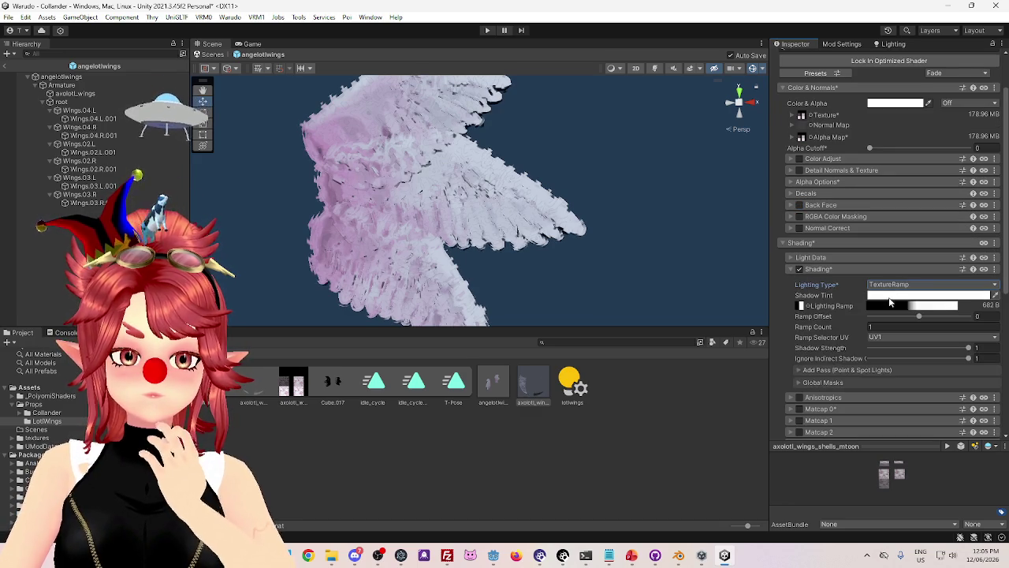
left_click(892, 285)
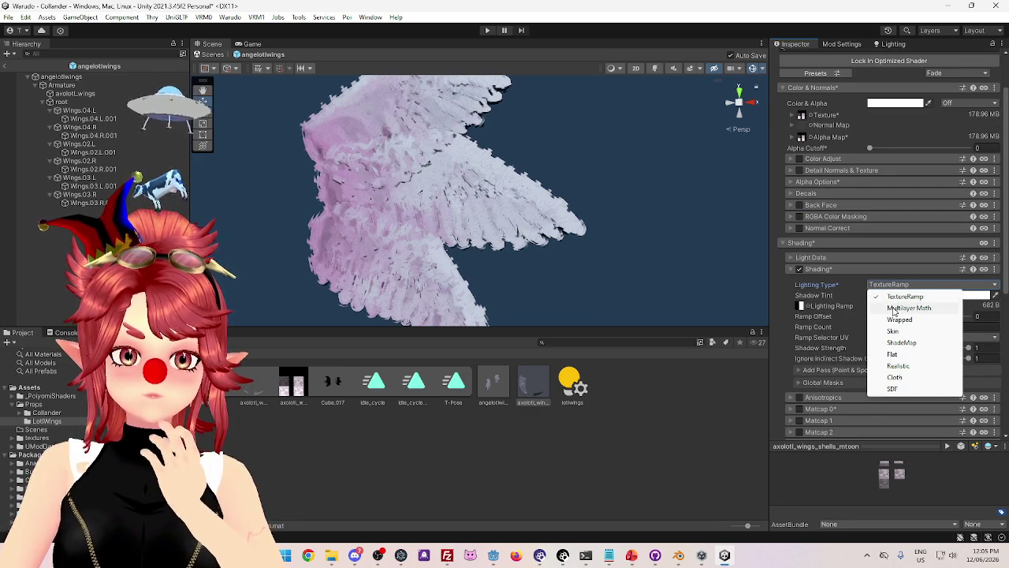
left_click(894, 310)
left_click(895, 285)
left_click(898, 320)
left_click(899, 287)
left_click(893, 331)
left_click(897, 286)
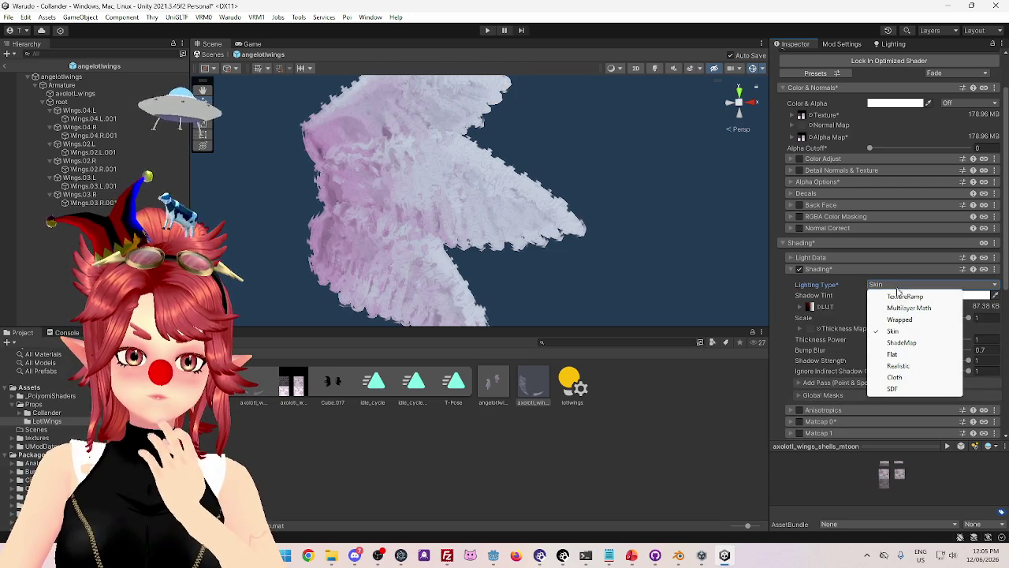
left_click(900, 343)
- Try Flat, Realistic and Cloth lighting, settle on SDF, and collapse the shading section
left_click(875, 286)
left_click(899, 354)
left_click(896, 286)
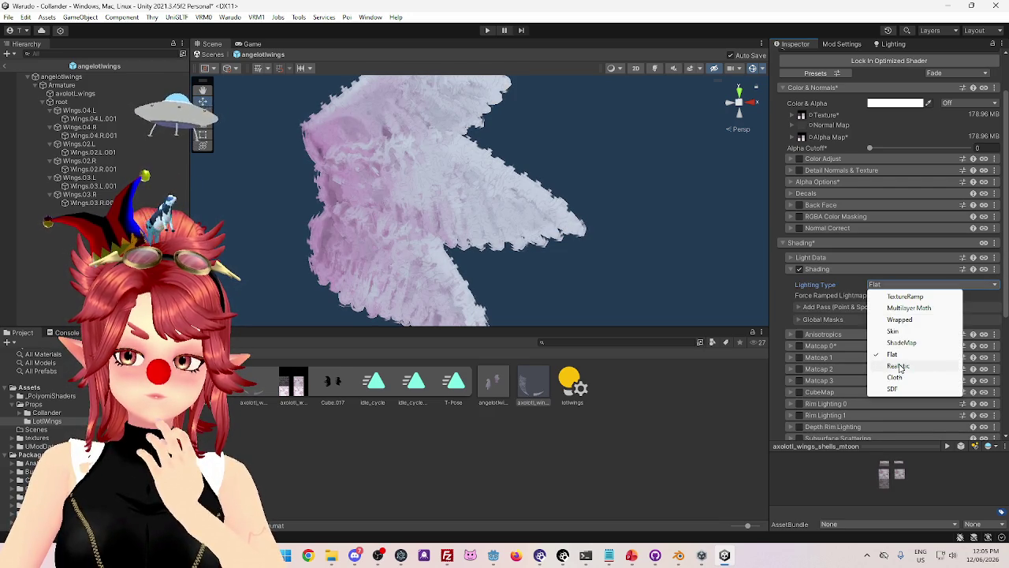
left_click(900, 366)
left_click(877, 285)
left_click(897, 377)
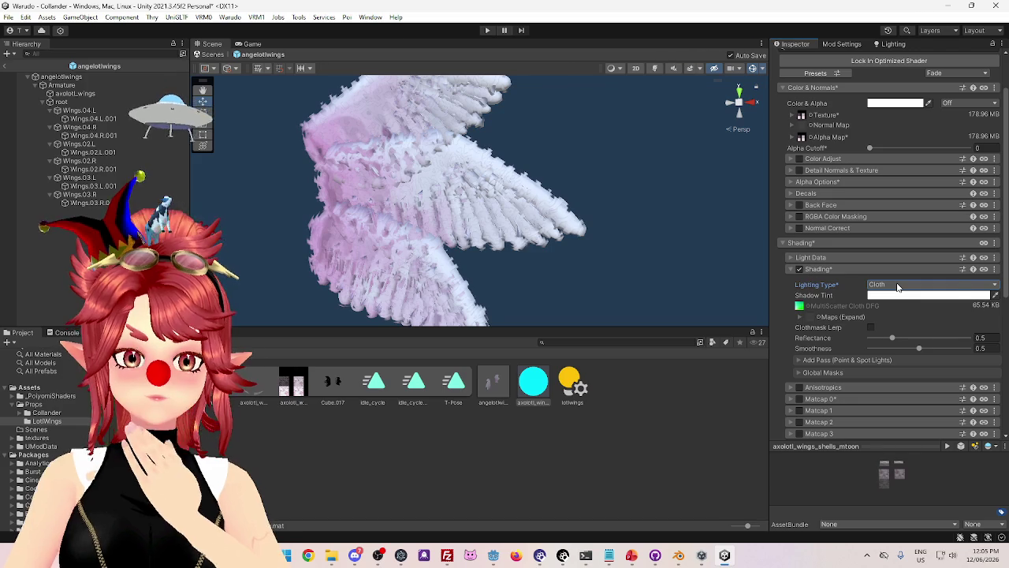
left_click(896, 287)
left_click(898, 387)
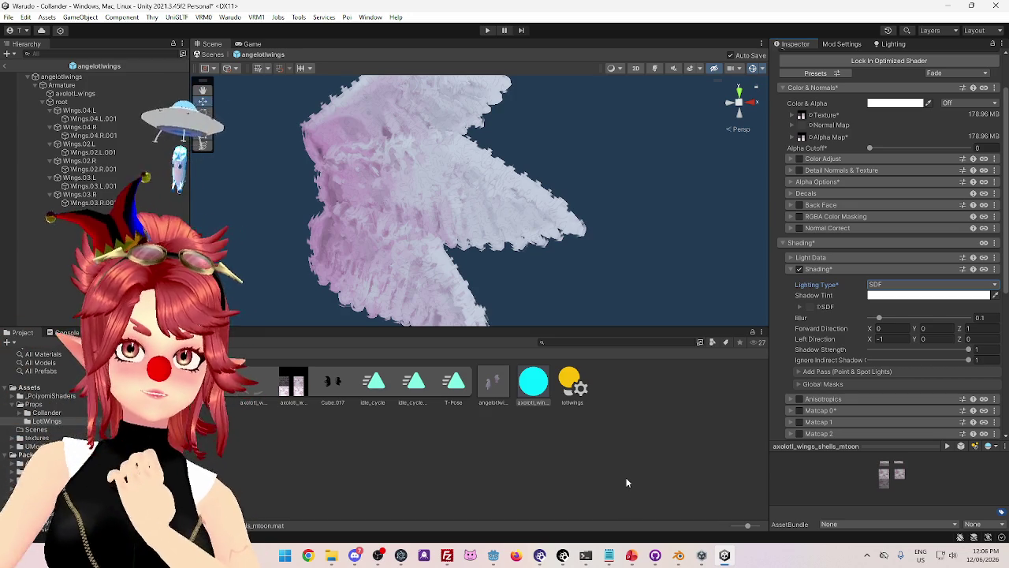
scroll(834, 347, "down", 1)
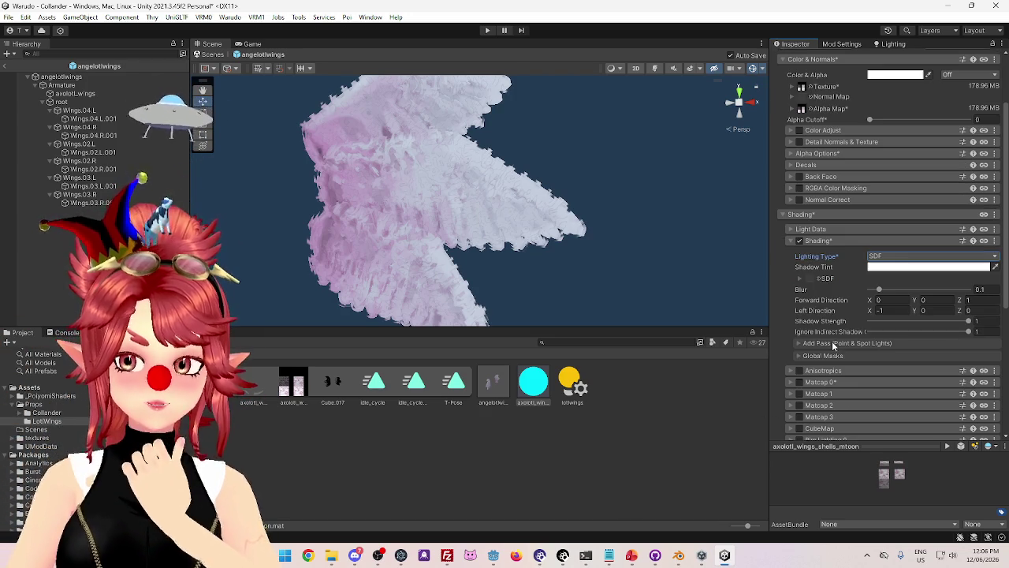
scroll(828, 326, "down", 1)
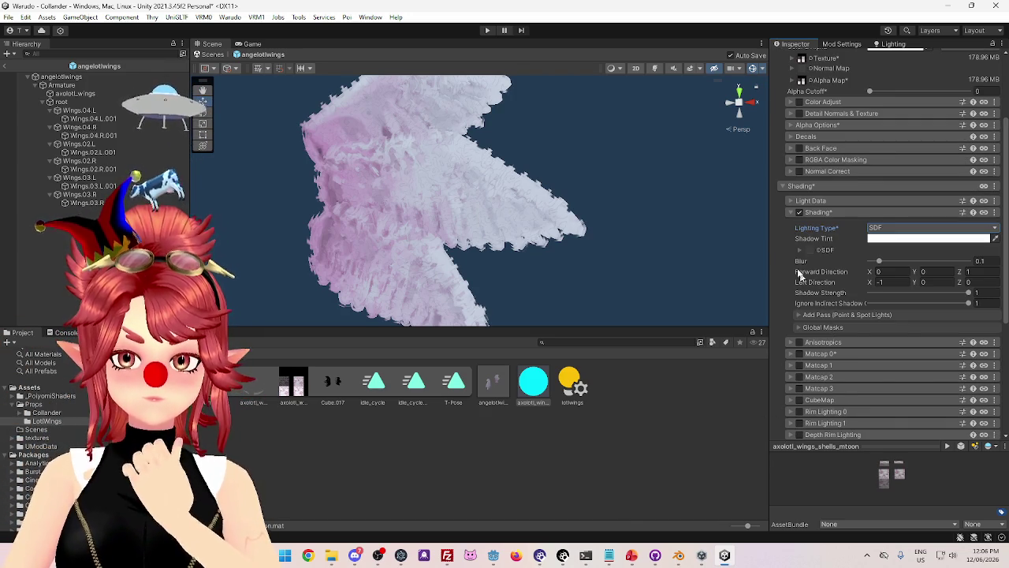
left_click(792, 214)
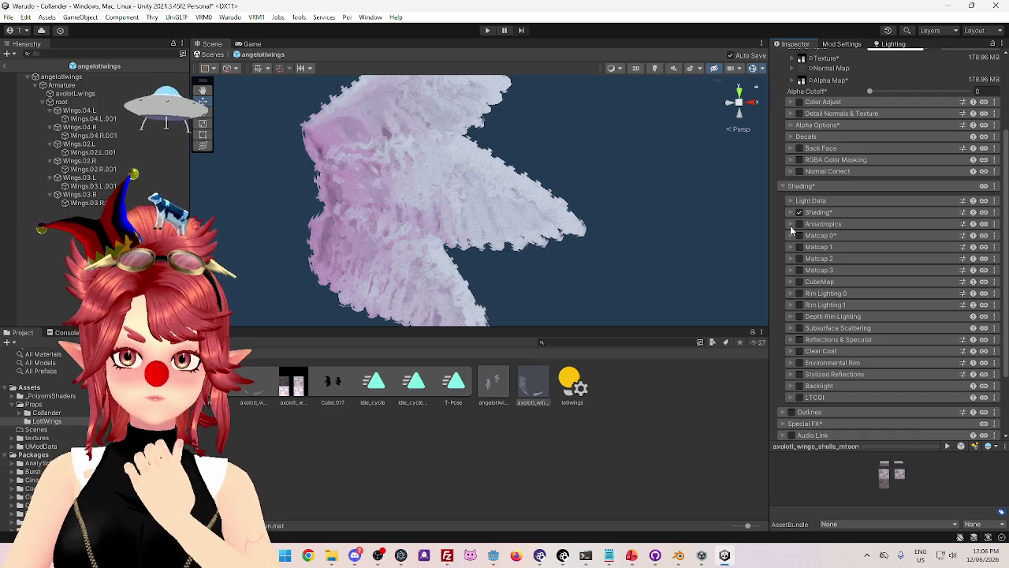
- Enable Anisotropics on the wings and try different Replace and Add Blending amounts
scroll(826, 333, "down", 1)
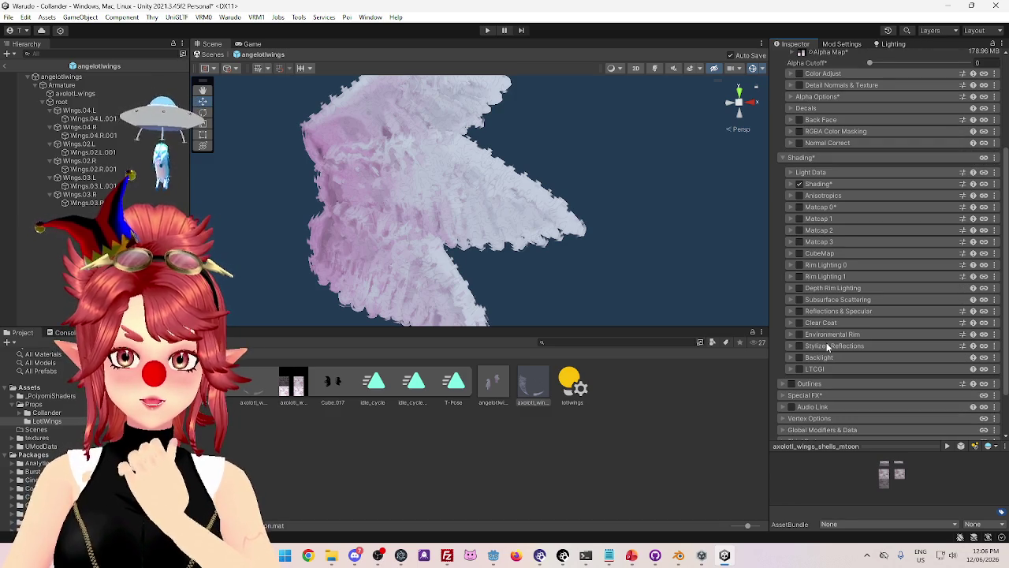
scroll(818, 260, "down", 1)
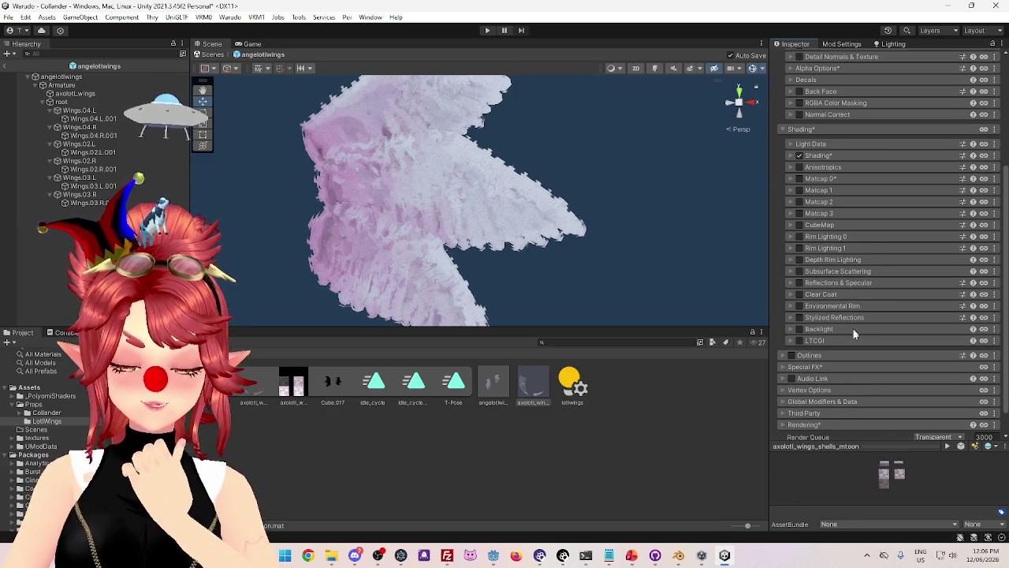
scroll(853, 331, "down", 1)
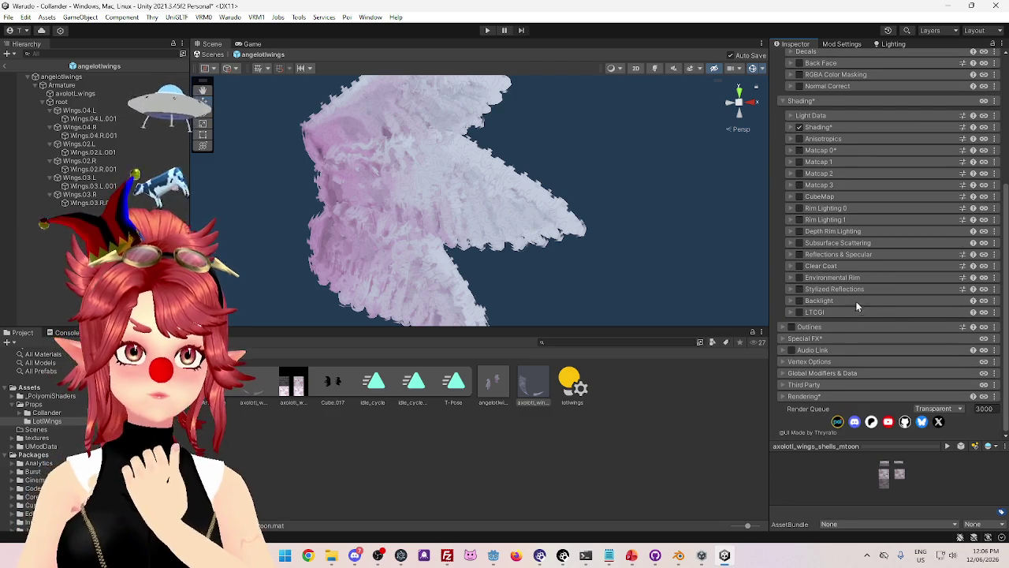
left_click(819, 140)
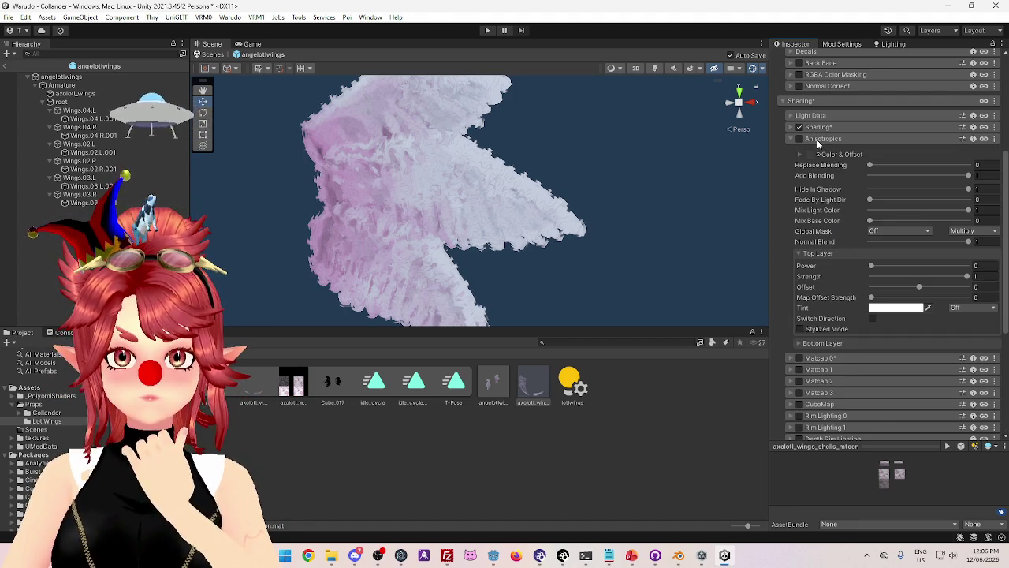
left_click(800, 139)
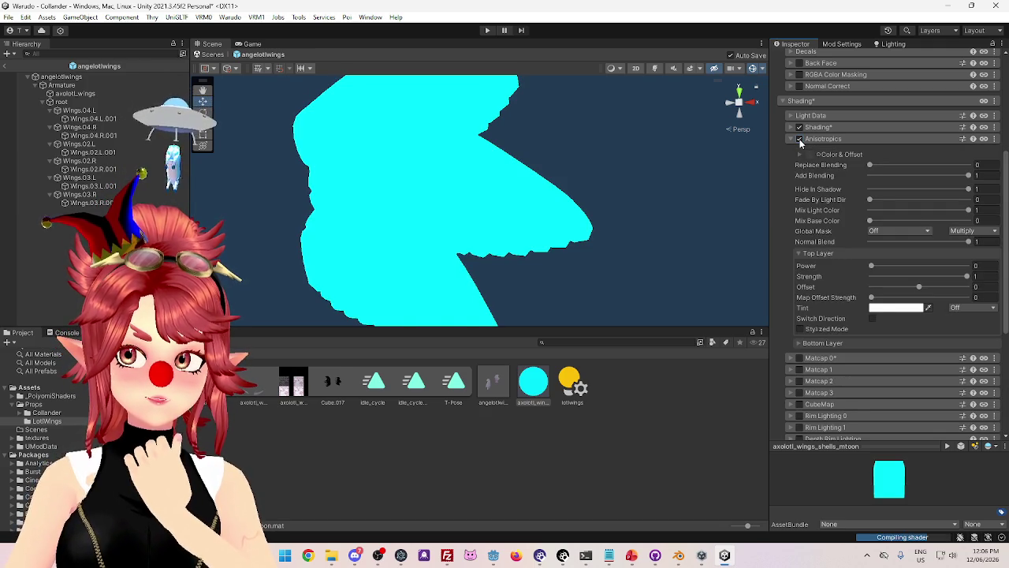
left_click(799, 140)
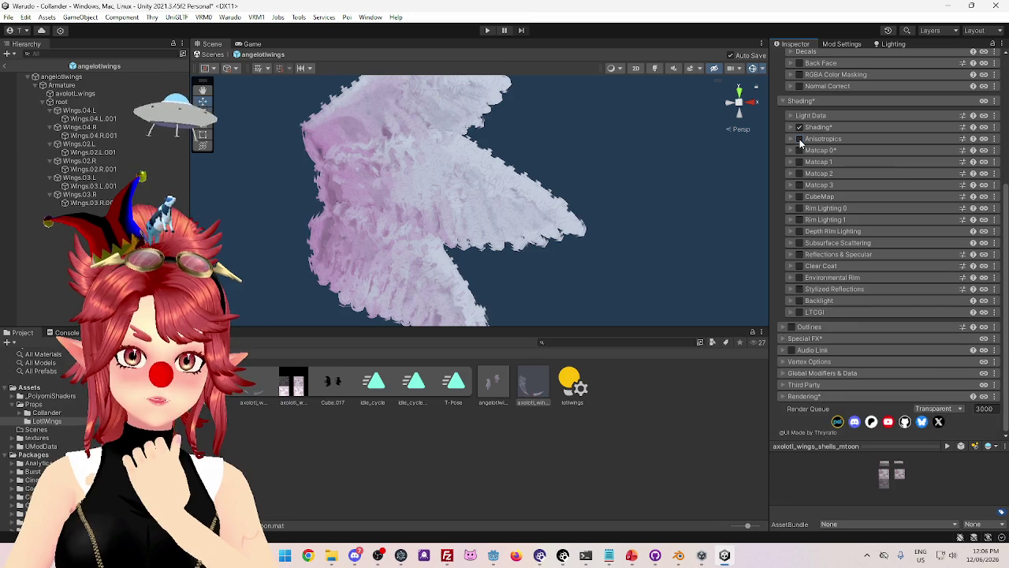
left_click(800, 139)
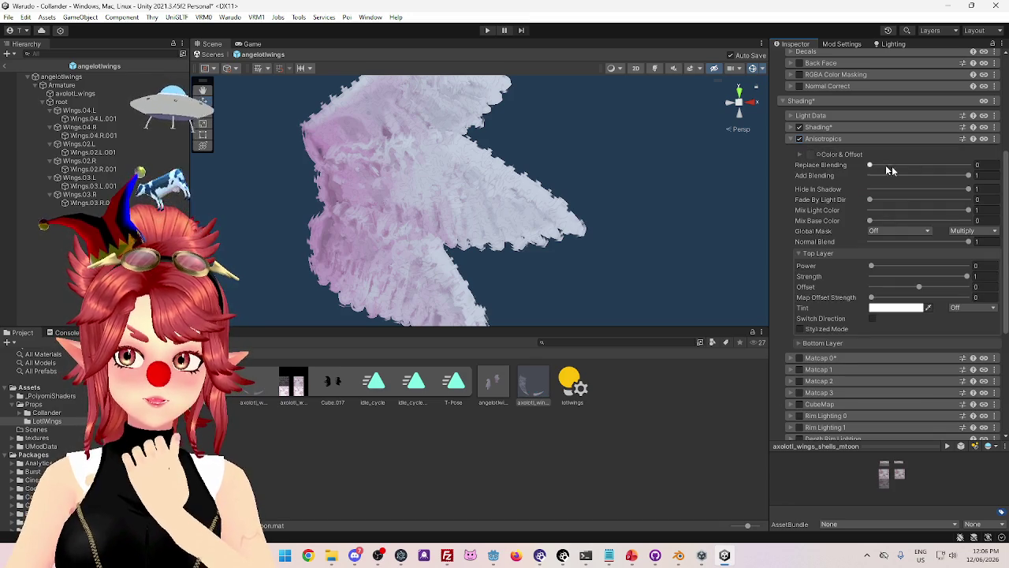
mouse_move(871, 168)
left_mouse_down()
mouse_move(944, 164)
mouse_move(870, 165)
left_mouse_up()
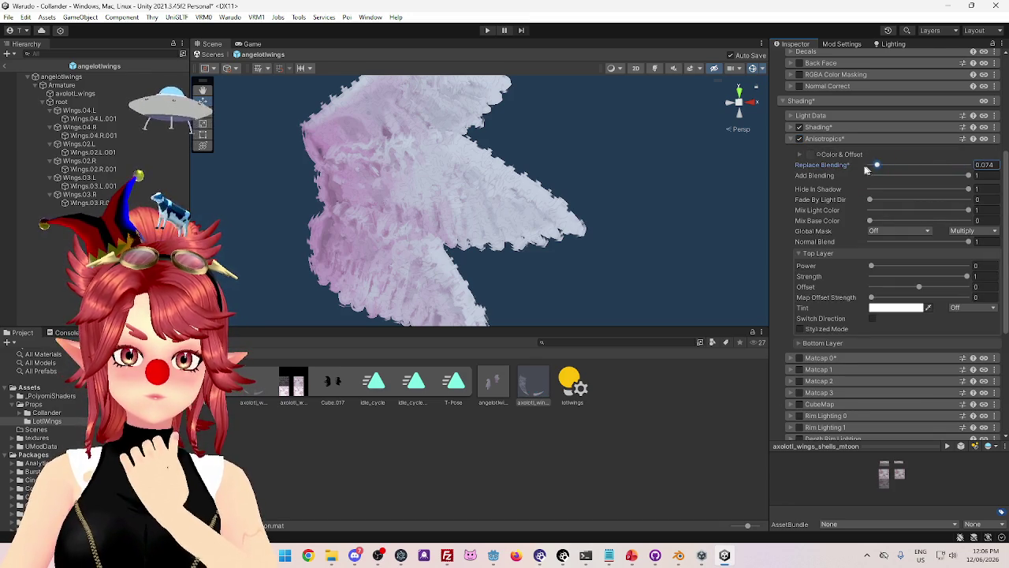
mouse_move(969, 176)
left_mouse_down()
mouse_move(875, 180)
mouse_move(998, 184)
mouse_move(914, 190)
mouse_move(986, 194)
left_mouse_up()
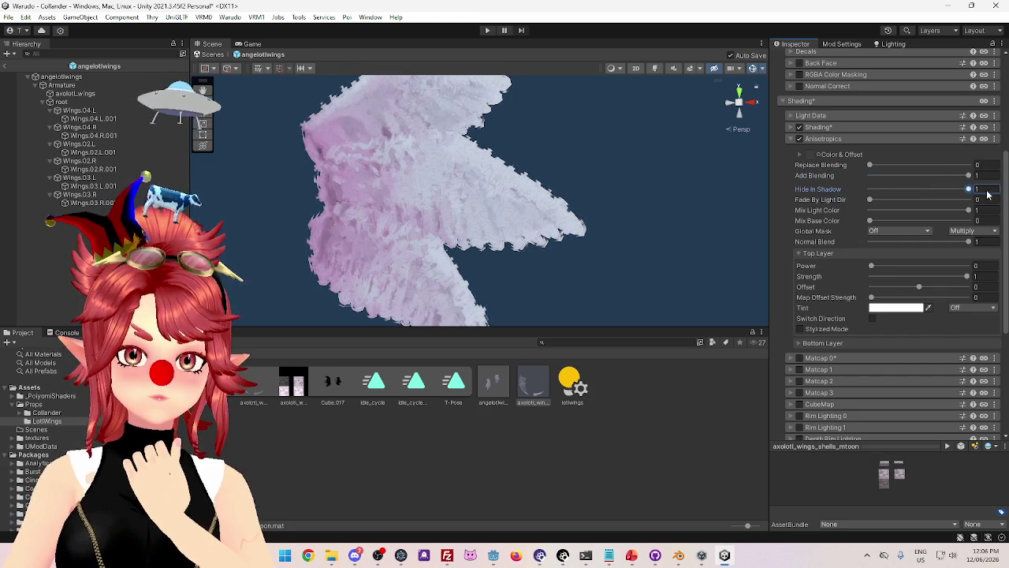
- Set Fade By Light Dir to 0.733 and Strength to 1, then switch Anisotropics off and Matcap 0 on
mouse_move(872, 200)
left_mouse_down()
mouse_move(976, 198)
mouse_move(943, 199)
left_mouse_up()
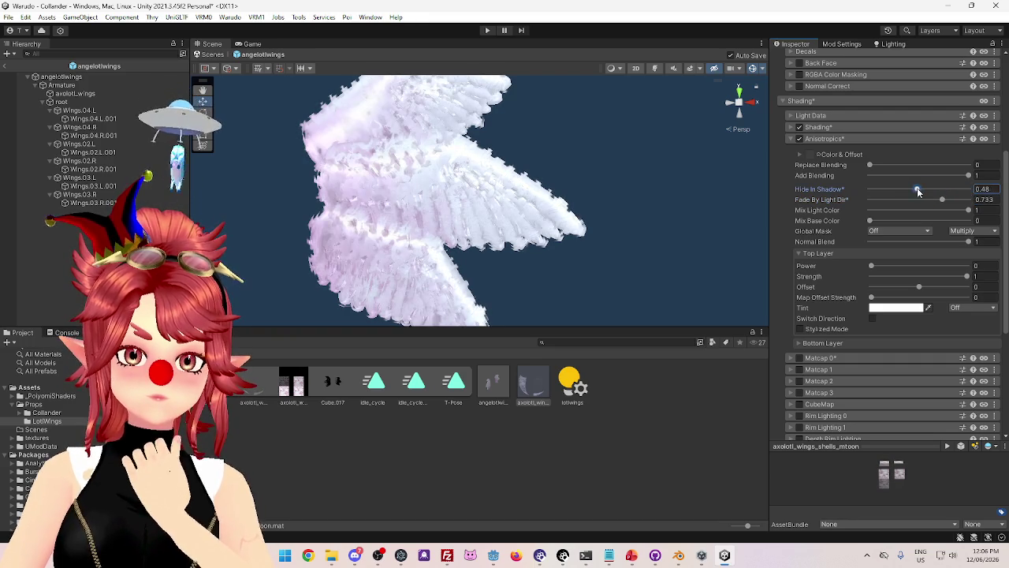
left_click(969, 175)
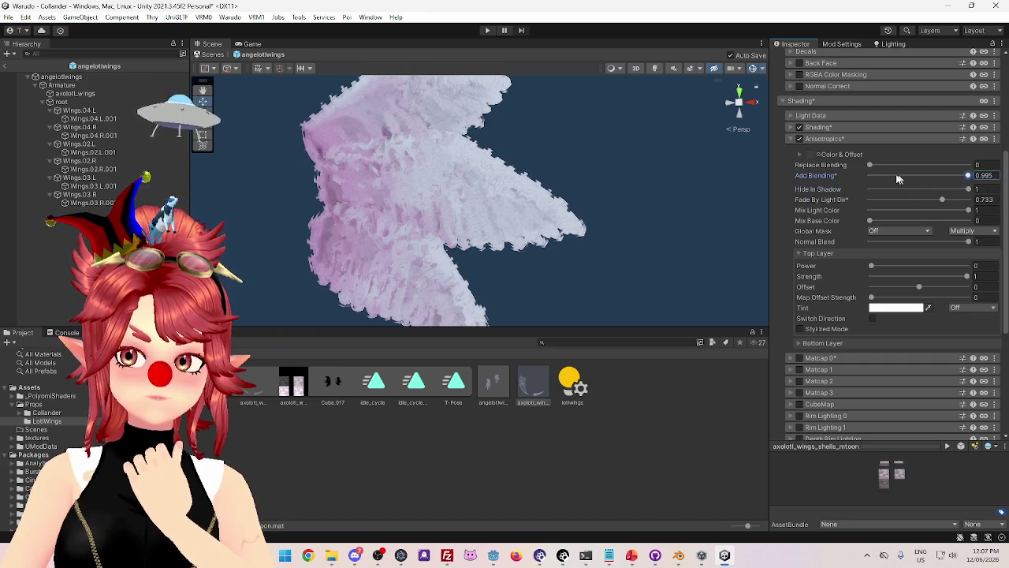
left_click(870, 166)
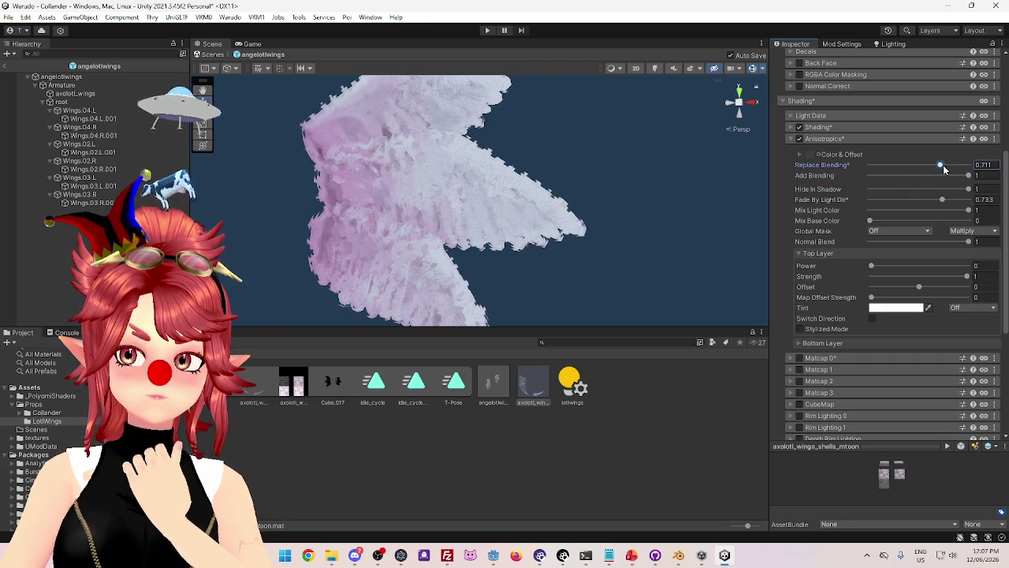
left_click(969, 210)
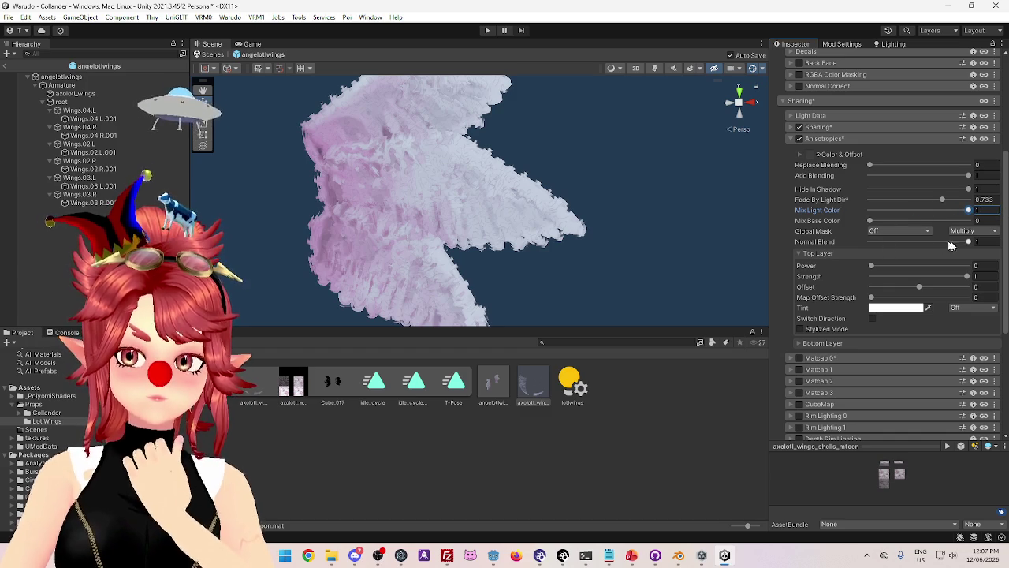
mouse_move(874, 267)
left_mouse_down()
mouse_move(898, 269)
mouse_move(870, 267)
left_mouse_up()
left_click_drag(965, 277, 927, 286)
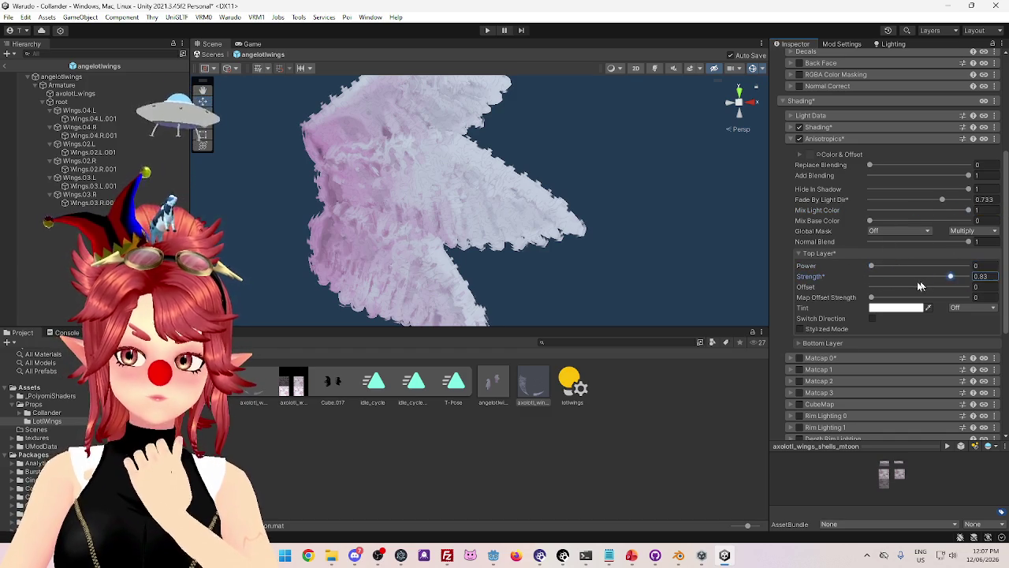
type("1")
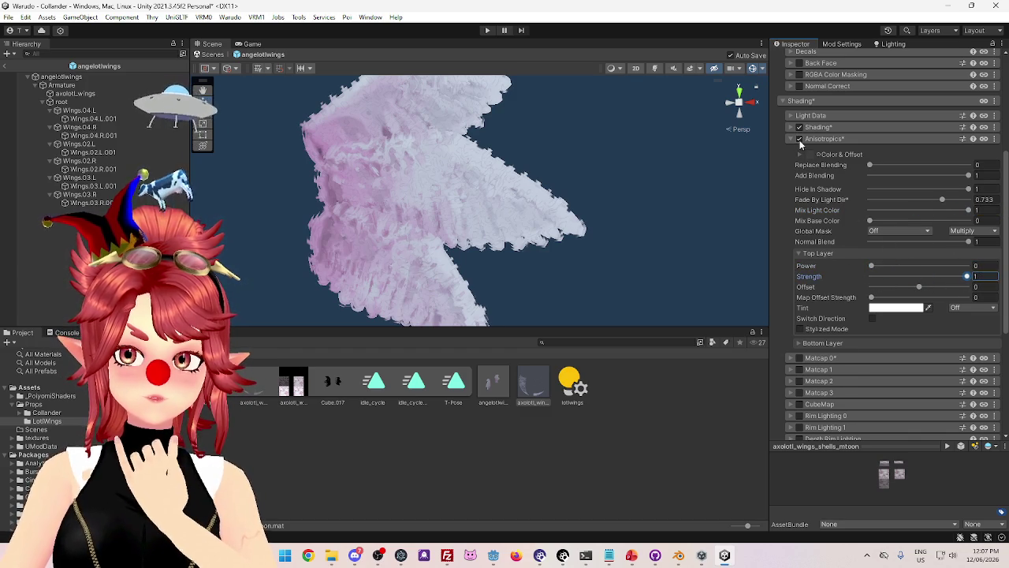
left_click(800, 140)
left_click(800, 150)
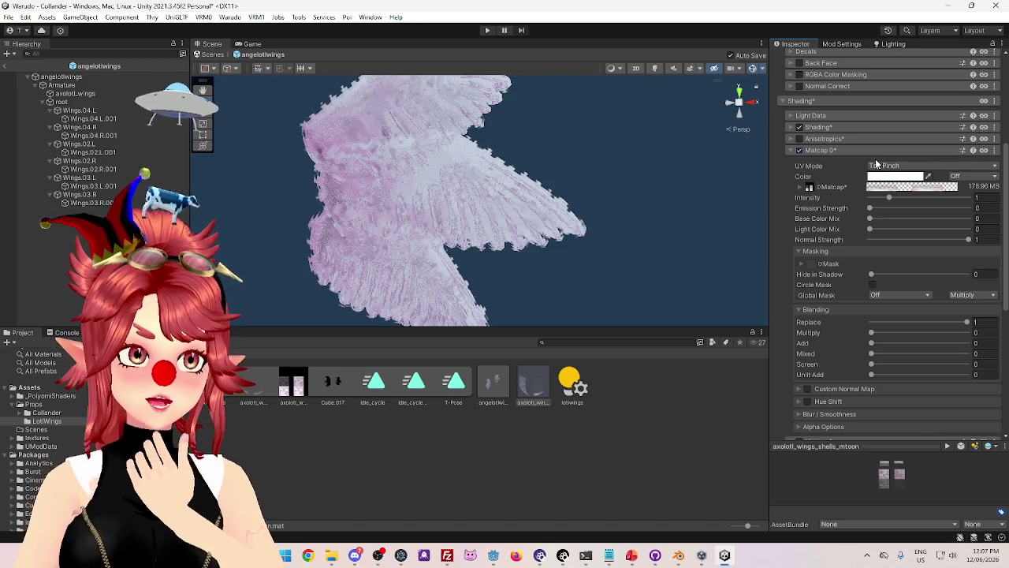
- Keep Top Pinch UV mode and try dropping a wing texture into the Matcap 0 slot
left_click(882, 166)
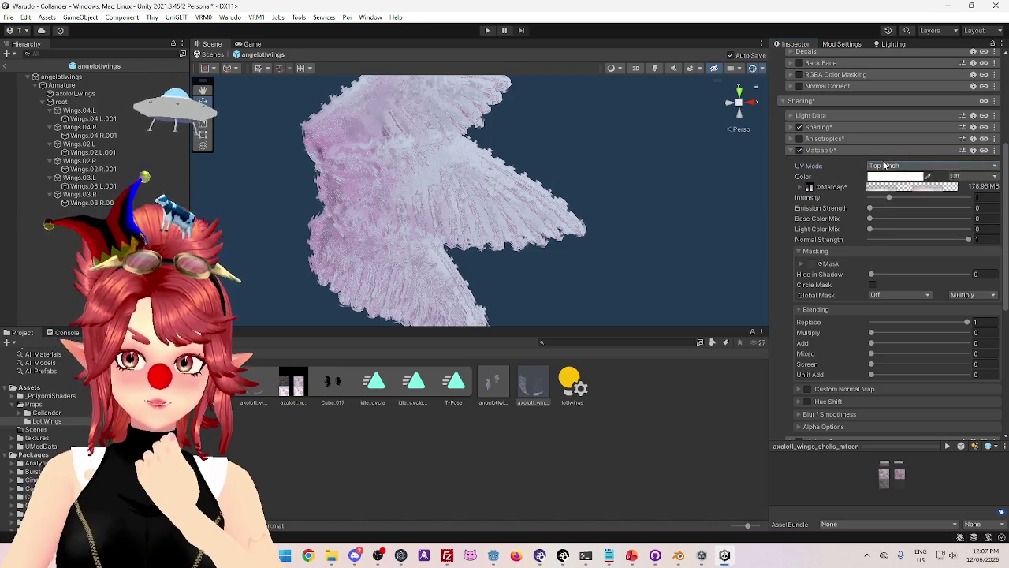
left_click(810, 186)
left_click(810, 186)
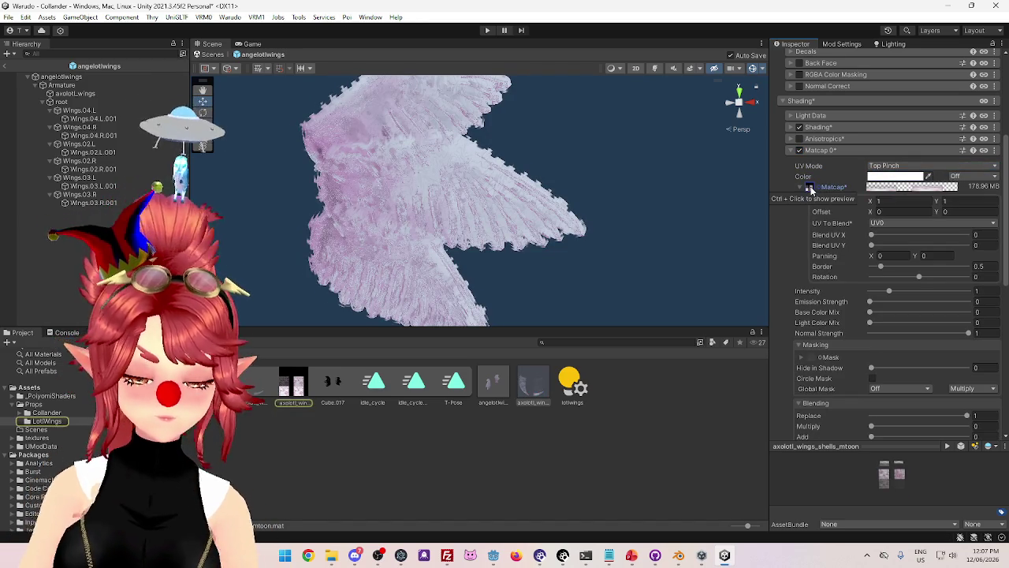
left_click(801, 187)
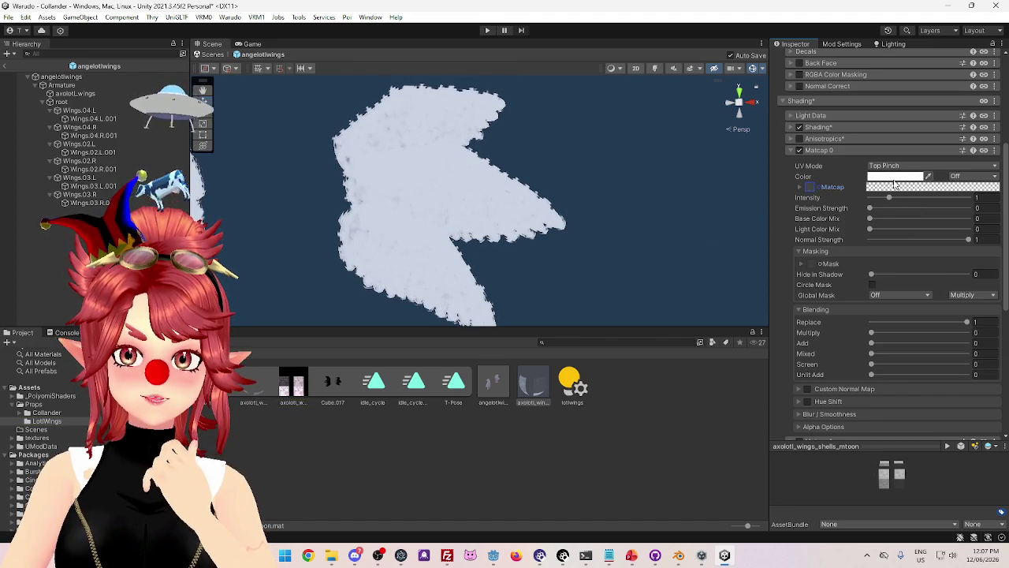
mouse_move(533, 387)
left_mouse_down()
mouse_move(784, 227)
mouse_move(815, 194)
left_mouse_up()
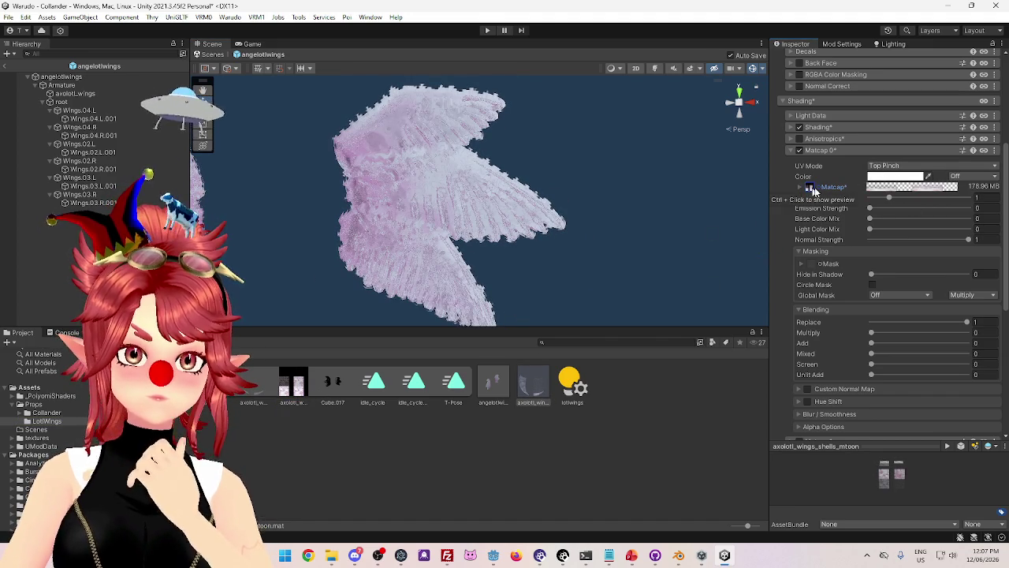
- Cycle the matcap UV mode through UTS Style, Double Sided, Gradient and Light Direction, back to Top Pinch
left_click(887, 166)
left_click(896, 178)
left_click(895, 168)
left_click(897, 200)
left_click(894, 166)
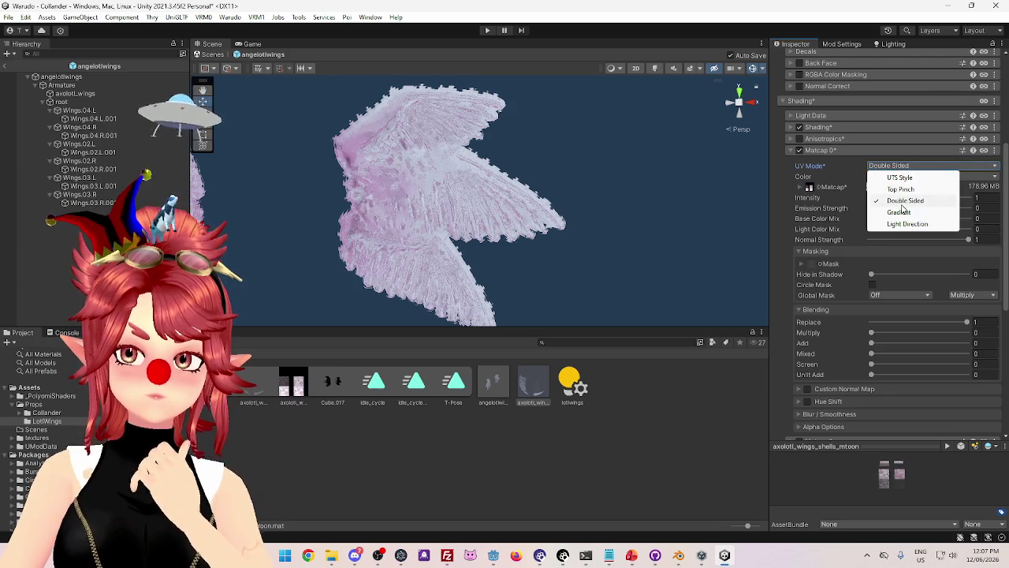
left_click(899, 212)
left_click(899, 166)
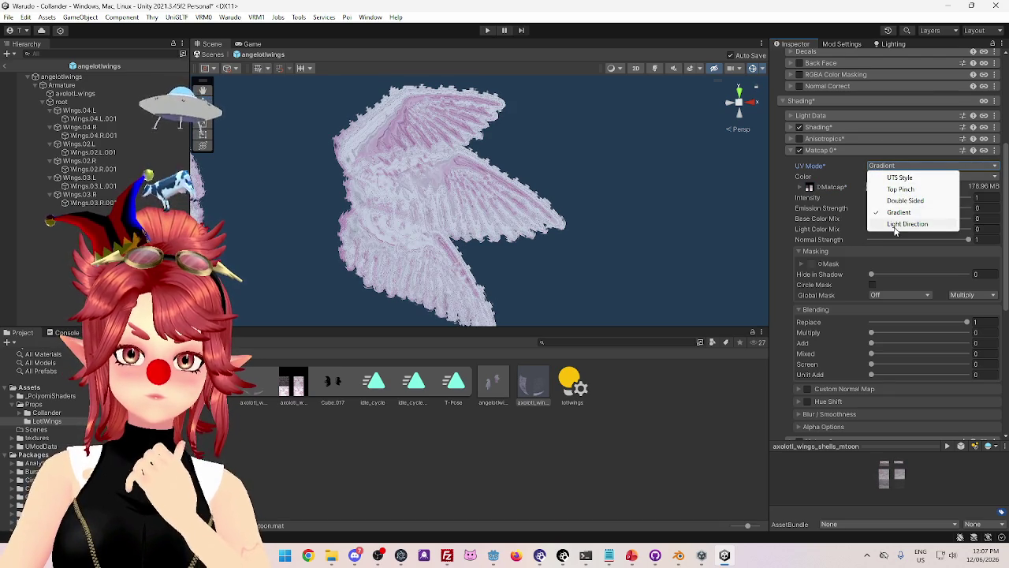
left_click(897, 230)
left_click(892, 167)
left_click(892, 189)
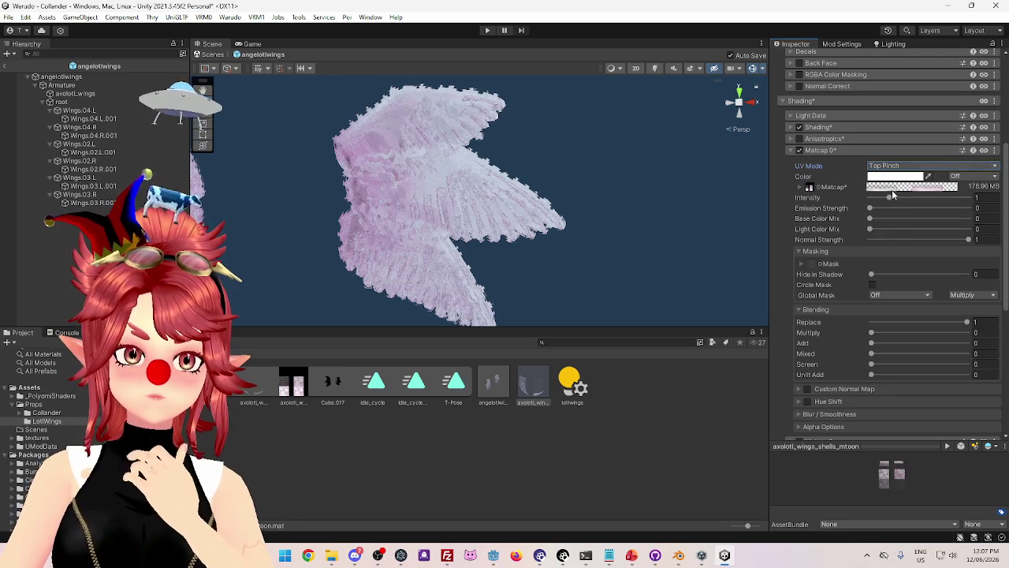
- Set the matcap intensity to 1.71, delete its texture, then switch Matcap 0 off
mouse_move(890, 201)
left_mouse_down()
mouse_move(871, 200)
mouse_move(949, 205)
mouse_move(884, 201)
left_mouse_up()
left_click(871, 176)
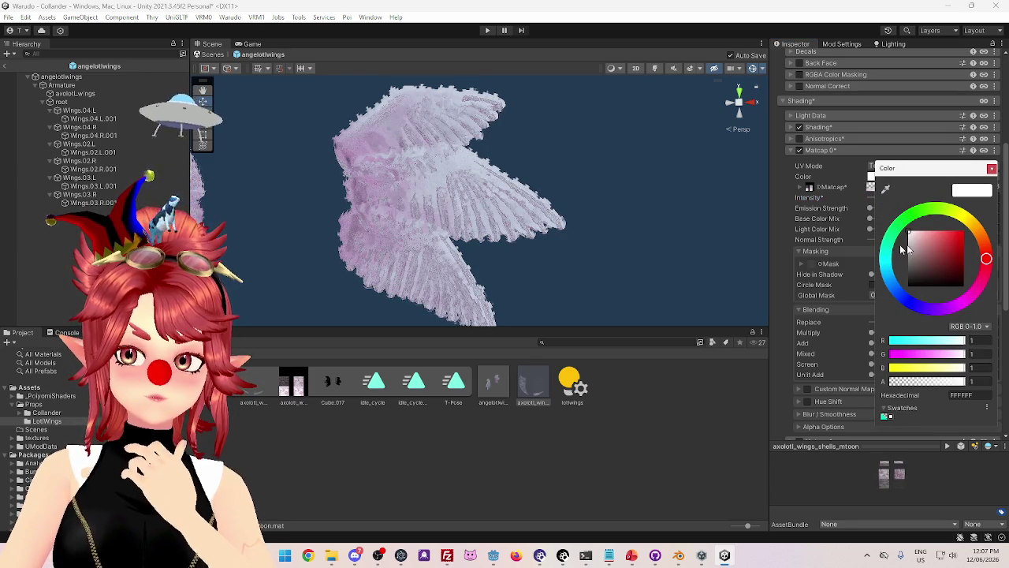
left_click(828, 197)
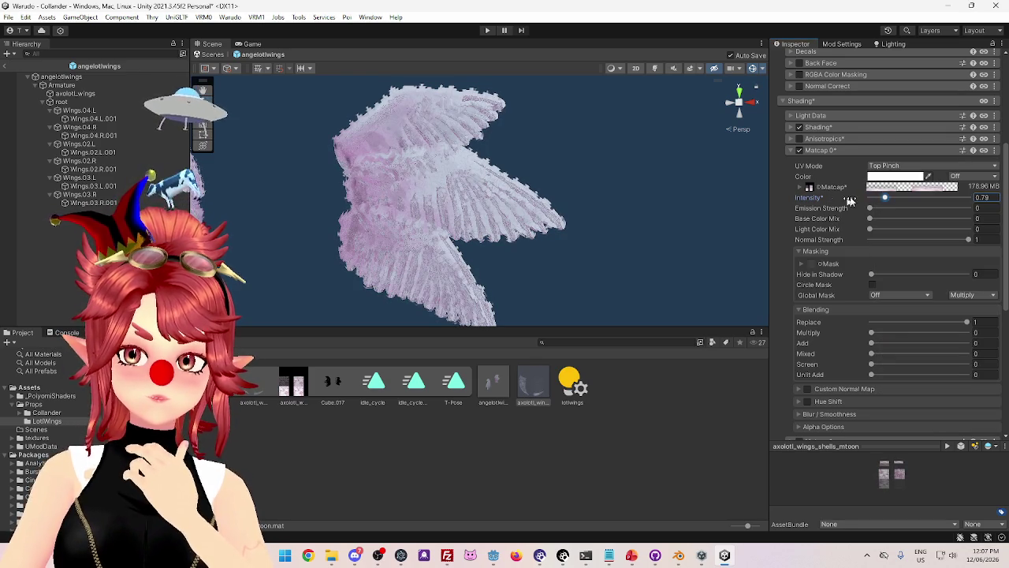
left_click_drag(884, 201, 873, 201)
left_click_drag(885, 204, 916, 198)
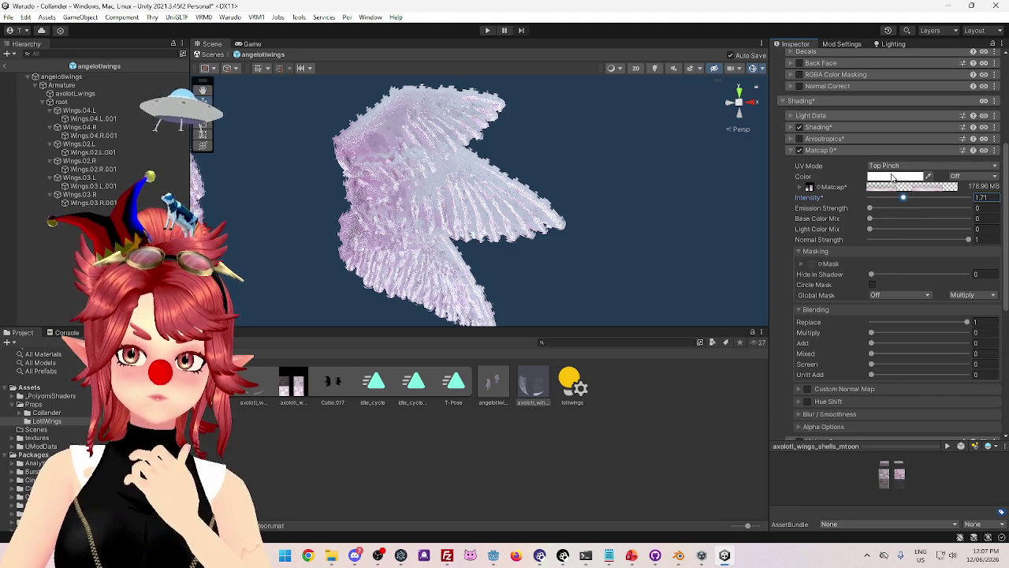
left_click(808, 188)
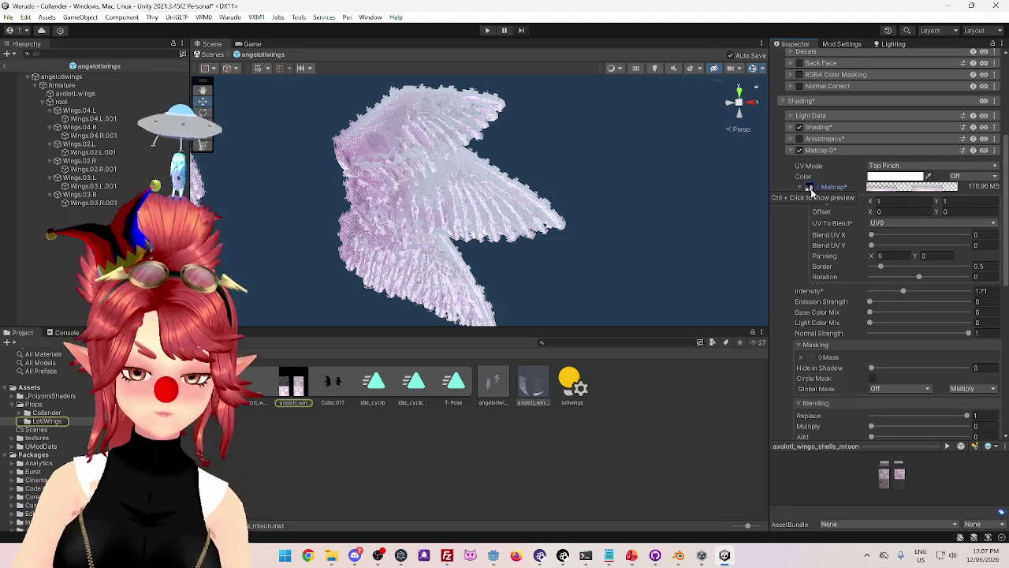
key("Delete")
left_click(805, 188)
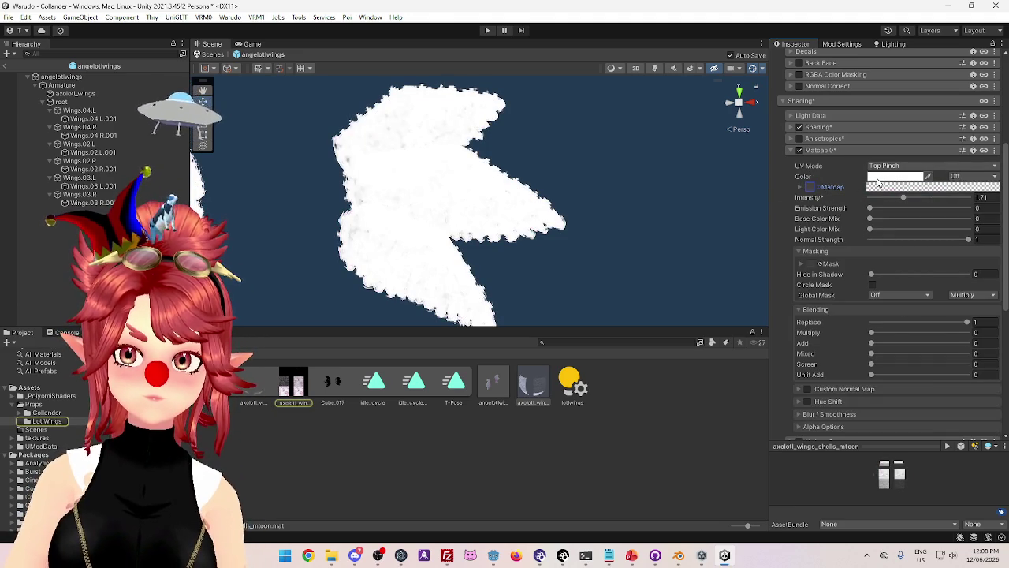
left_click(799, 151)
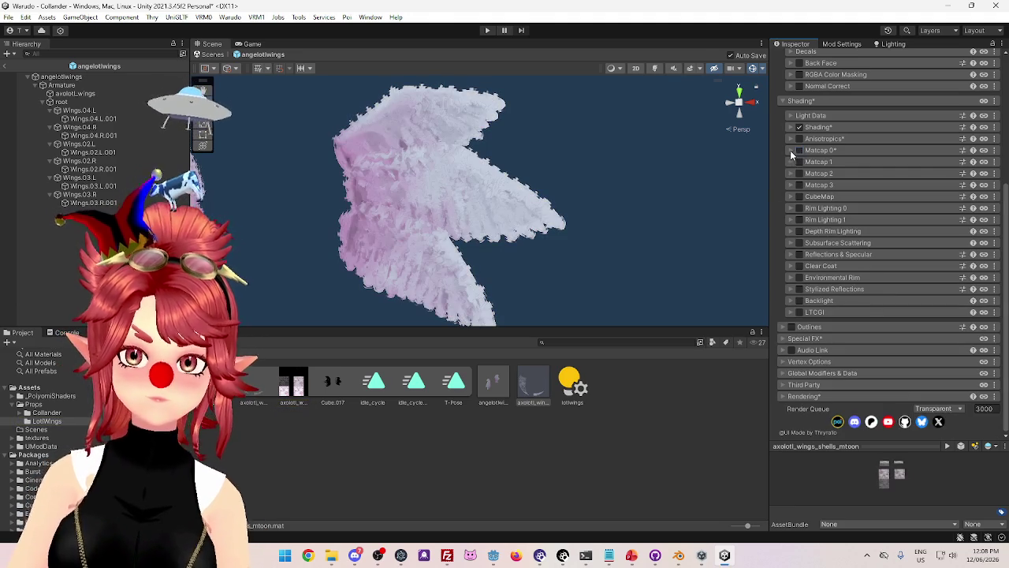
- Expand Shading and try TextureRamp, then Multilayer Math lighting on the wings
left_click(791, 151)
left_click(790, 151)
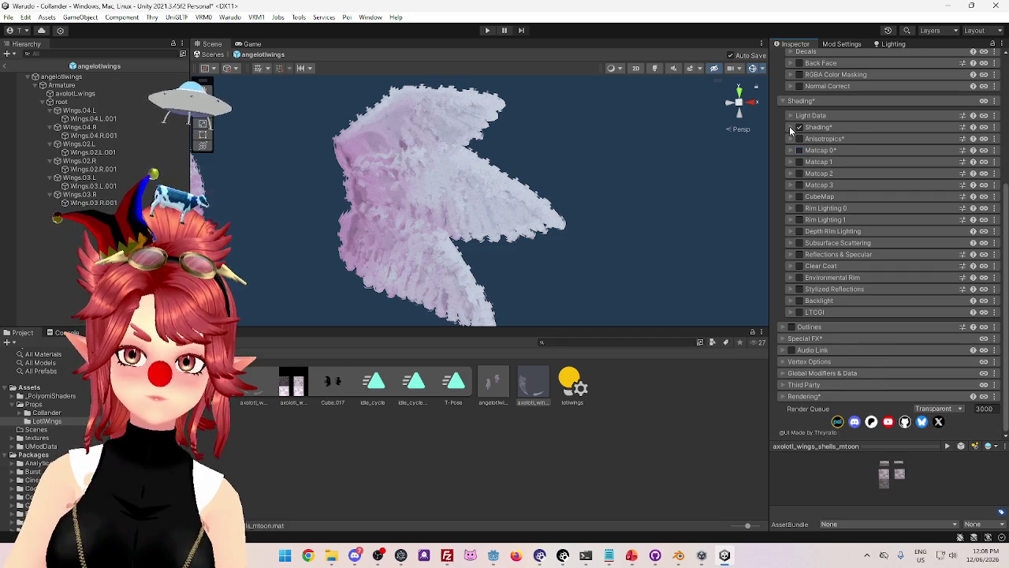
left_click(790, 127)
left_click(891, 144)
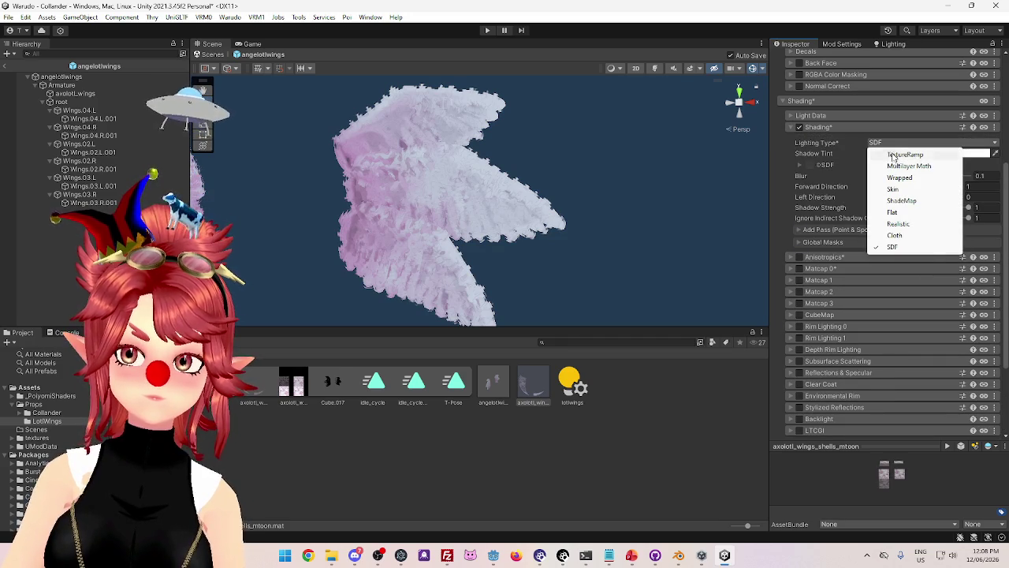
left_click(895, 156)
left_click(895, 143)
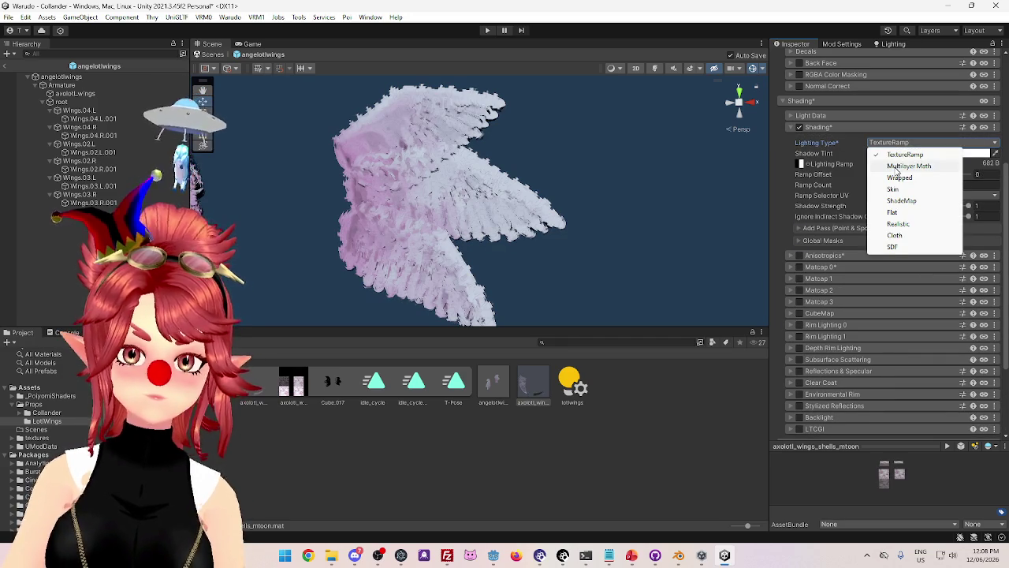
left_click(897, 167)
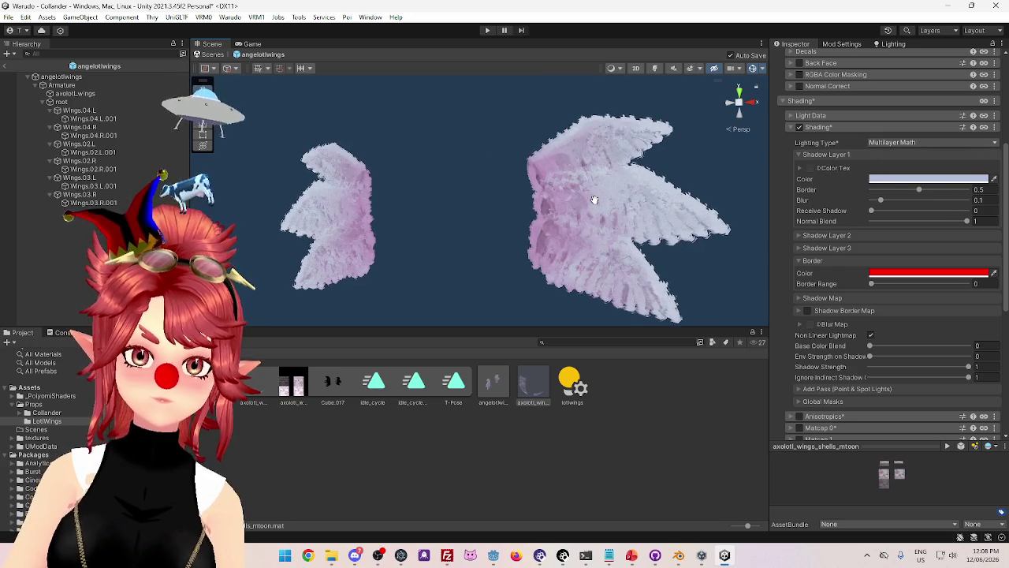
left_click_drag(504, 226, 456, 223)
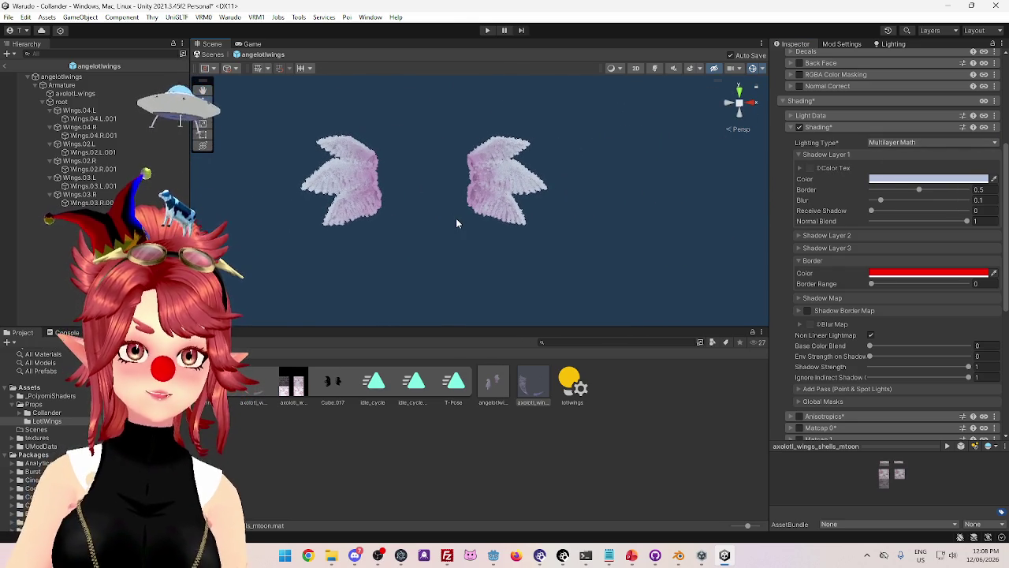
- Try Wrapped lighting, then switch to Skin and look through its settings
left_click(884, 143)
left_click(894, 180)
left_click(887, 144)
left_click(891, 189)
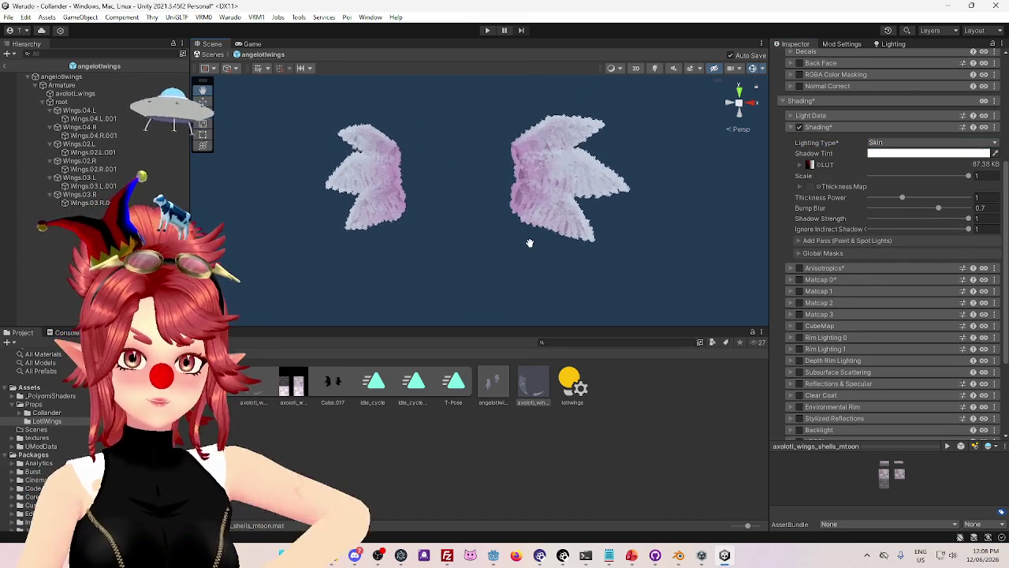
scroll(840, 330, "down", 3)
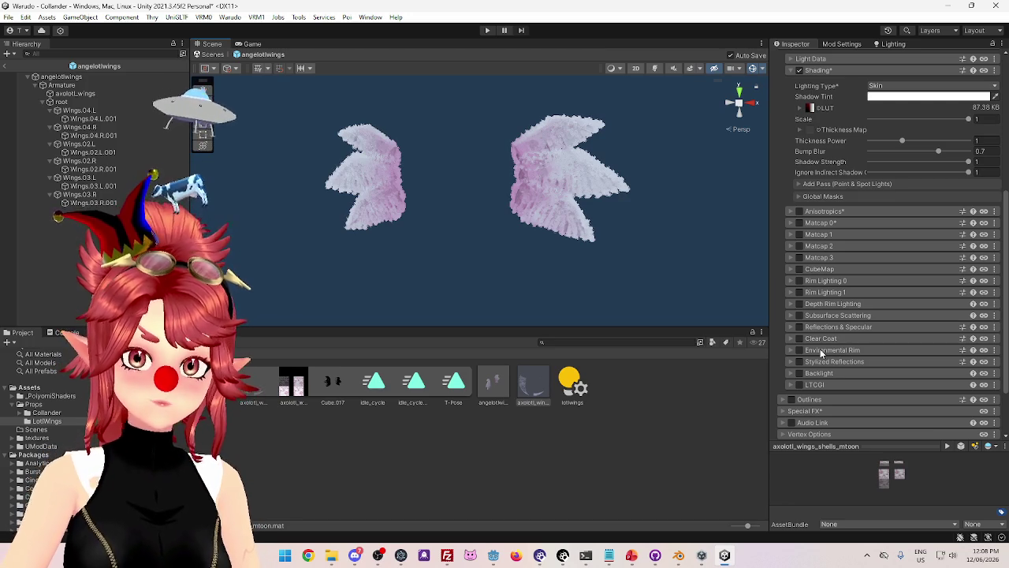
scroll(548, 237, "up", 5)
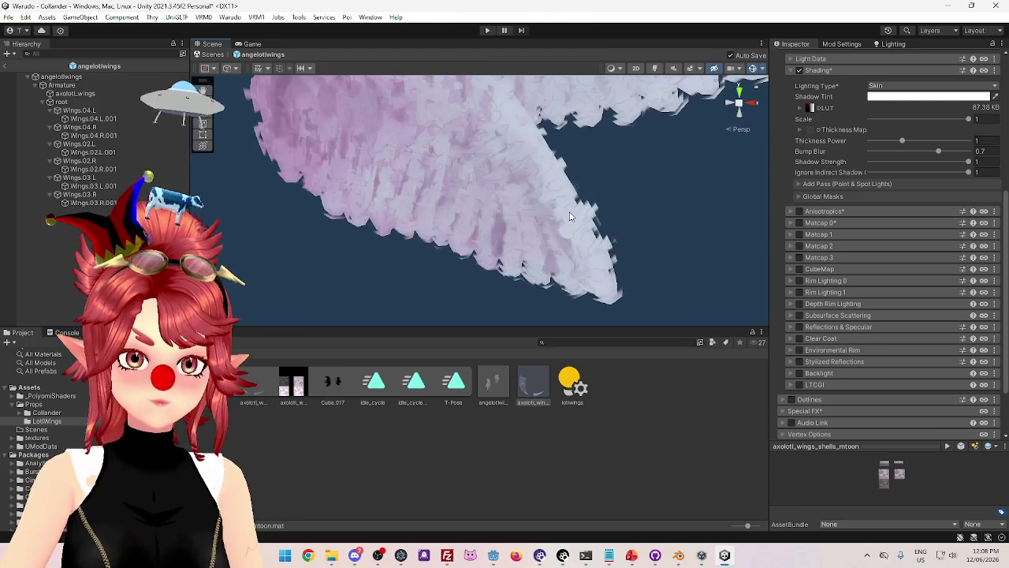
scroll(570, 216, "down", 5)
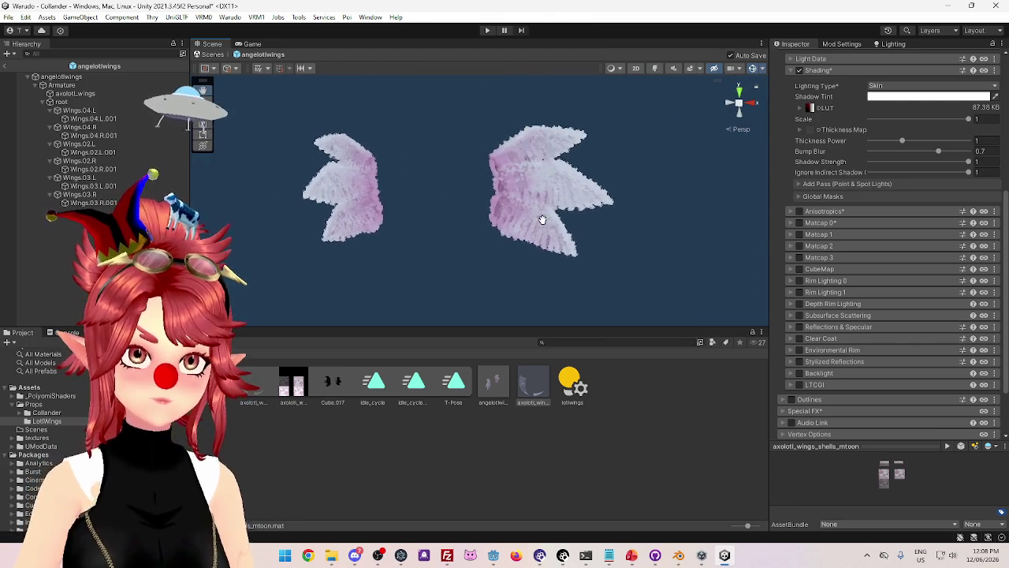
scroll(854, 380, "down", 2)
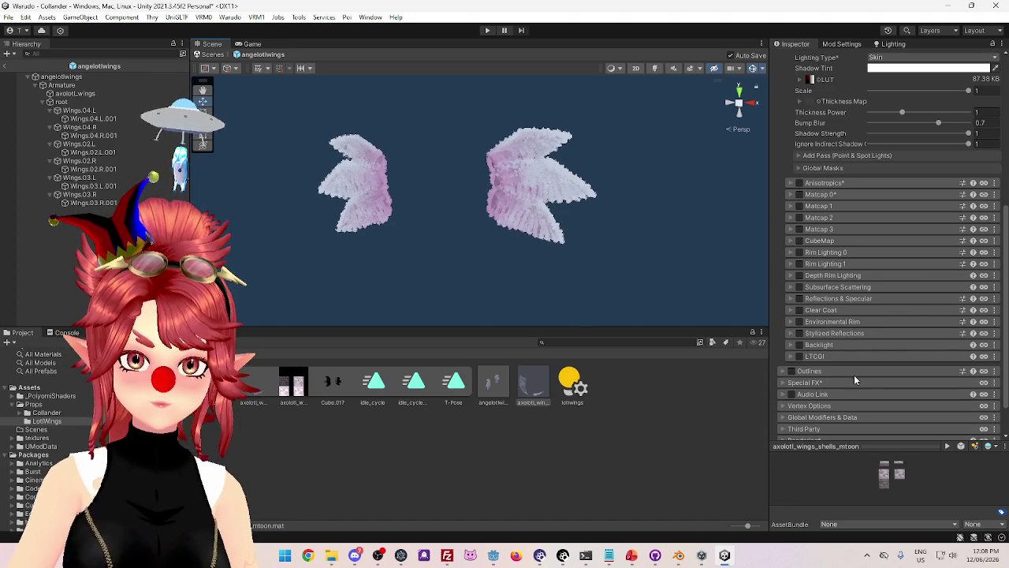
- Expand Special FX, trial Voronoi and switch it off, check Depth FX, then enable Dissolve
left_click(784, 370)
left_click(783, 370)
left_click(785, 382)
scroll(833, 347, "down", 3)
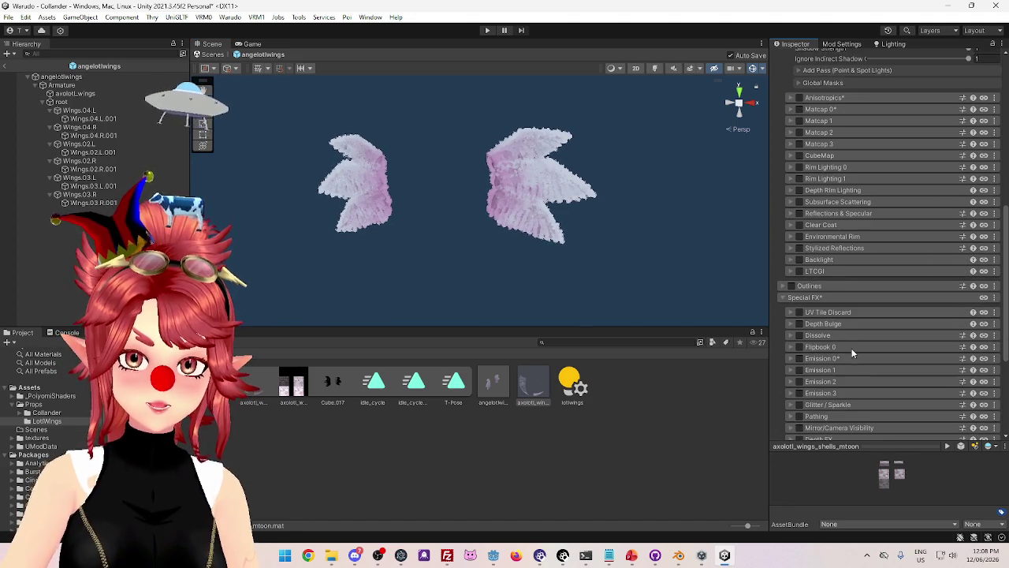
scroll(852, 352, "down", 4)
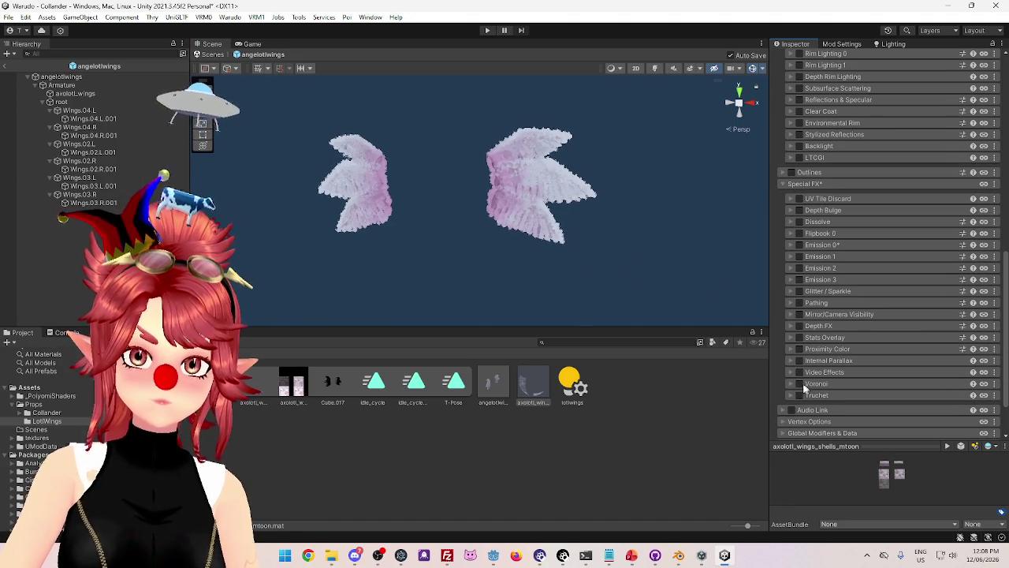
left_click(798, 383)
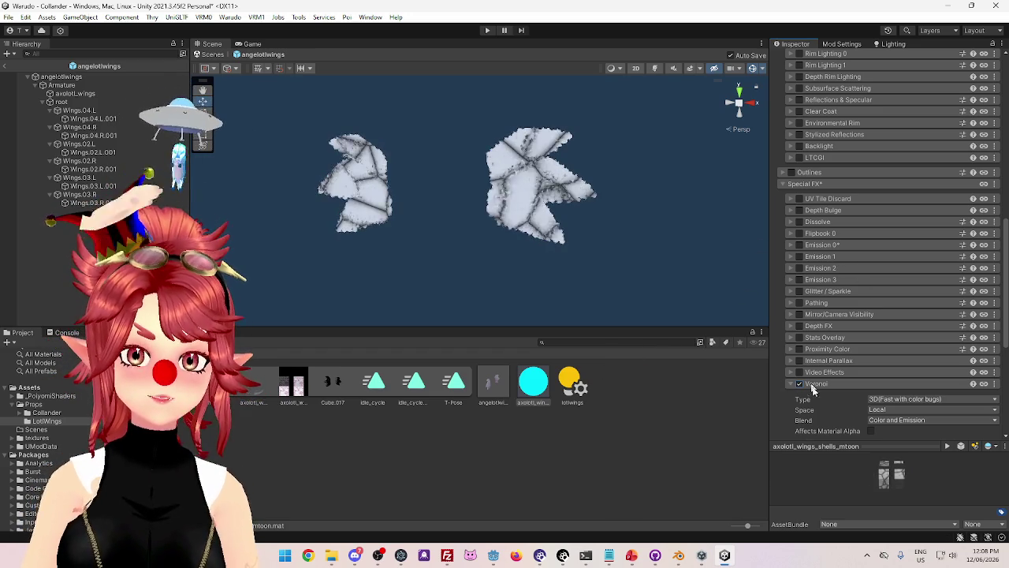
left_click(799, 384)
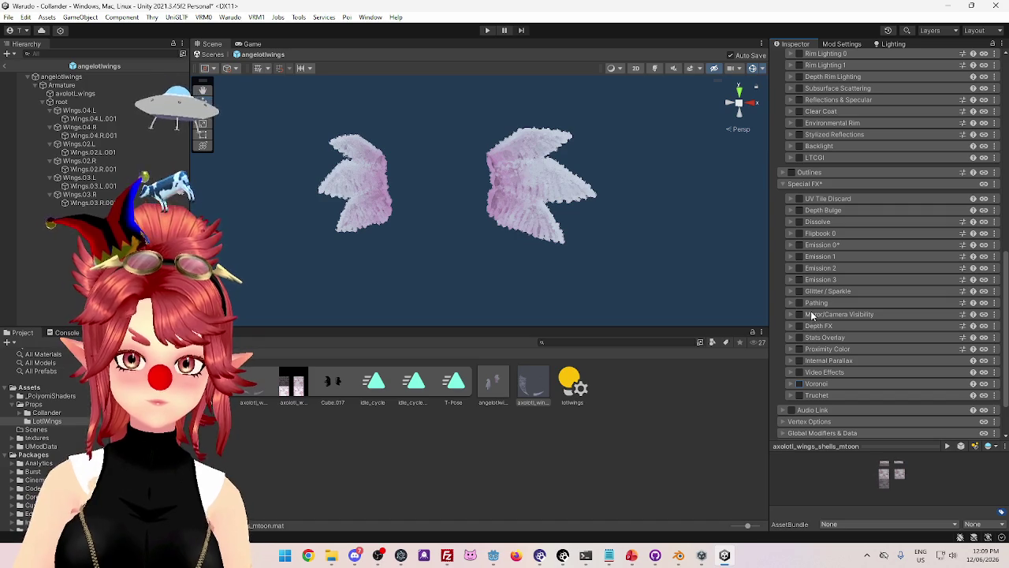
left_click(790, 326)
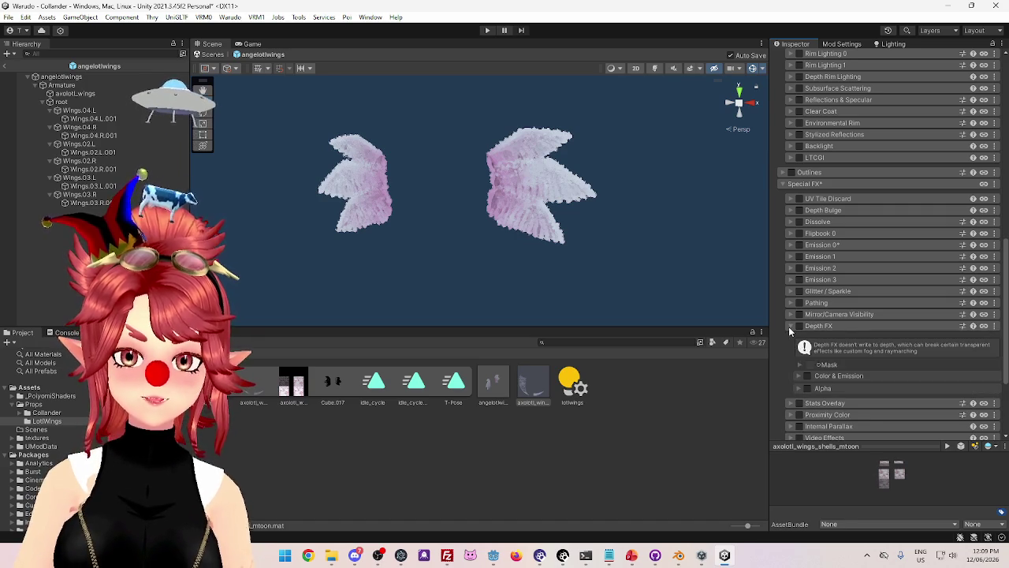
left_click(789, 326)
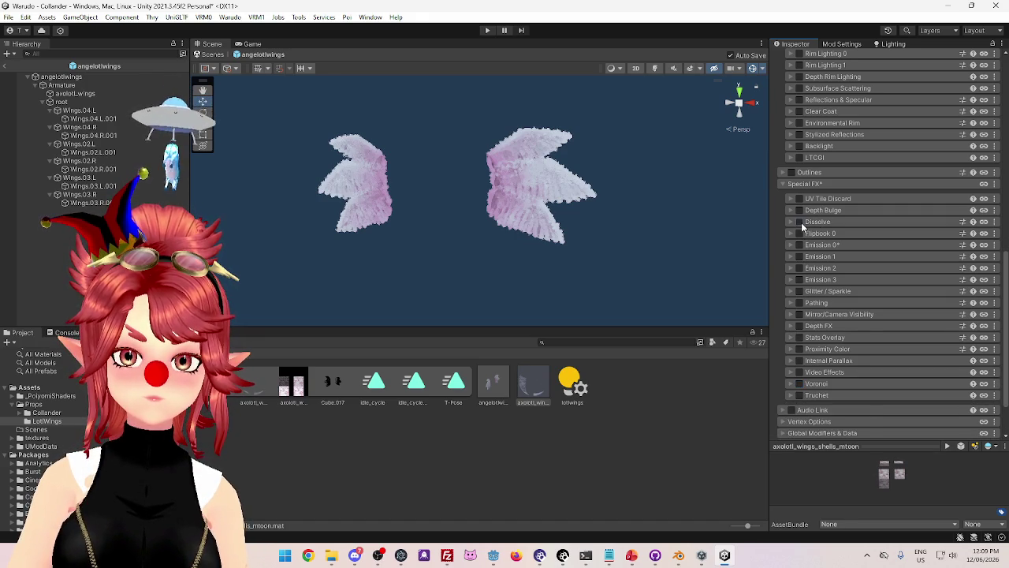
left_click(801, 223)
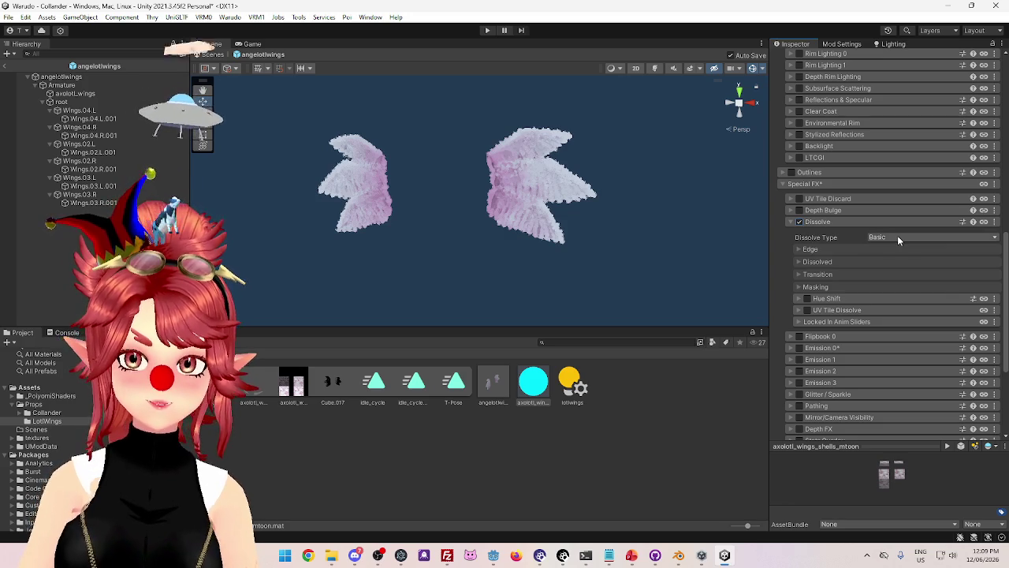
- Keep the Basic dissolve type and restore Edge Width to 0.025 after trying 0.105
left_click(899, 236)
left_click(898, 236)
left_click(812, 248)
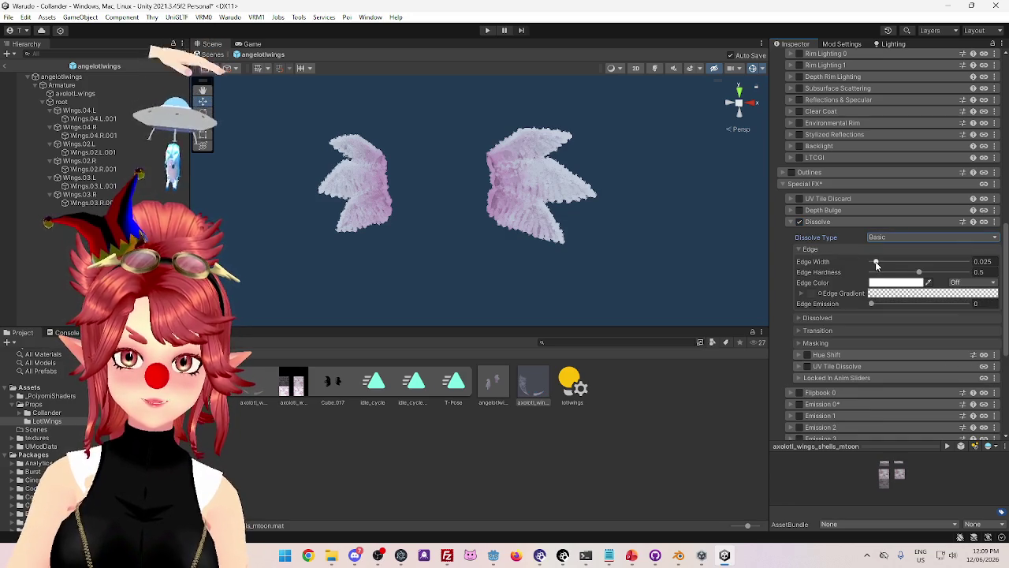
left_click_drag(876, 261, 892, 262)
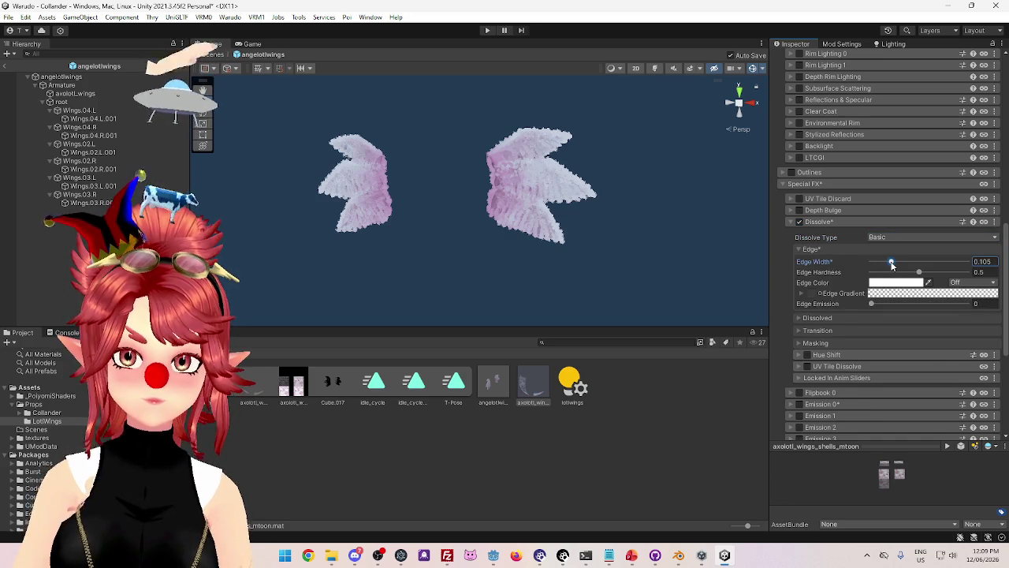
key("ctrl+z")
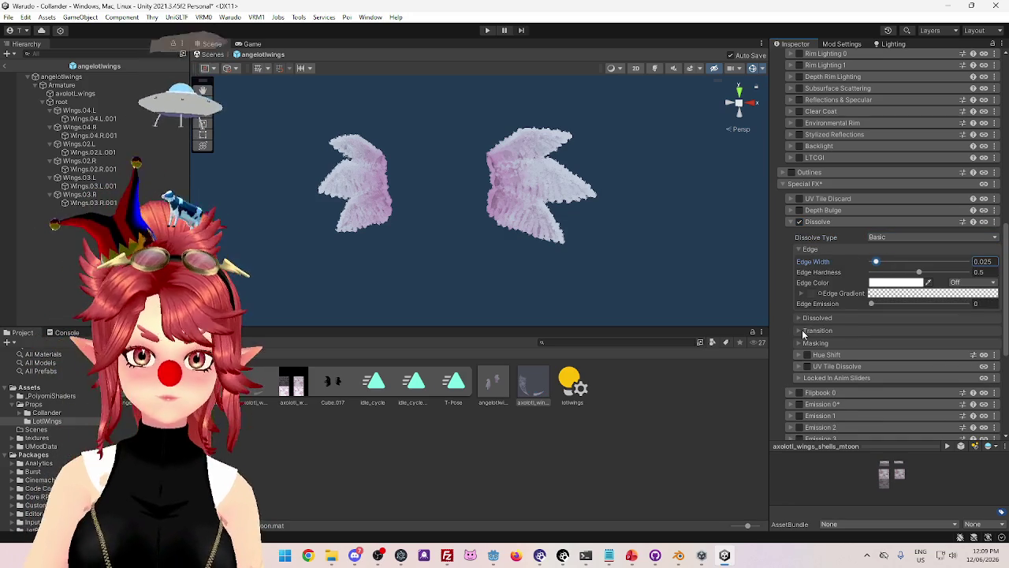
left_click(806, 331)
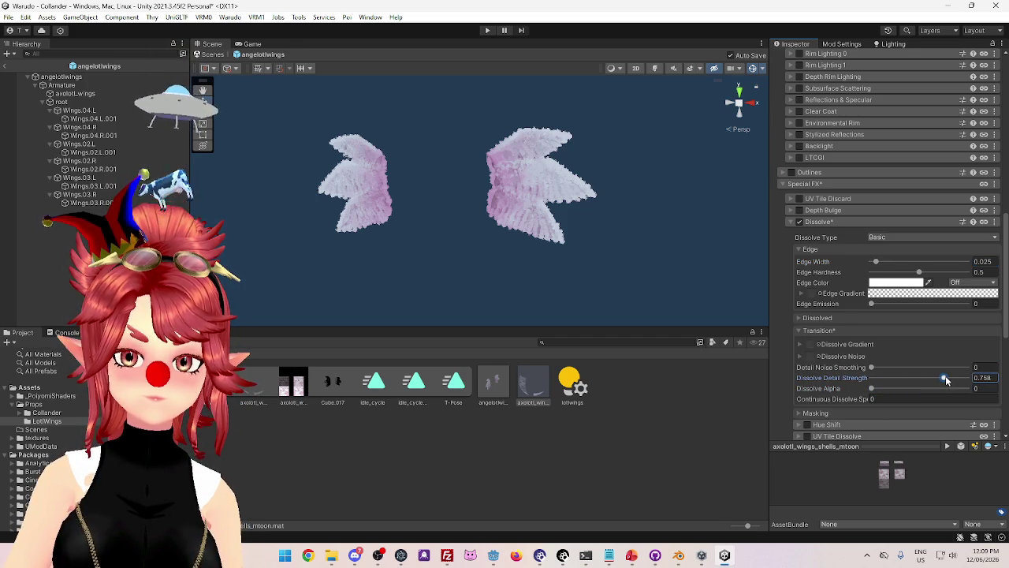
left_click(801, 357)
left_click(800, 330)
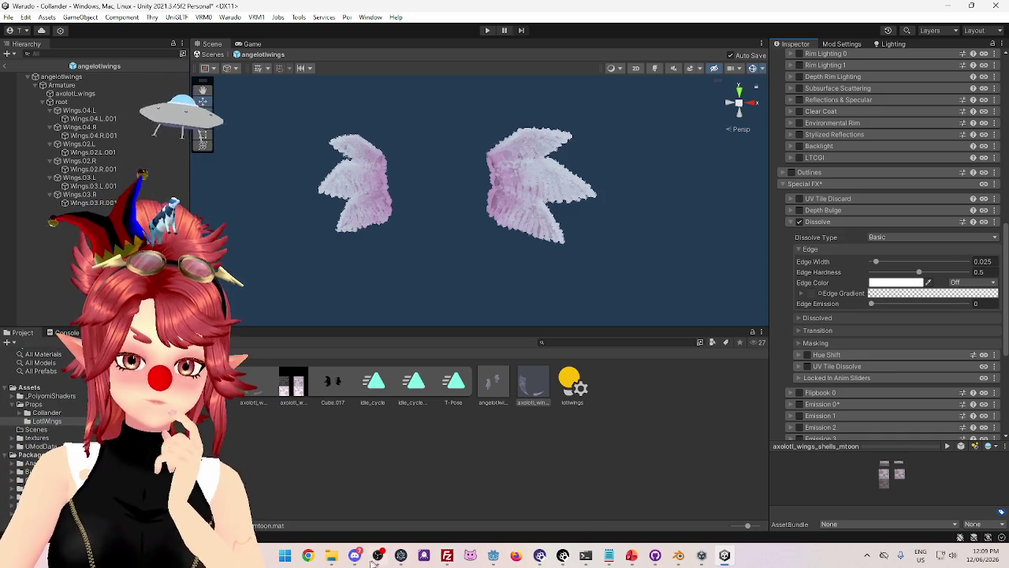
left_click(309, 556)
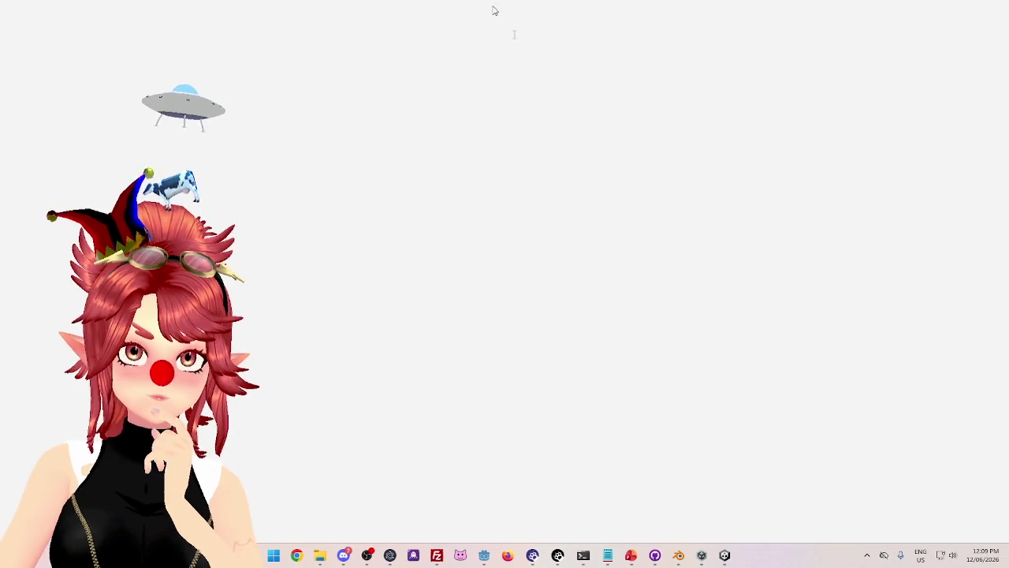
- Search 'poiyomi dissolve' and play the How to use The Poiyomi Dissolve video from its Unity part
type("poiyomi")
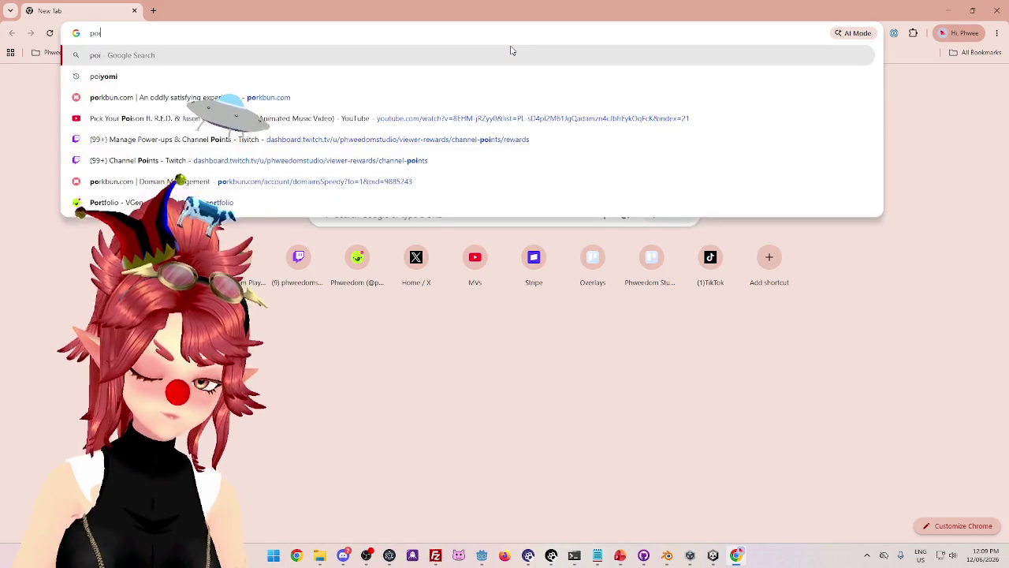
type(" dissolve")
key("Return")
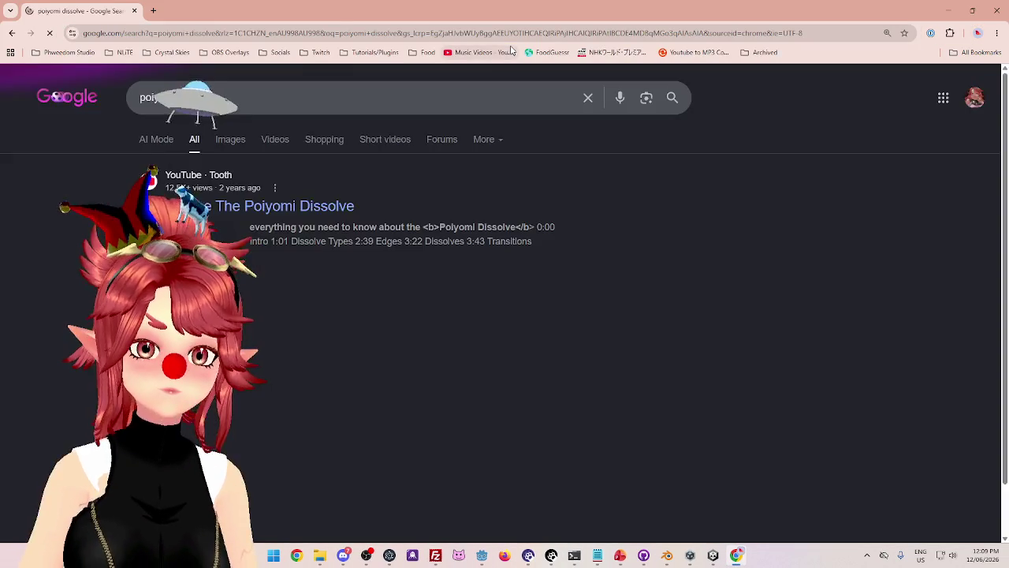
left_click(312, 208)
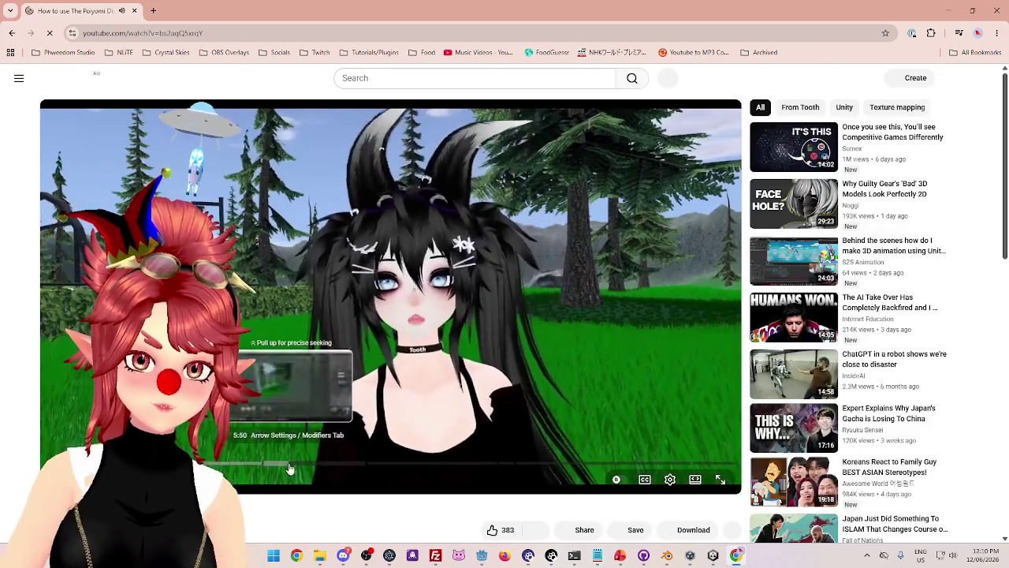
left_click(287, 467)
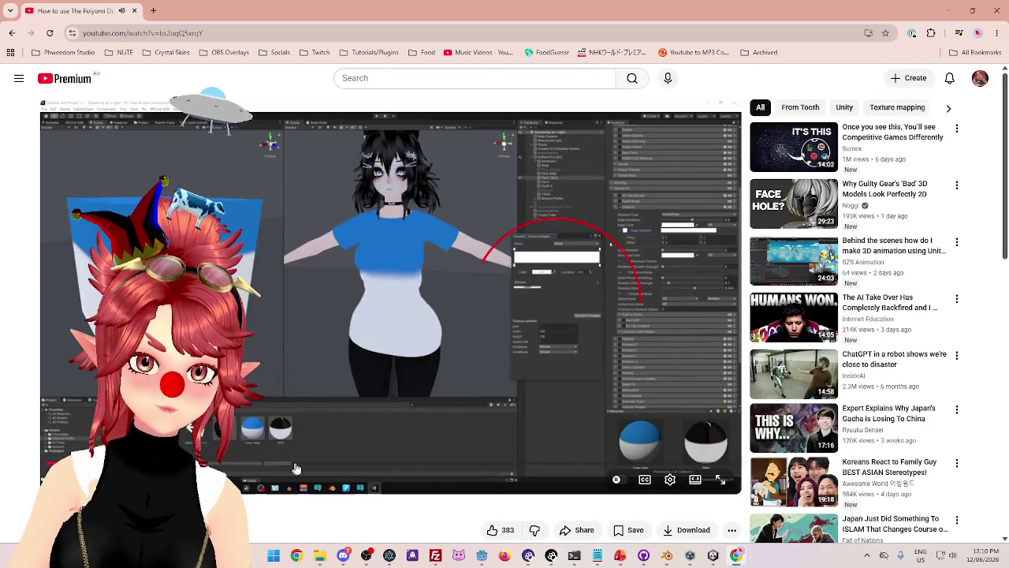
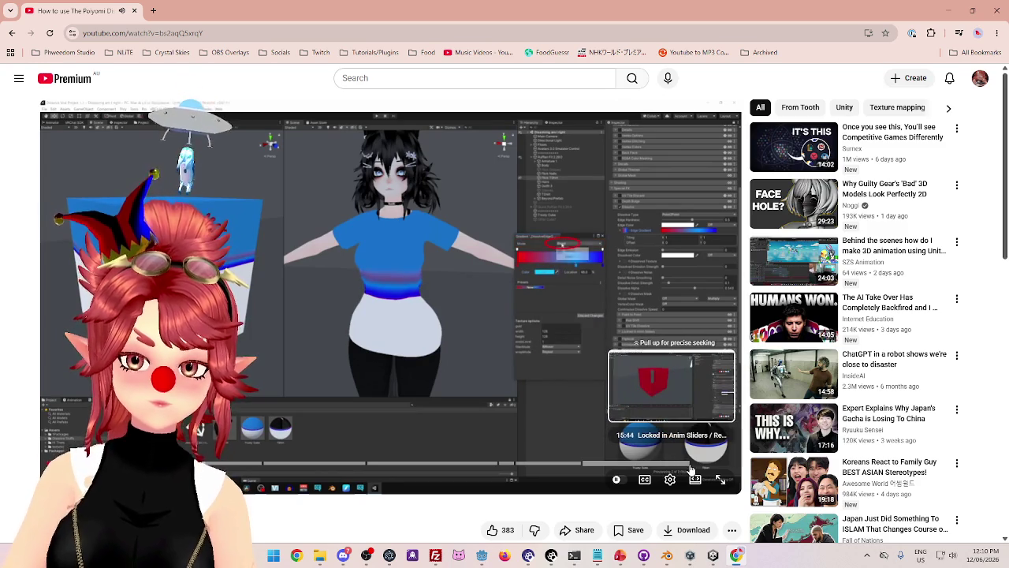
- Skip the Dissolve tutorial to about 11:14, pause it, and show Google video results for poiyomi dissolve
left_click(505, 465)
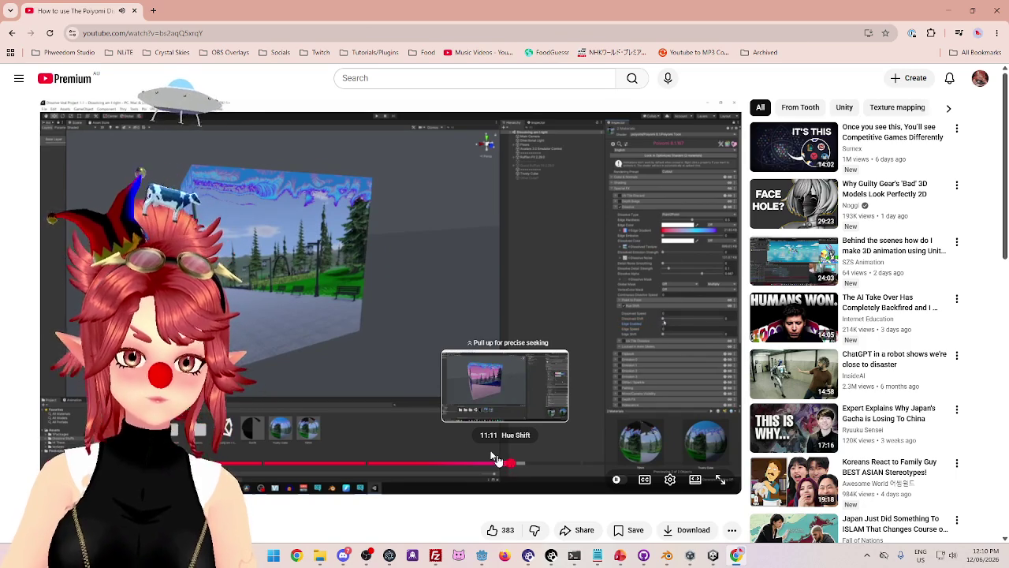
left_click(288, 296)
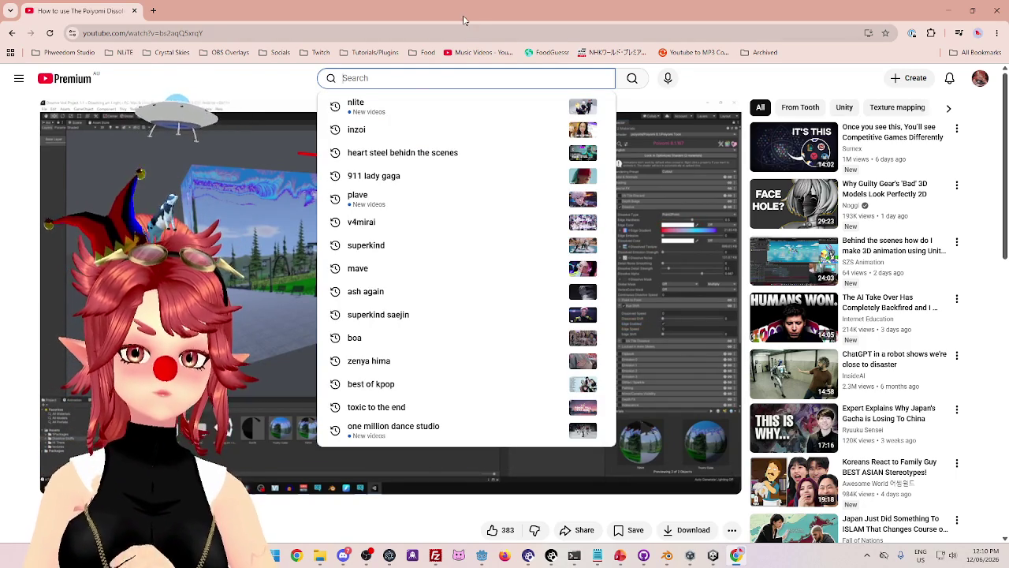
left_click(269, 84)
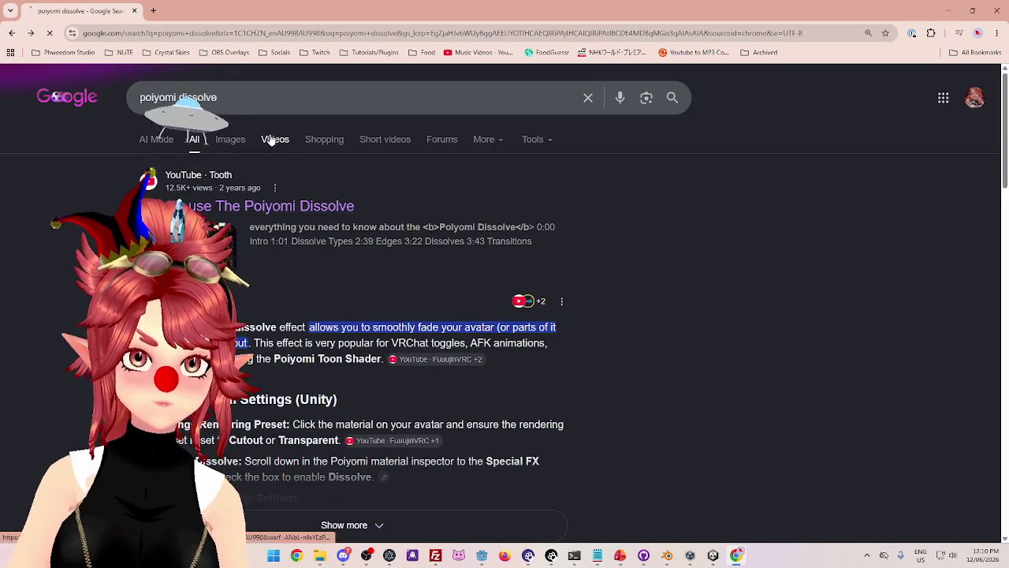
left_click(273, 140)
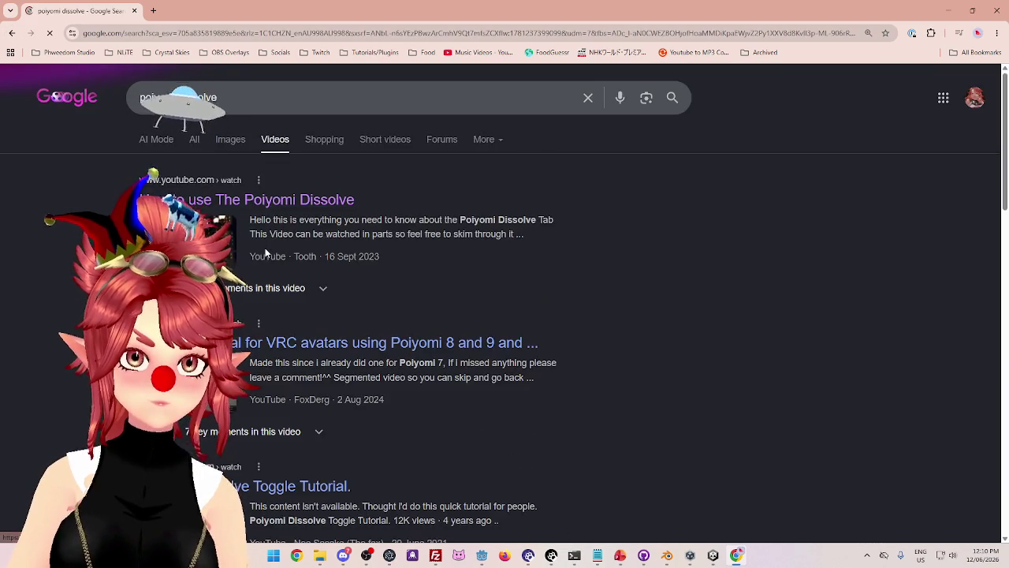
scroll(273, 139, "down", 1)
scroll(406, 324, "down", 2)
scroll(532, 353, "down", 3)
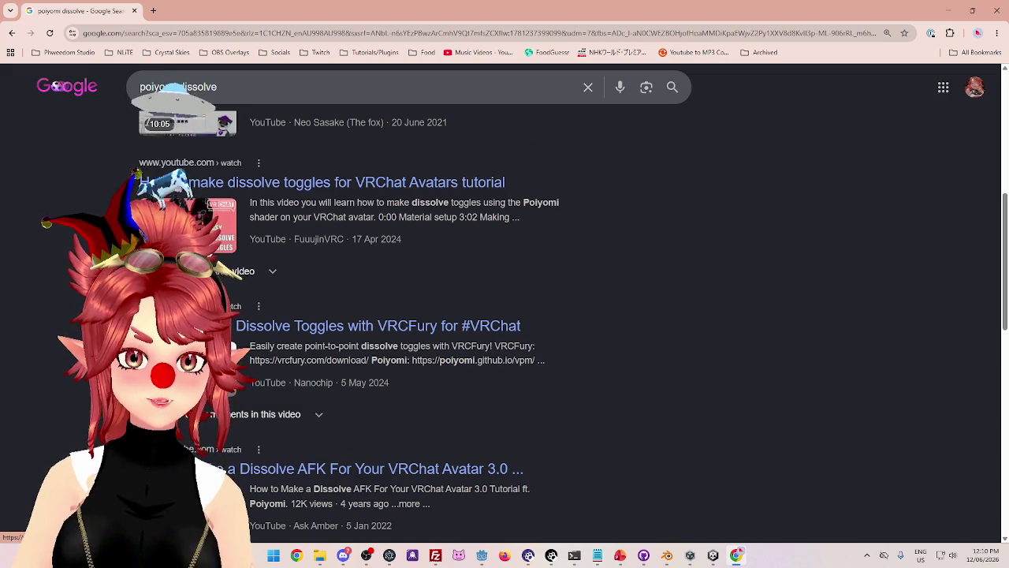
scroll(504, 316, "down", 3)
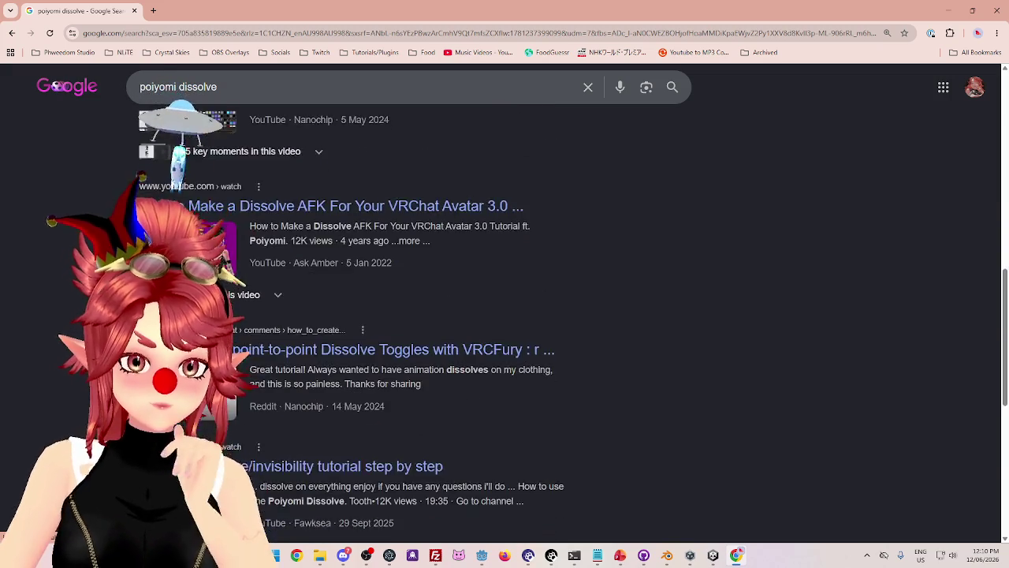
scroll(505, 354, "down", 3)
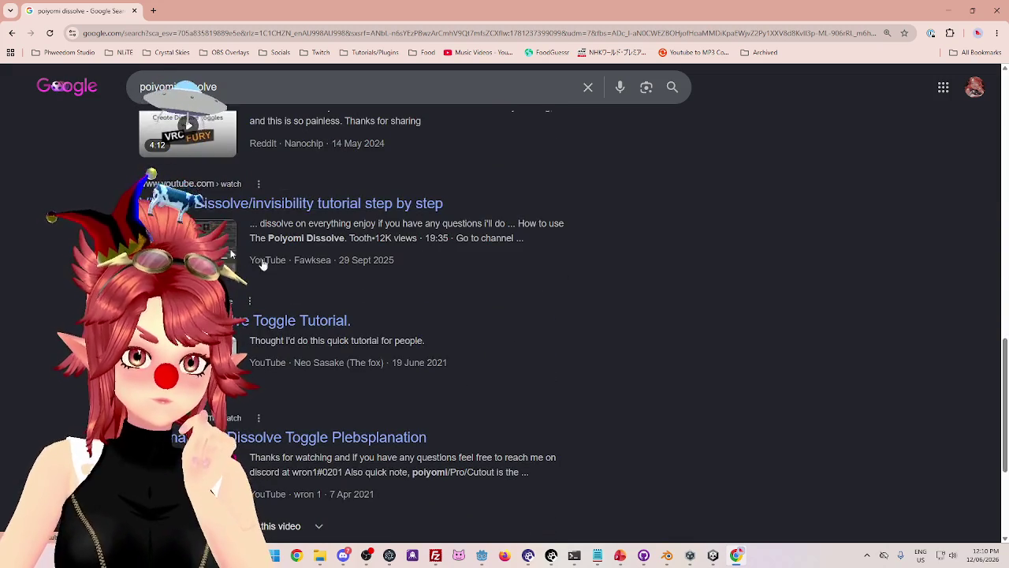
scroll(505, 355, "down", 1)
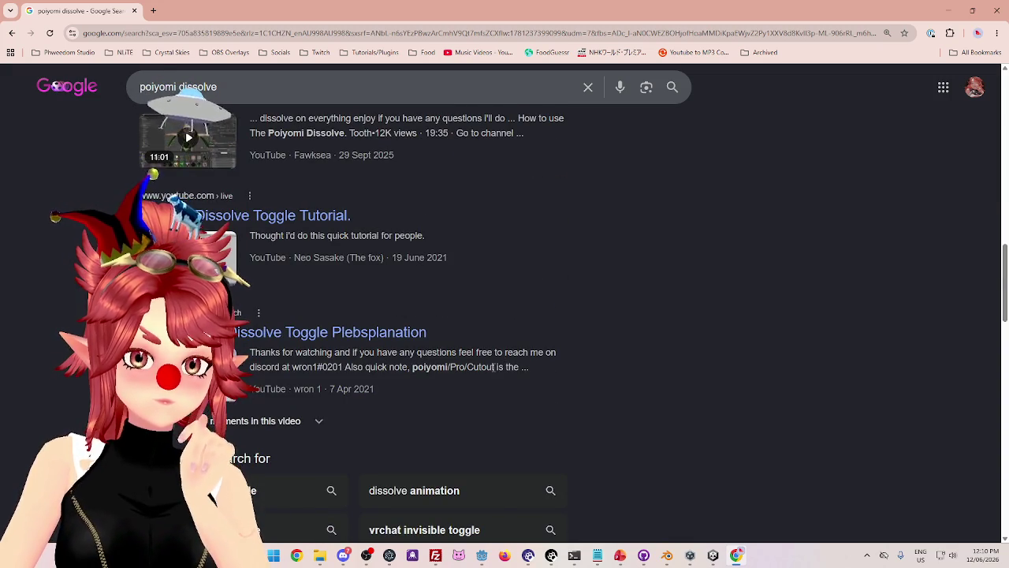
scroll(471, 362, "down", 2)
scroll(471, 362, "down", 2)
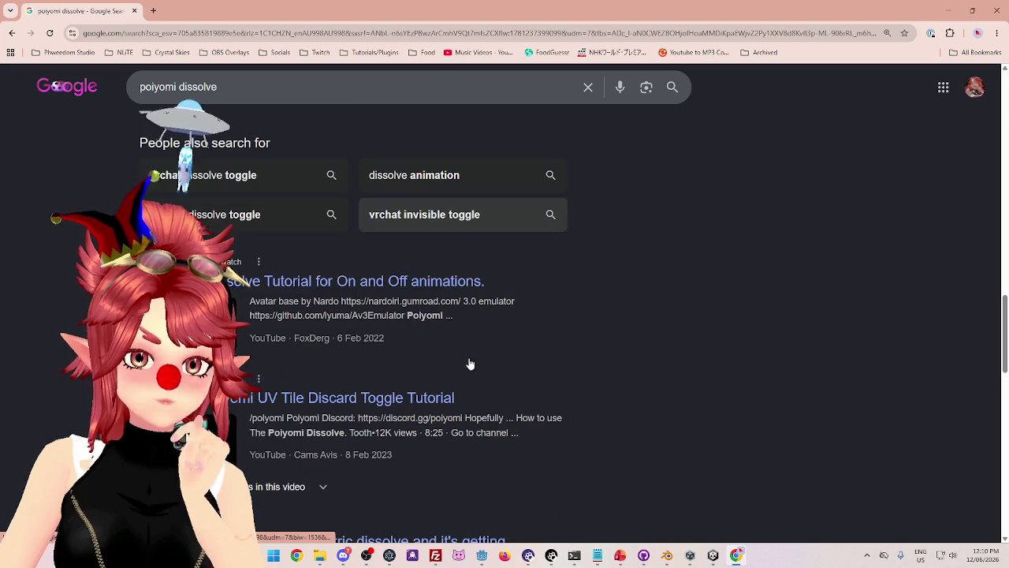
scroll(470, 362, "down", 2)
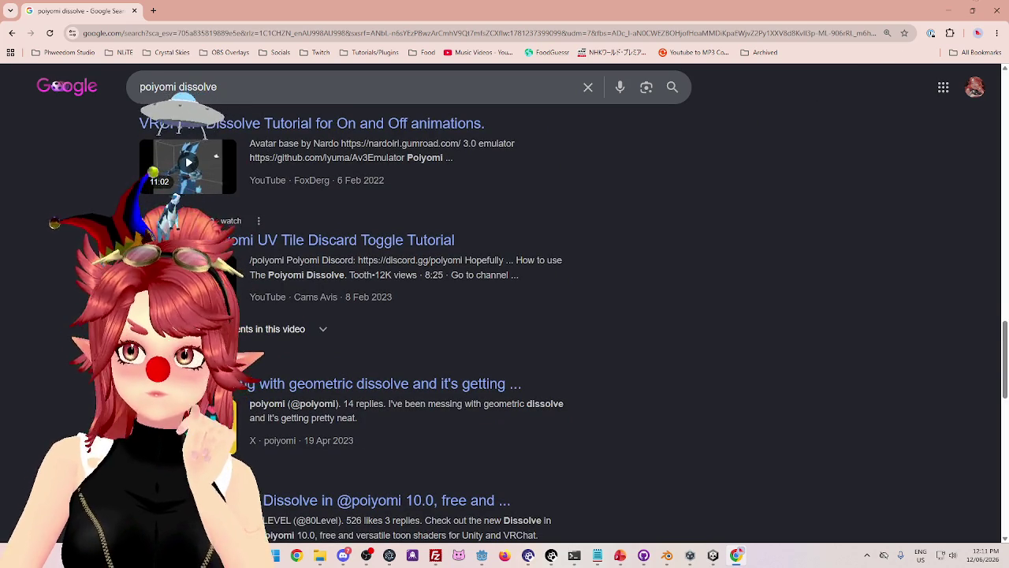
left_click(1000, 11)
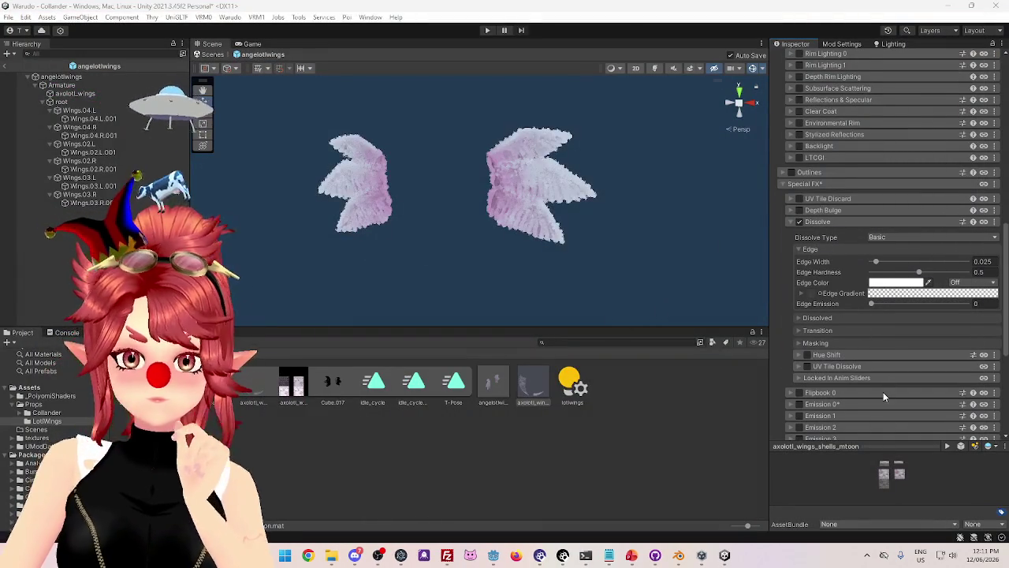
- Expand the wings material's Vertex Options section in the Poiyomi Inspector
scroll(883, 392, "down", 1)
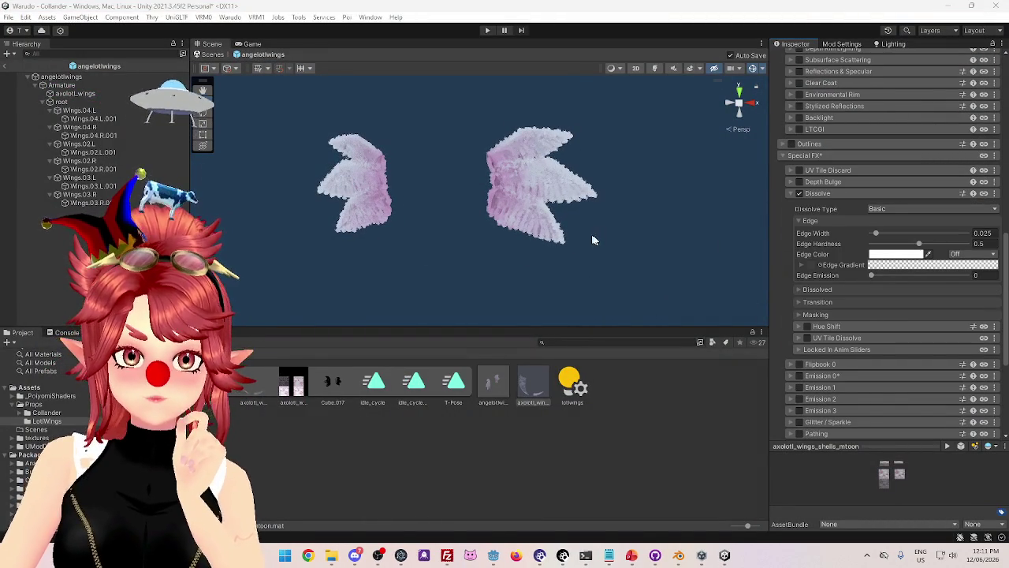
scroll(868, 400, "down", 5)
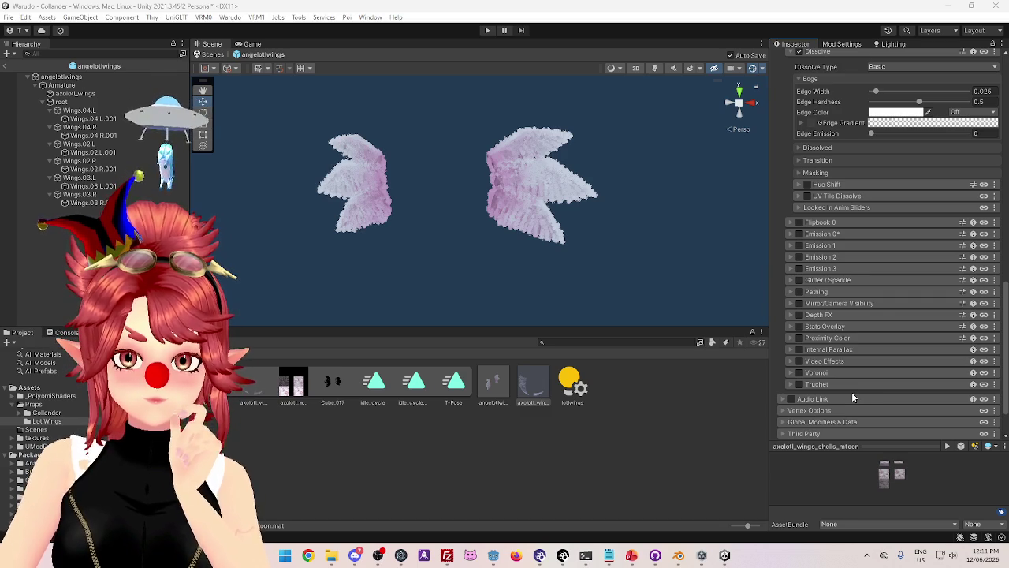
left_click(812, 411)
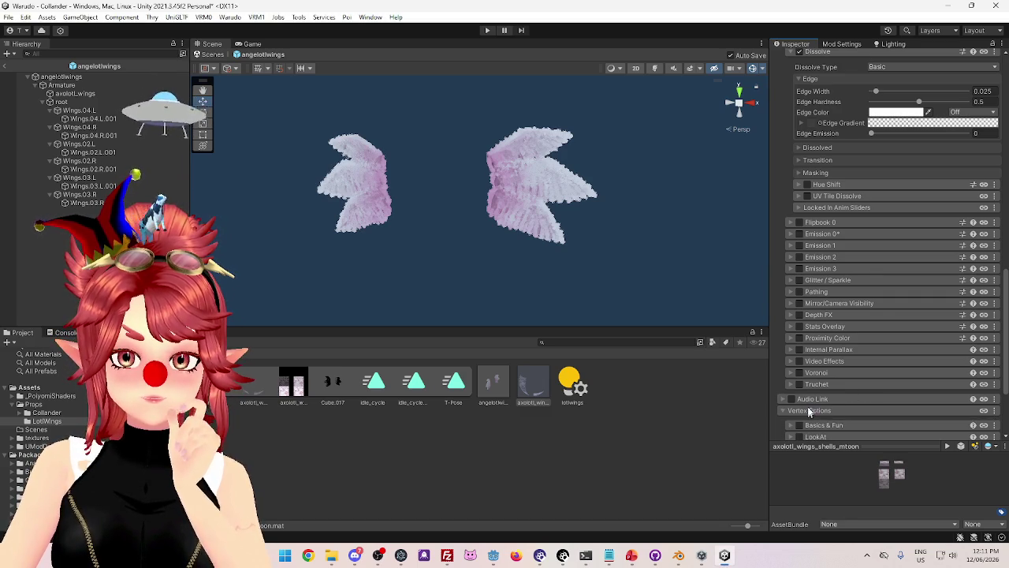
scroll(828, 386, "down", 2)
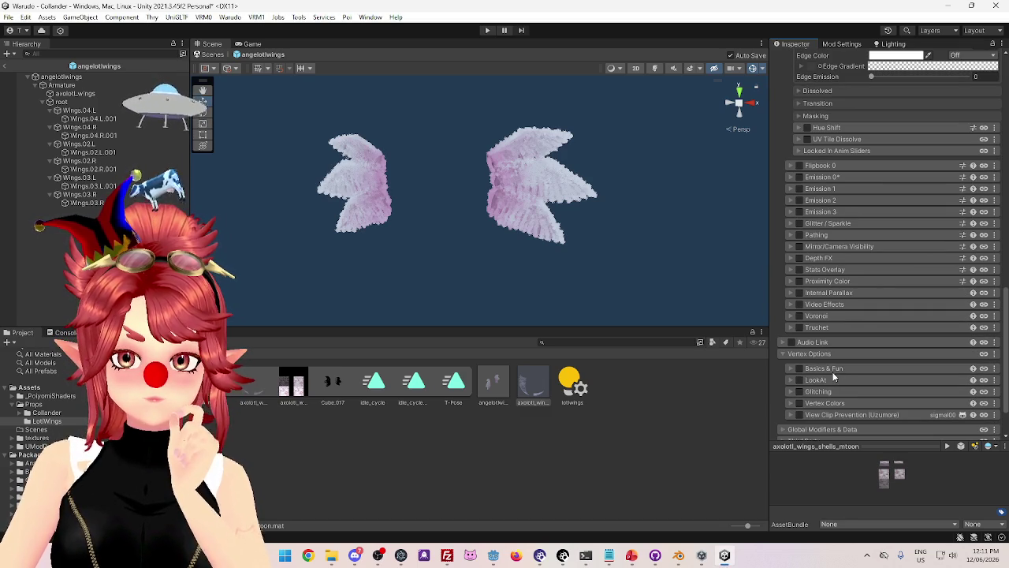
scroll(812, 347, "up", 3)
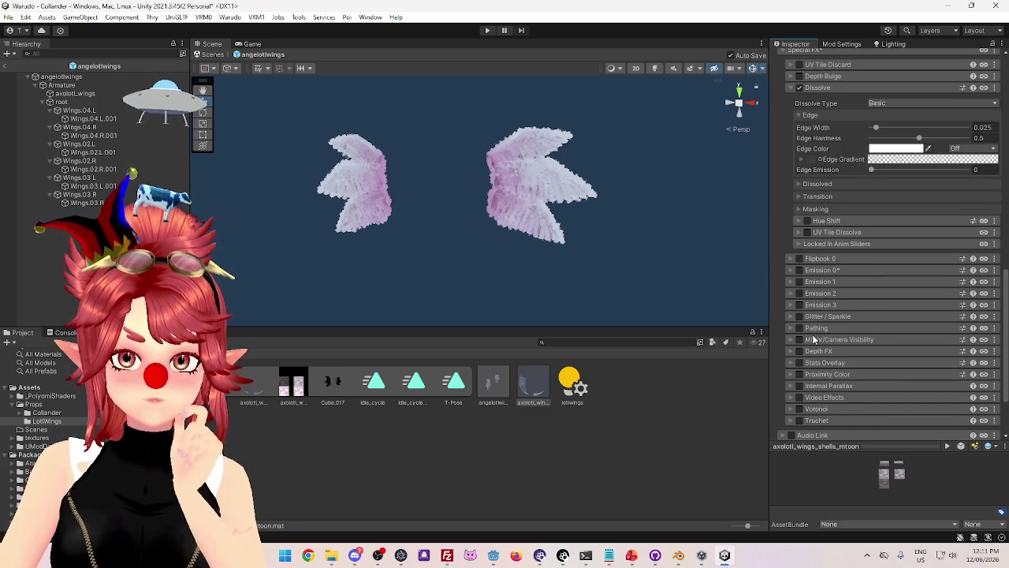
scroll(813, 339, "down", 3)
left_click(808, 361)
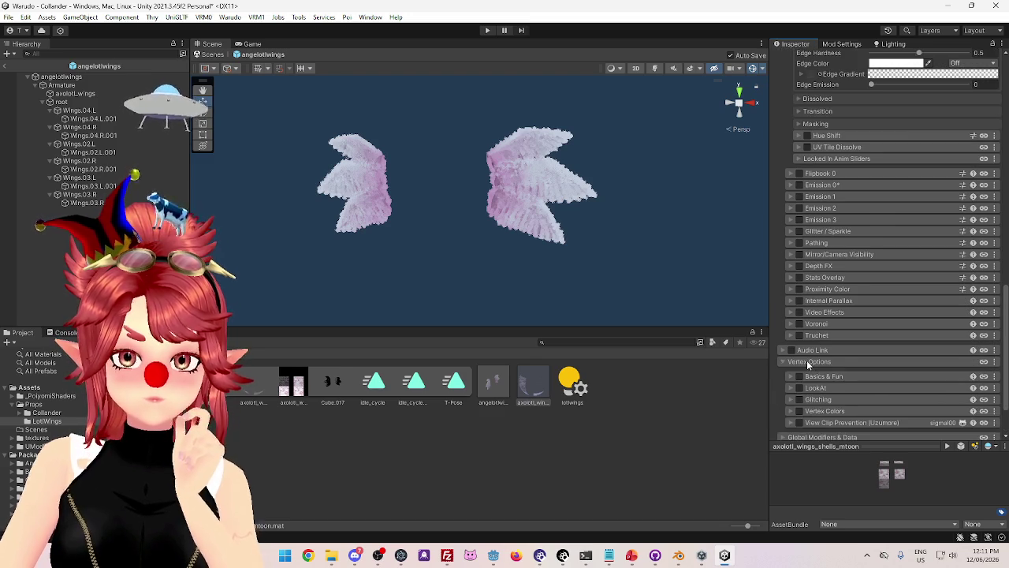
scroll(811, 351, "down", 2)
- Expand Basics & Fun and enable its vertex effects, then toggle them off again
left_click(792, 320)
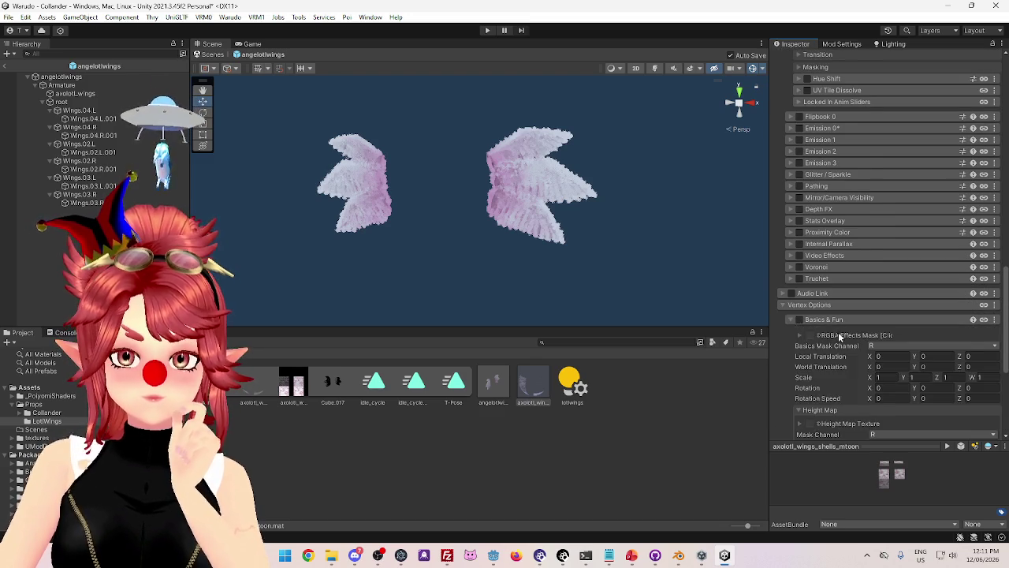
scroll(839, 339, "down", 3)
scroll(837, 360, "down", 1)
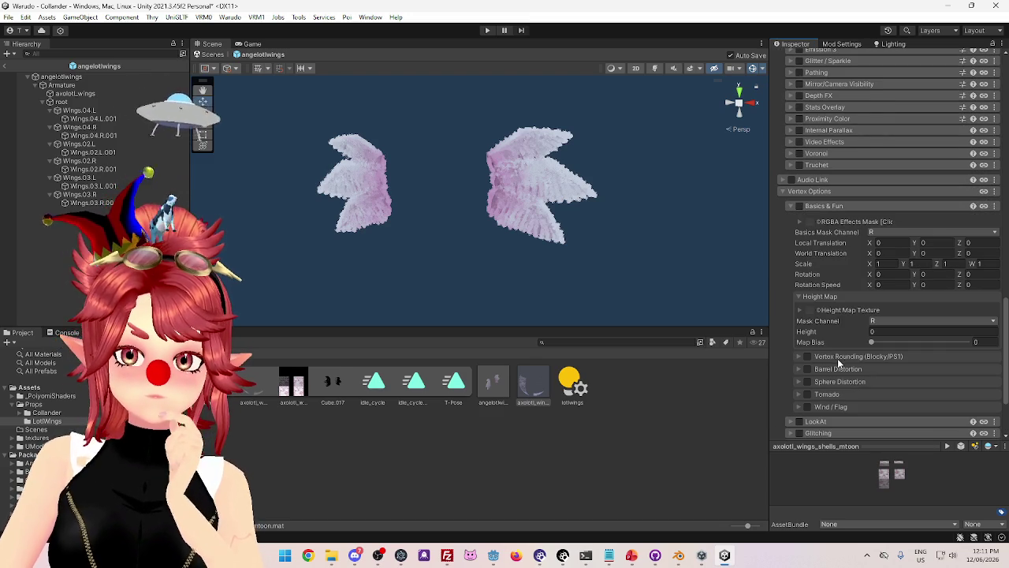
left_click(800, 207)
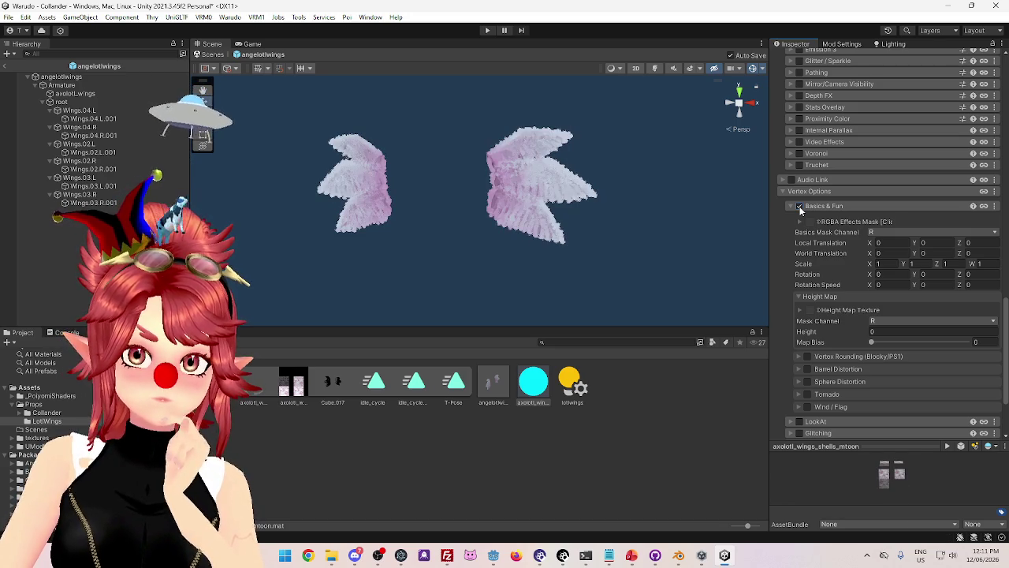
left_click(799, 206)
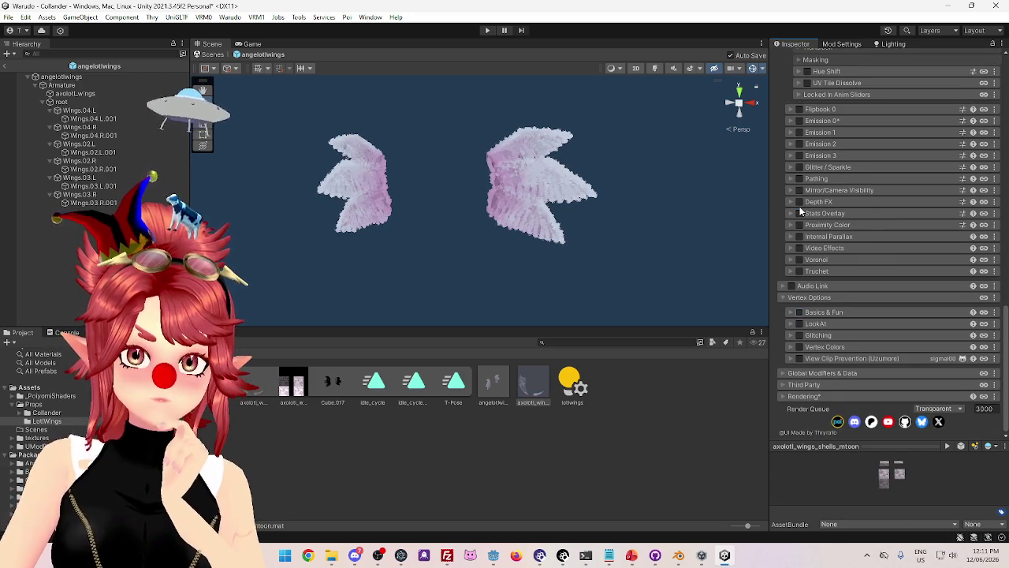
- Re-enable Basics & Fun and test Vertex Rounding with Rounding Interval -0.63, then disable it
left_click(801, 313)
scroll(816, 348, "down", 3)
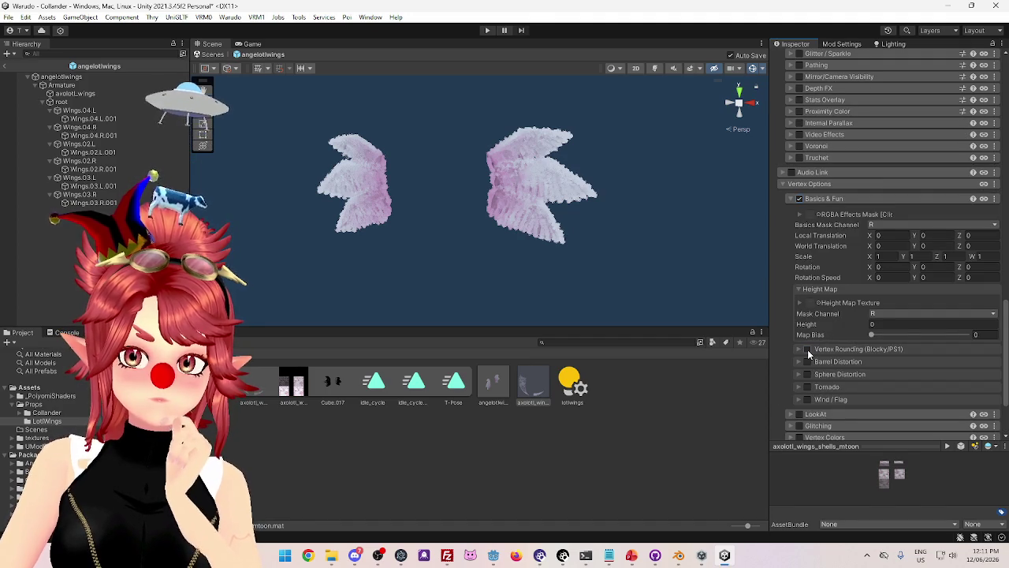
left_click(808, 350)
left_click(809, 349)
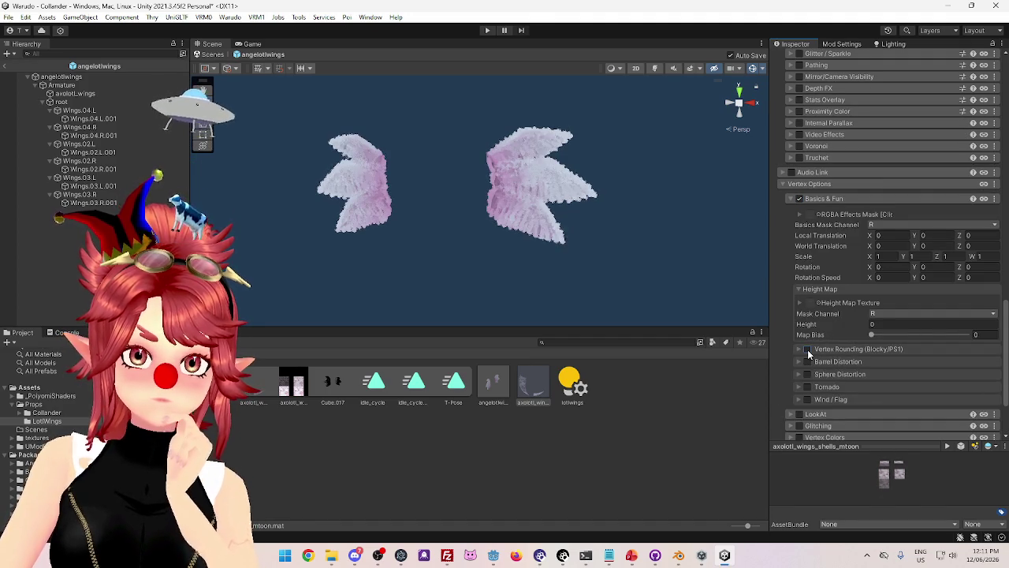
left_click(808, 349)
left_click(808, 350)
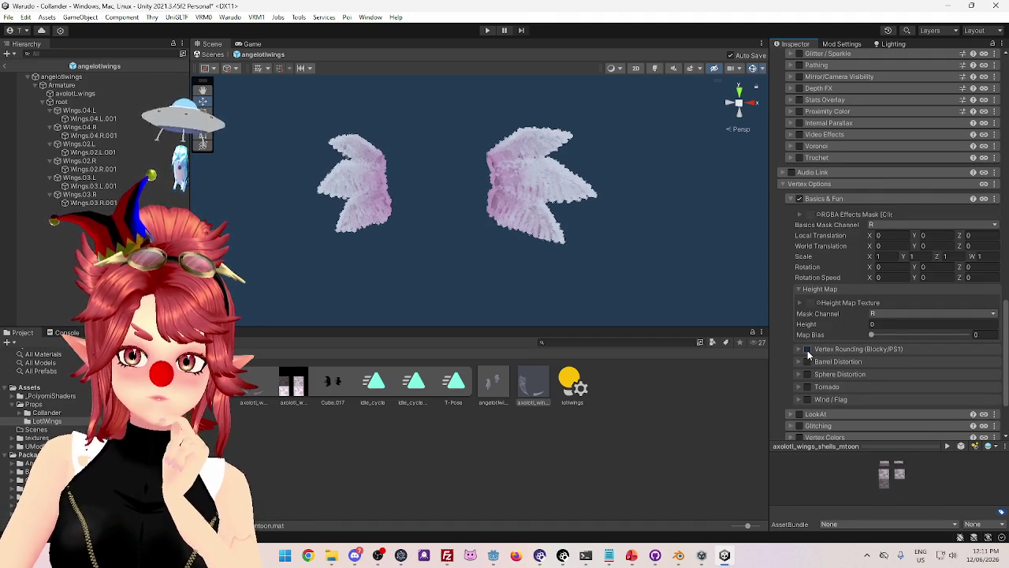
left_click(807, 350)
left_click(869, 382)
type("0.3")
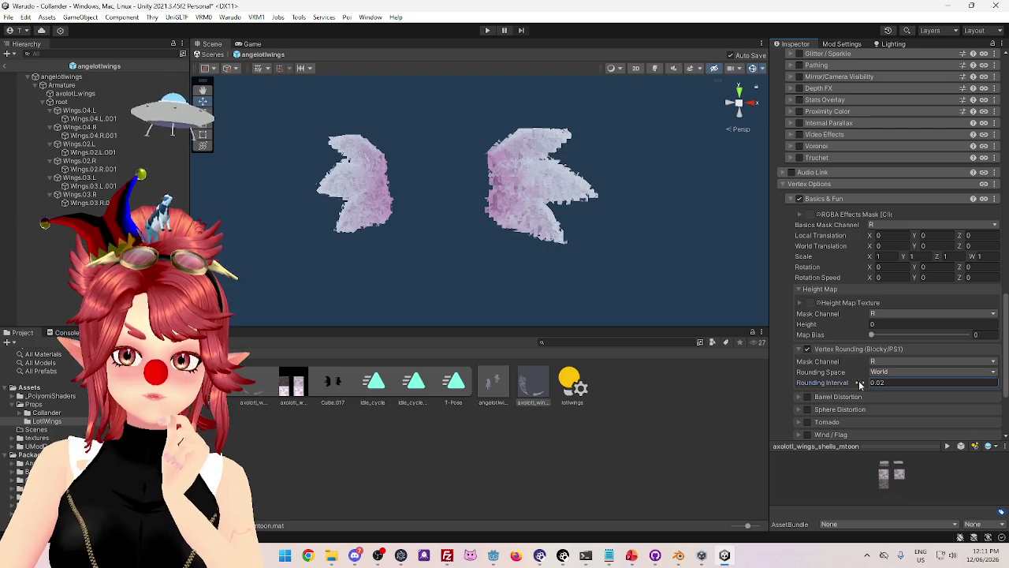
key("BackSpace")
key("BackSpace")
key("BackSpace")
type("-0.63")
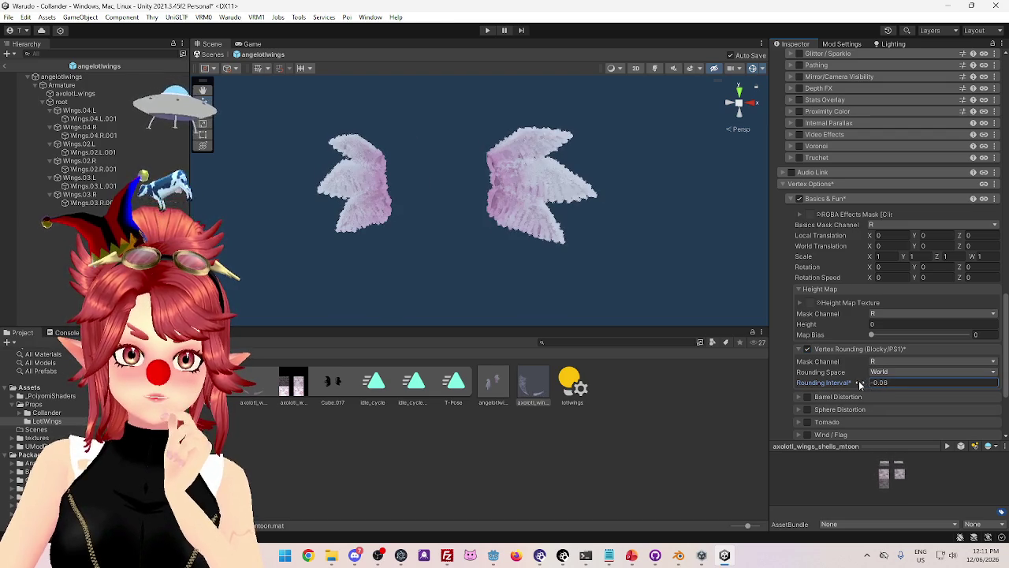
left_click(807, 351)
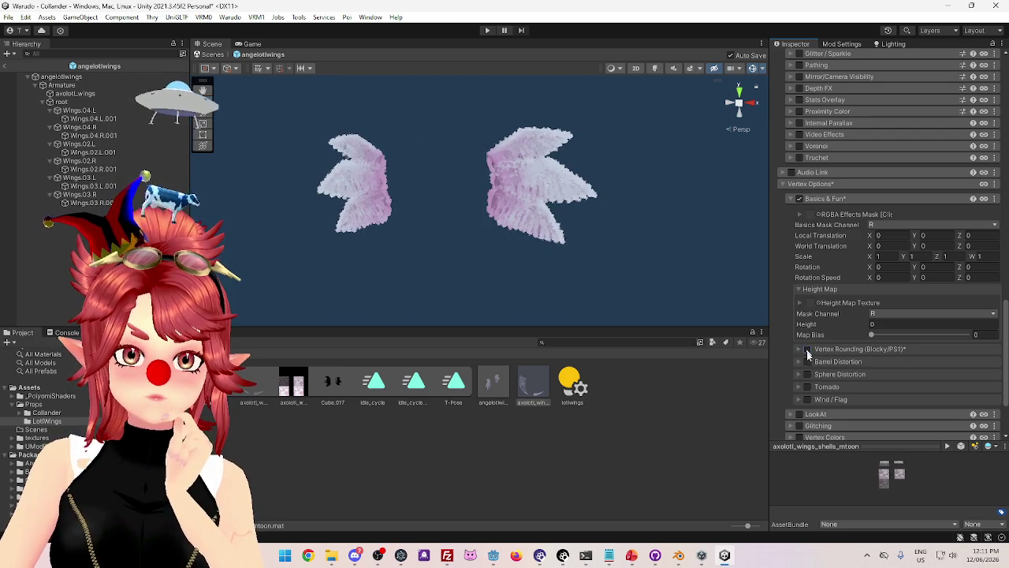
- Try Barrel Distortion (alpha ~0.099), Sphere Distortion and Tornado on the wings, turning each off
left_click(807, 362)
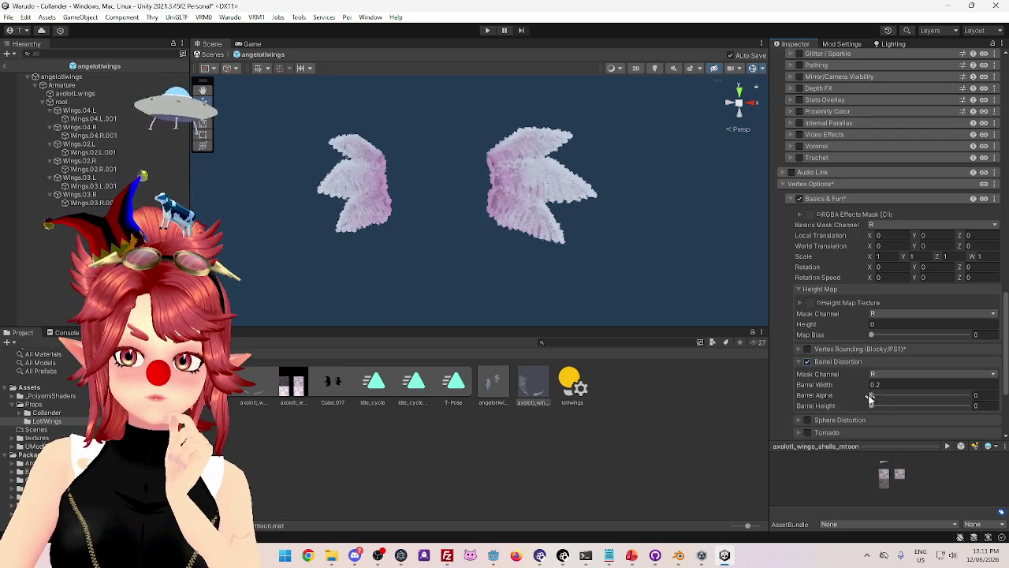
mouse_move(873, 399)
left_mouse_down()
mouse_move(888, 408)
mouse_move(856, 392)
mouse_move(876, 386)
left_mouse_up()
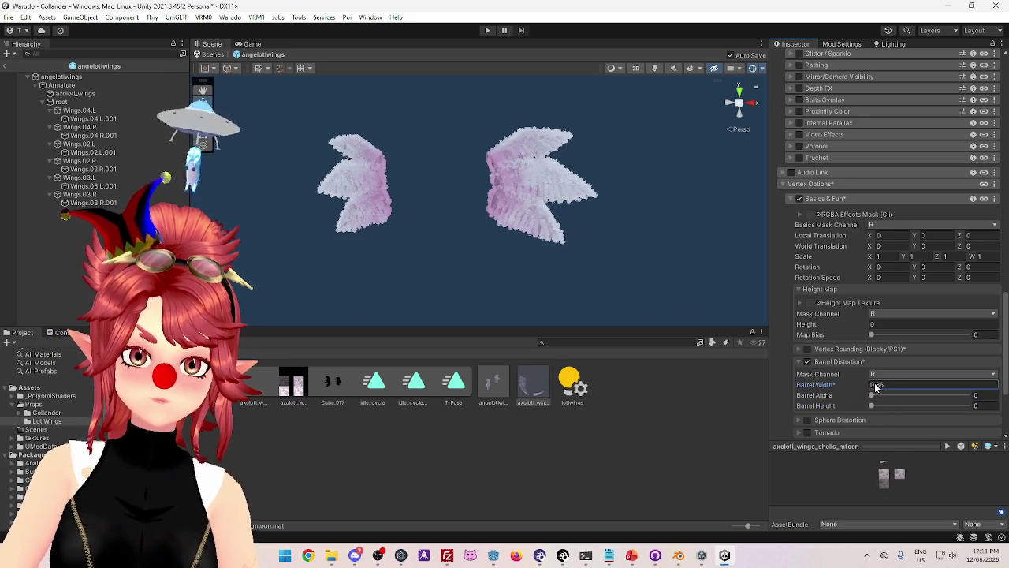
left_click(807, 362)
left_click(806, 374)
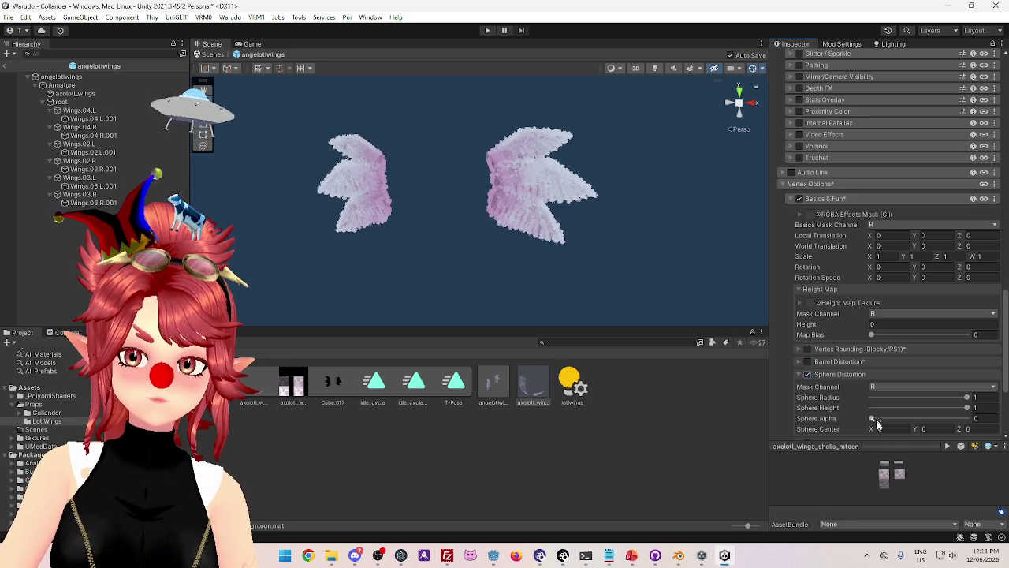
mouse_move(871, 419)
left_mouse_down()
mouse_move(892, 418)
mouse_move(872, 419)
left_mouse_up()
left_click(807, 374)
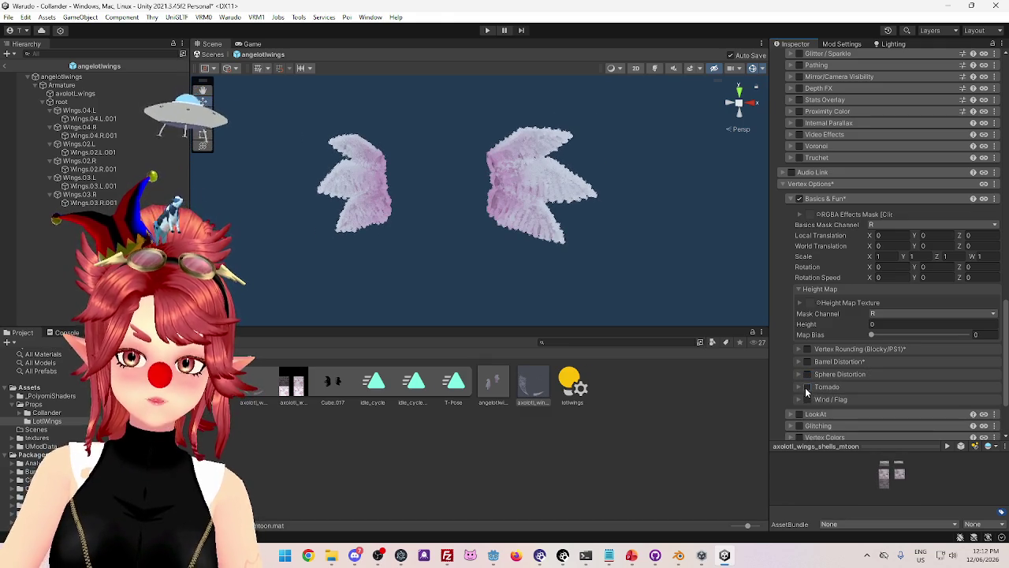
left_click(807, 388)
scroll(824, 399, "down", 1)
left_click_drag(890, 405, 922, 405)
left_click(801, 360)
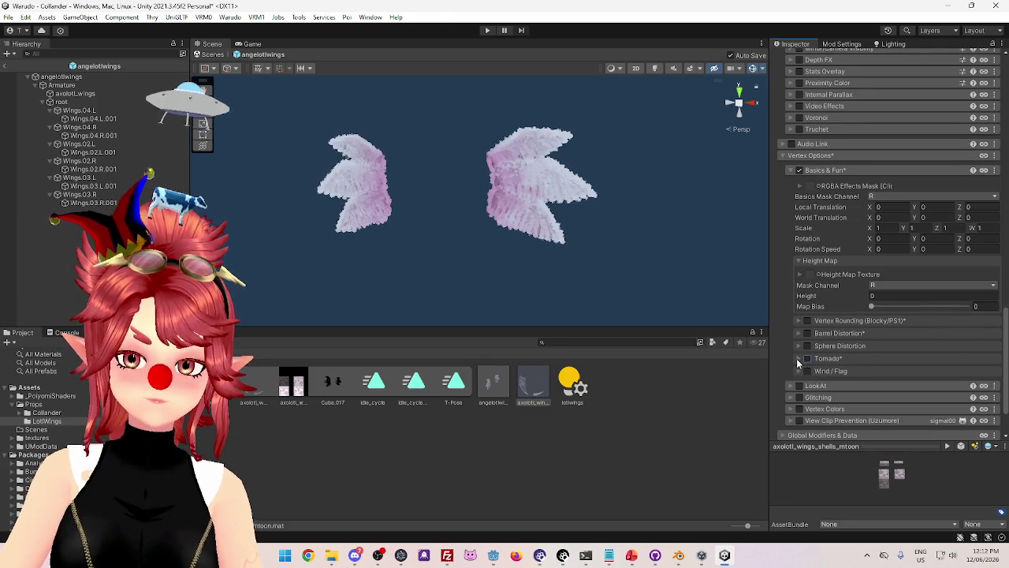
- Turn off Wind / Flag and Basics & Fun, and enable the LookAt vertex effect
left_click(806, 372)
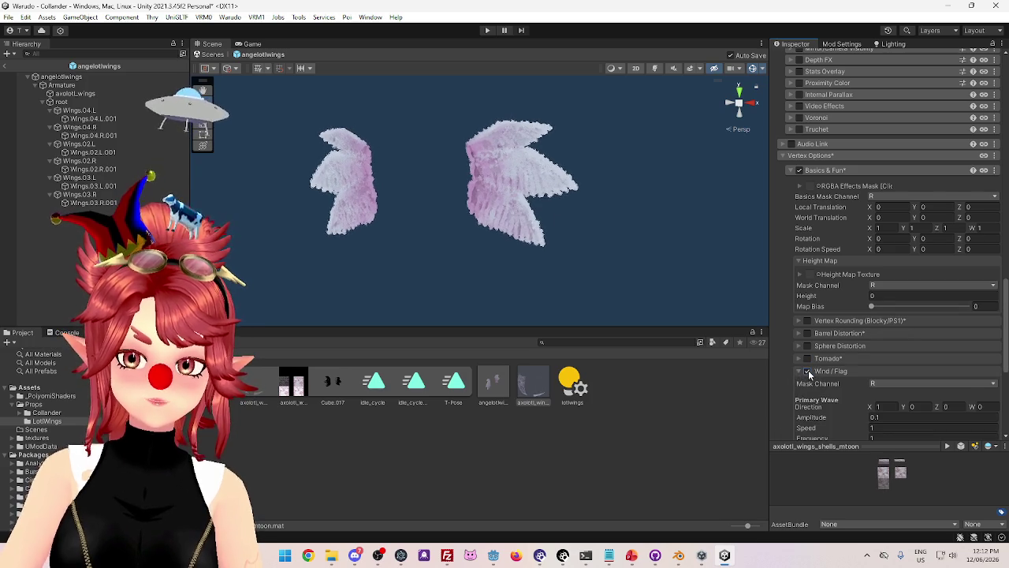
left_click(800, 371)
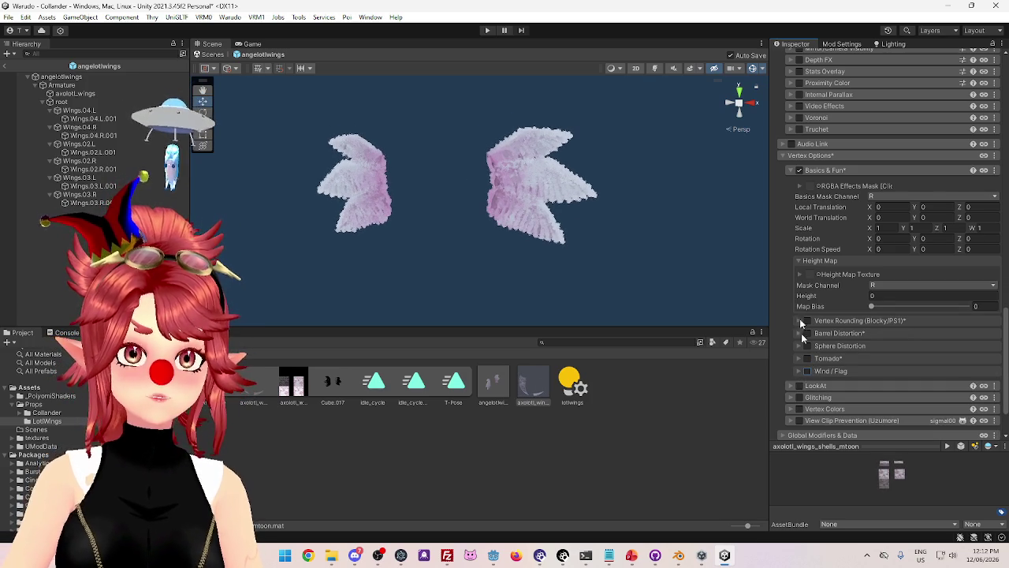
left_click(798, 171)
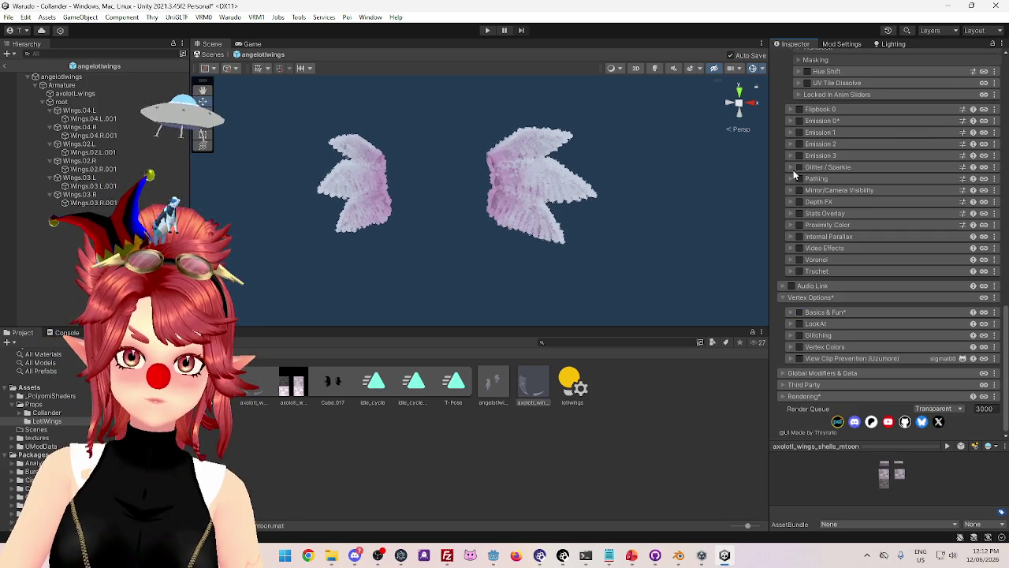
left_click(799, 324)
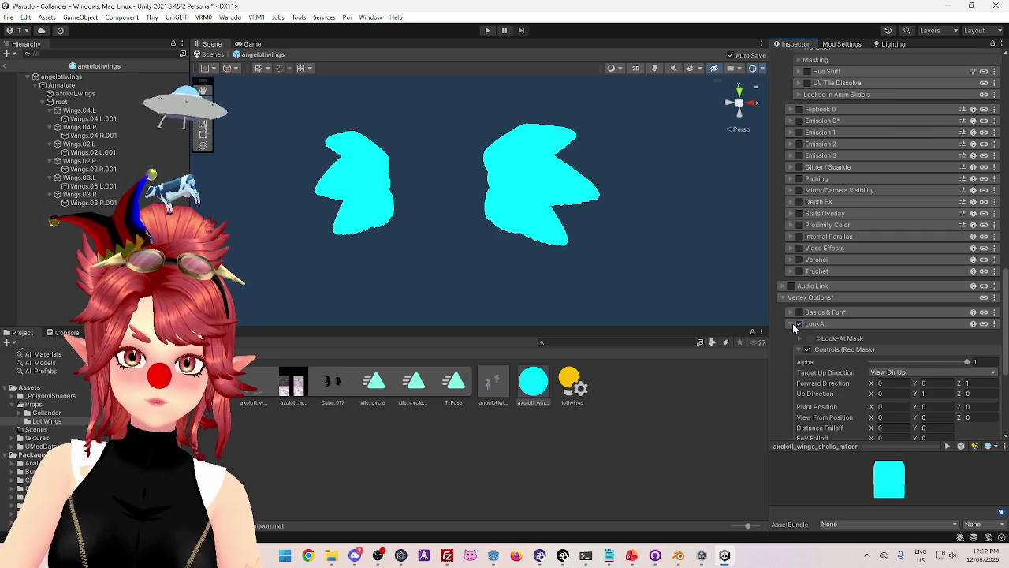
scroll(875, 316, "down", 1)
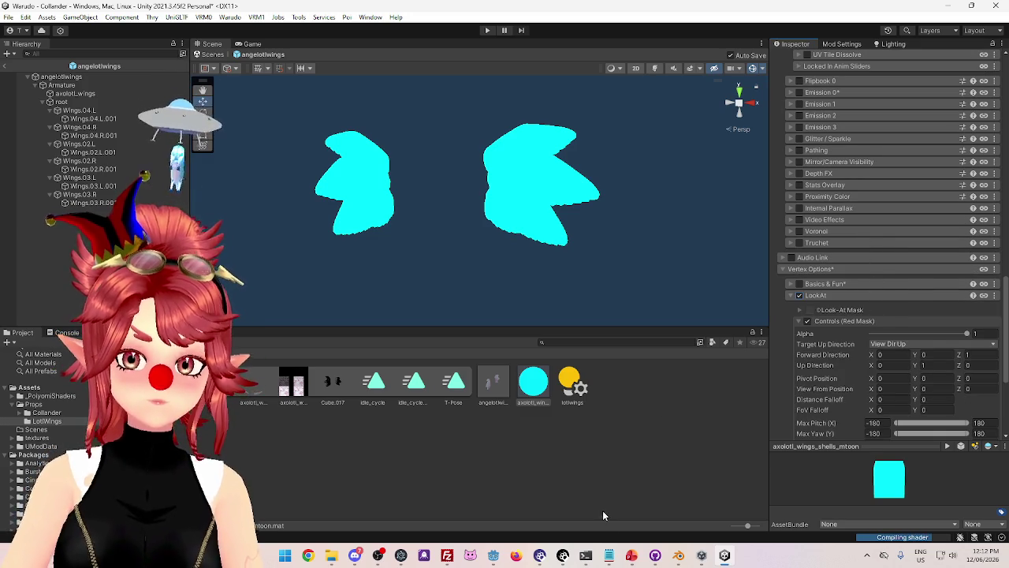
left_click(309, 556)
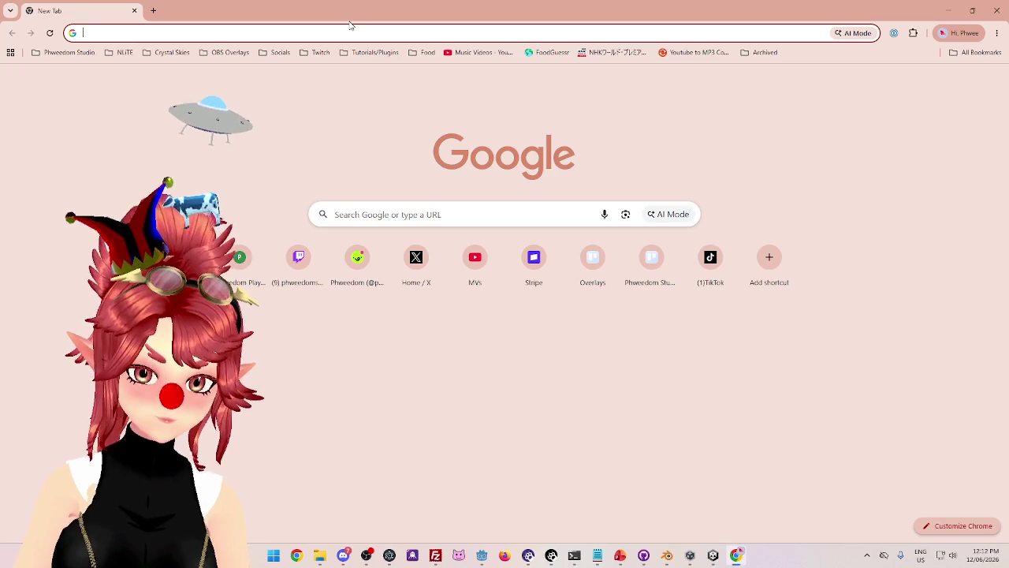
- Search Google for 'ps1 shader unity' and scroll through the results
type("ps1 shader unit")
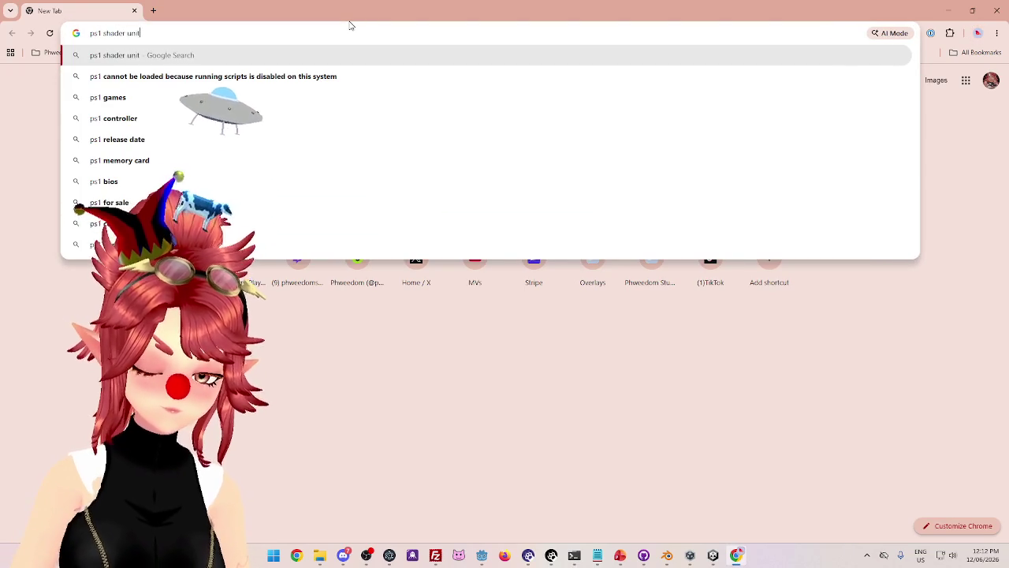
type("y")
key("Return")
scroll(488, 315, "down", 3)
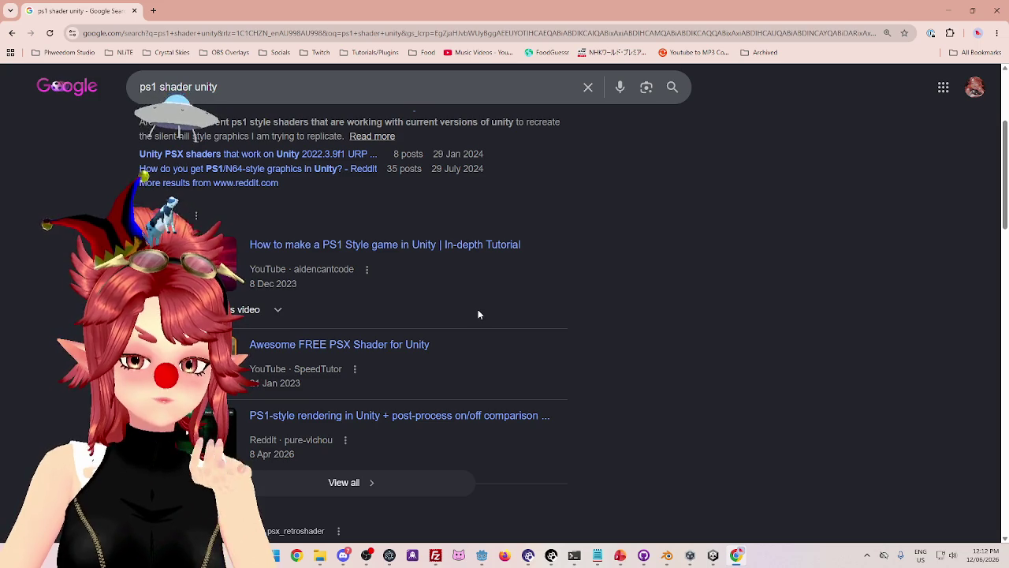
left_click(949, 10)
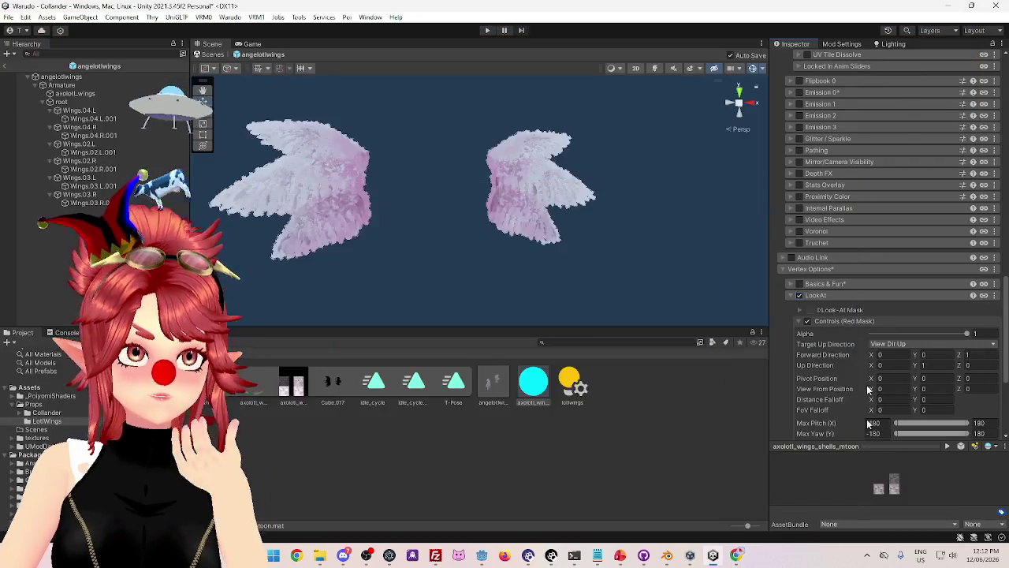
- Test LookAt Alpha on the wings, disable Controls (Red Mask), and collapse LookAt
scroll(803, 385, "down", 2)
scroll(803, 385, "down", 1)
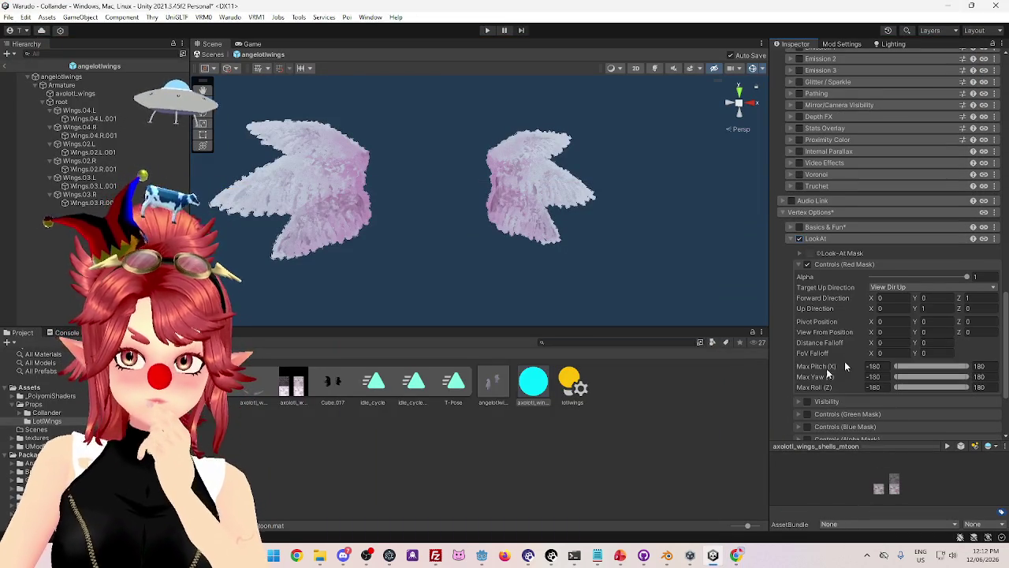
mouse_move(967, 280)
left_mouse_down()
mouse_move(891, 279)
mouse_move(1006, 283)
left_mouse_up()
scroll(859, 347, "down", 2)
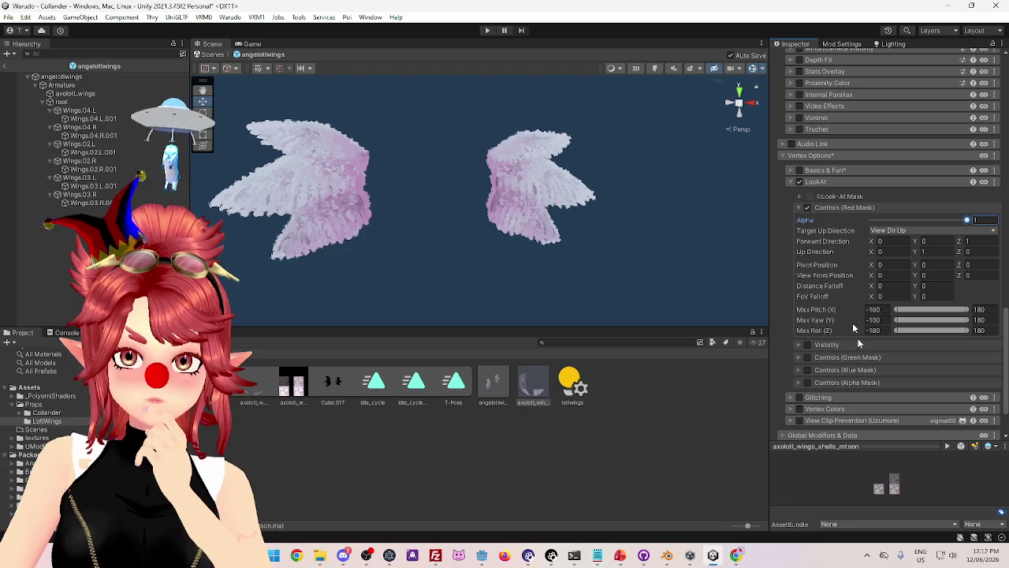
left_click(807, 207)
left_click(805, 208)
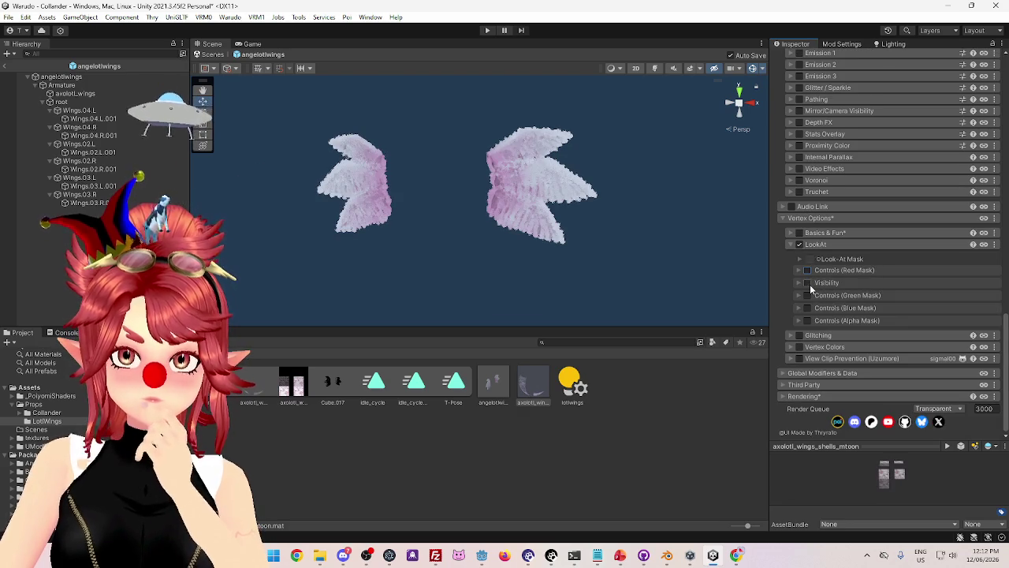
left_click(800, 245)
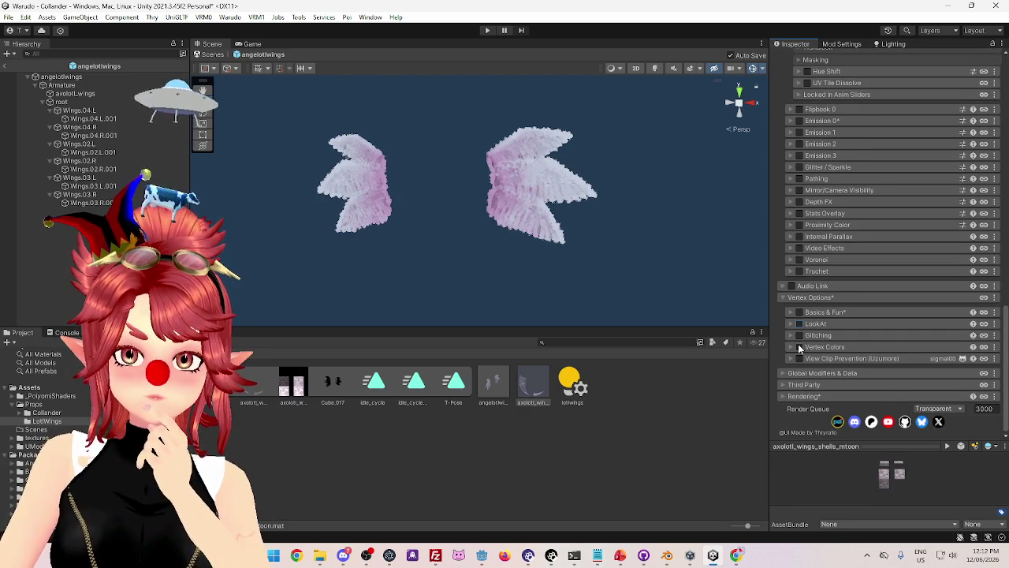
- Enable Vertex Colors, adjust its amount, then collapse the Vertex Options group
left_click(790, 347)
left_click(791, 347)
left_click(799, 347)
left_click(792, 348)
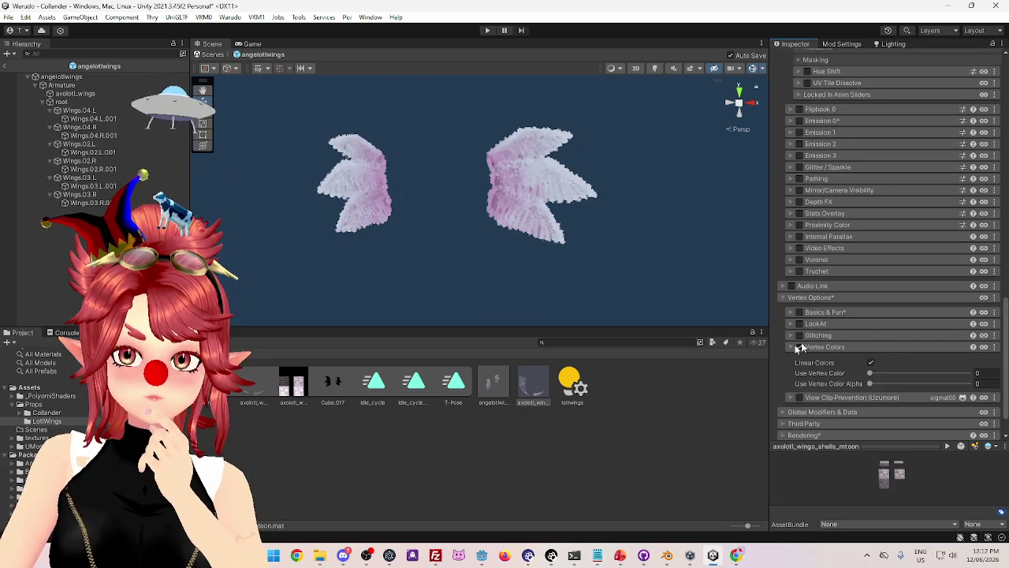
scroll(872, 350, "down", 1)
left_click(869, 335)
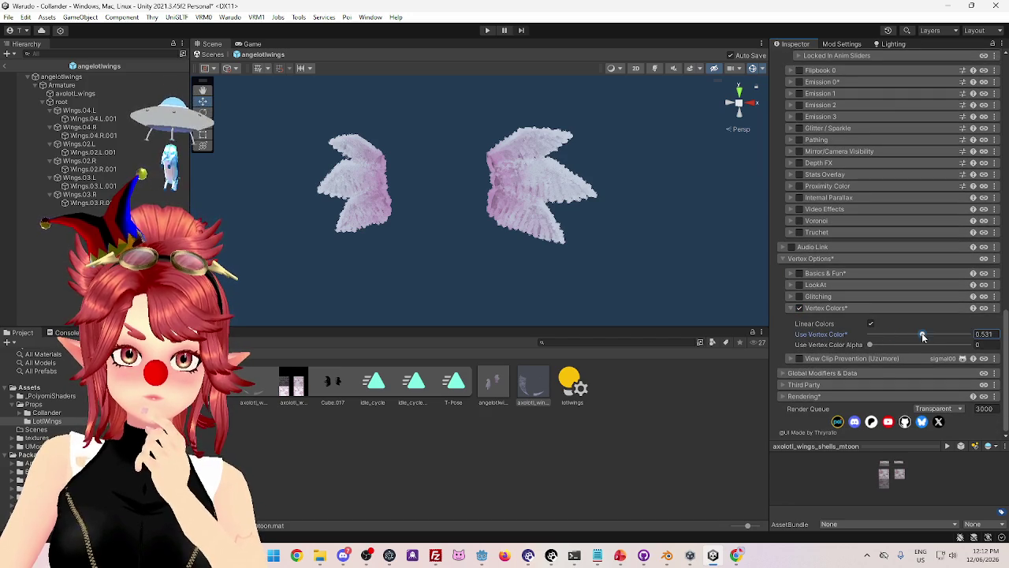
left_click(799, 308)
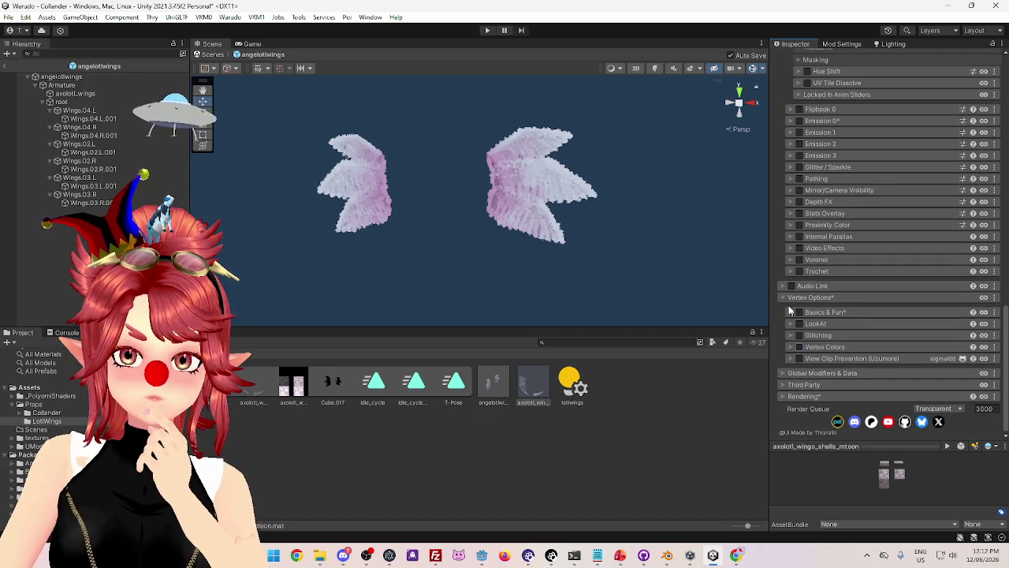
left_click(782, 300)
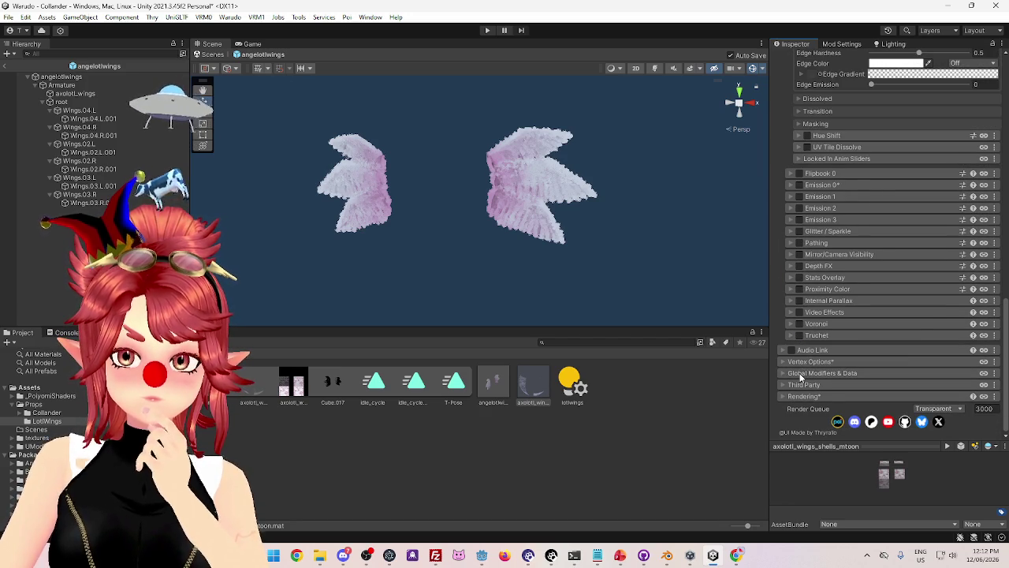
- Collapse Dissolve and Special FX, then enable and expand Outlines on the wings material
scroll(800, 379, "up", 5)
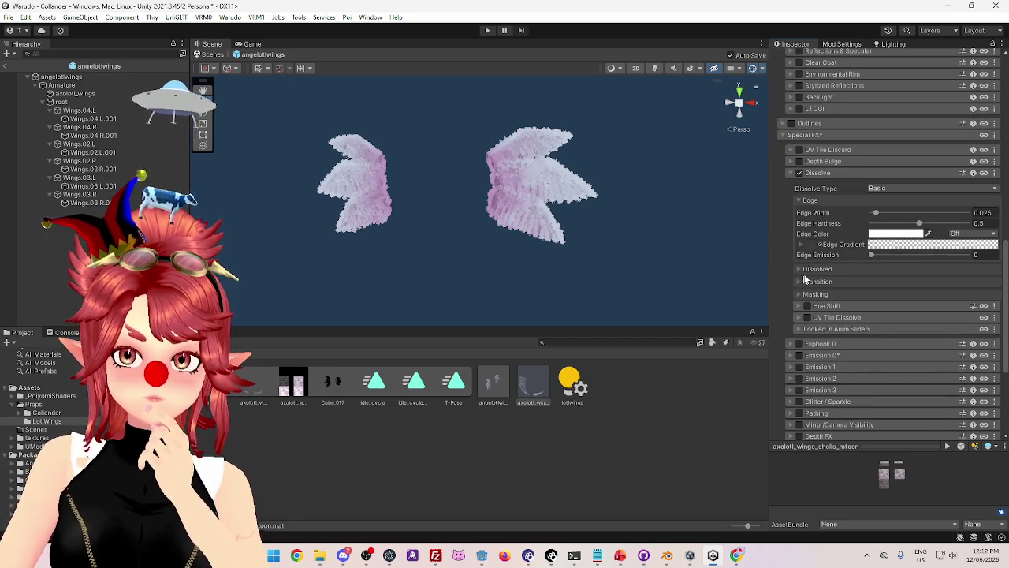
scroll(813, 268, "up", 1)
left_click(792, 203)
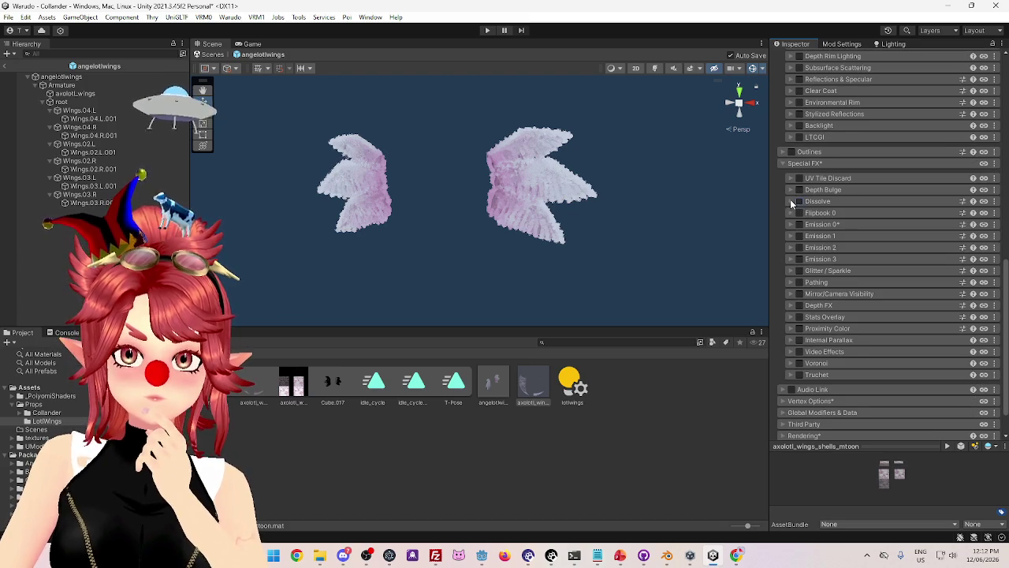
left_click(787, 165)
left_click(792, 326)
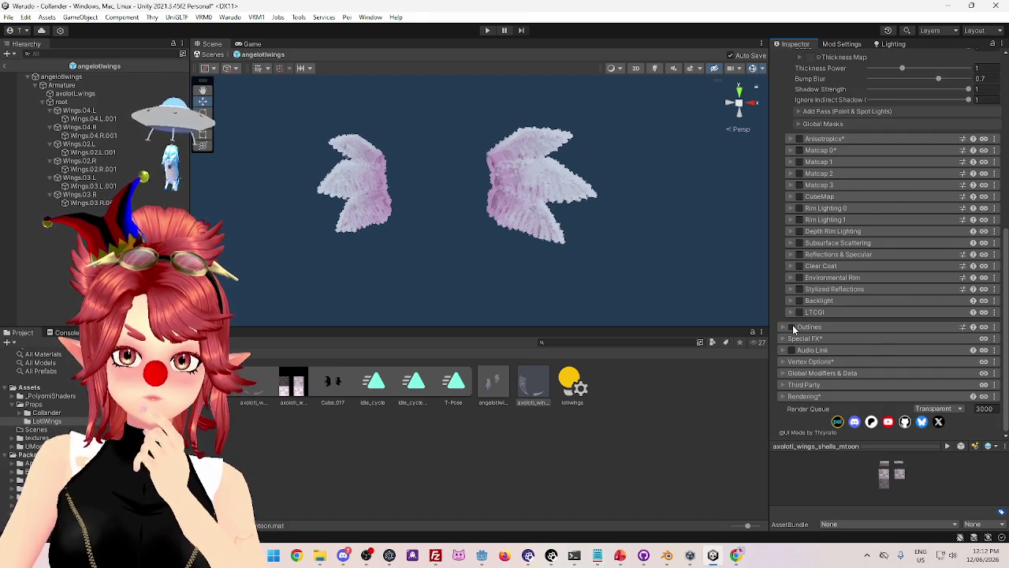
left_click(784, 328)
left_click(784, 328)
- Try Outline Size 0.5, scrub it, then set it to 0.0010
left_click(785, 328)
scroll(848, 392, "down", 1)
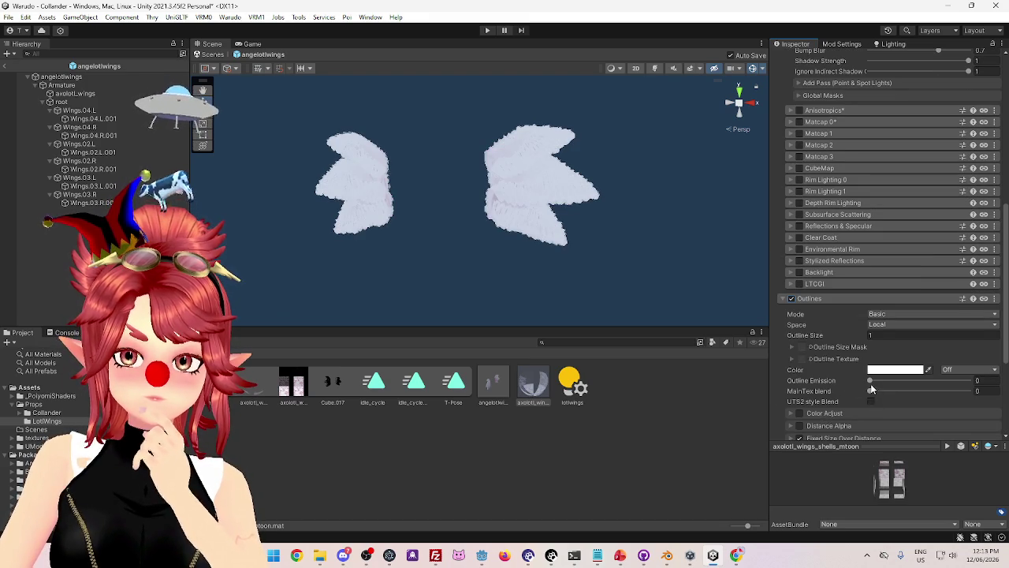
scroll(844, 363, "down", 1)
left_click(884, 305)
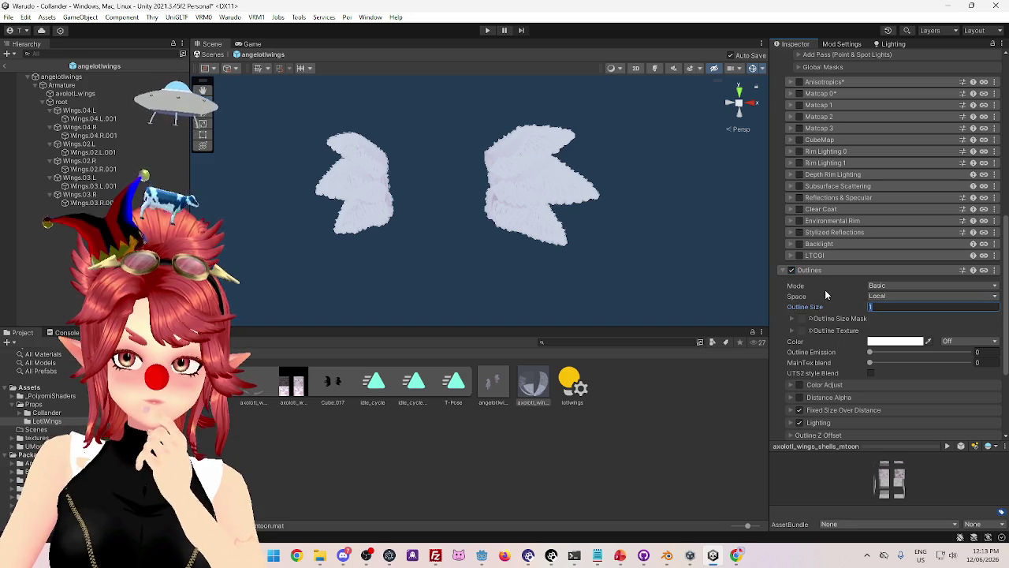
type("0.5")
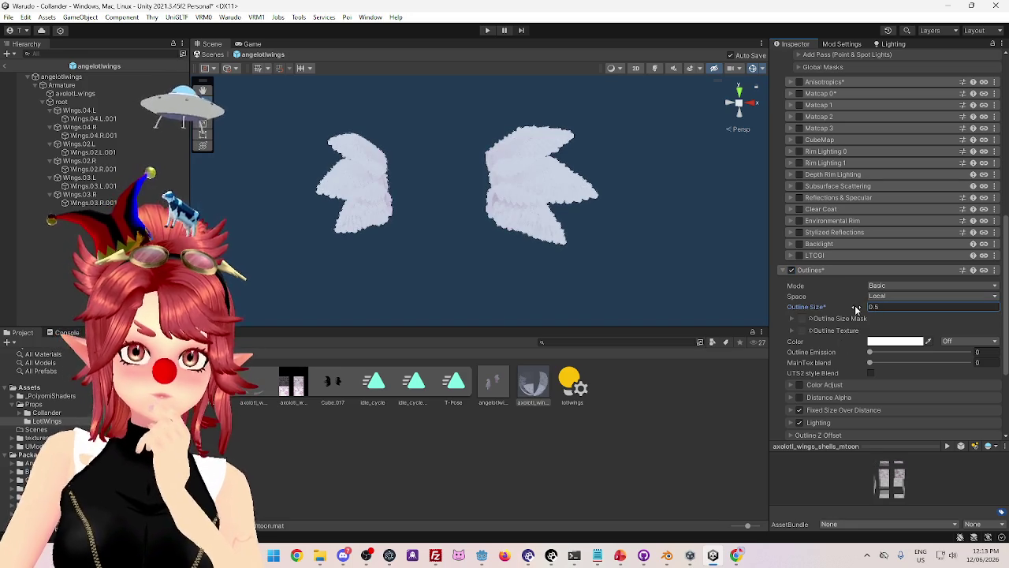
left_click_drag(817, 307, 827, 306)
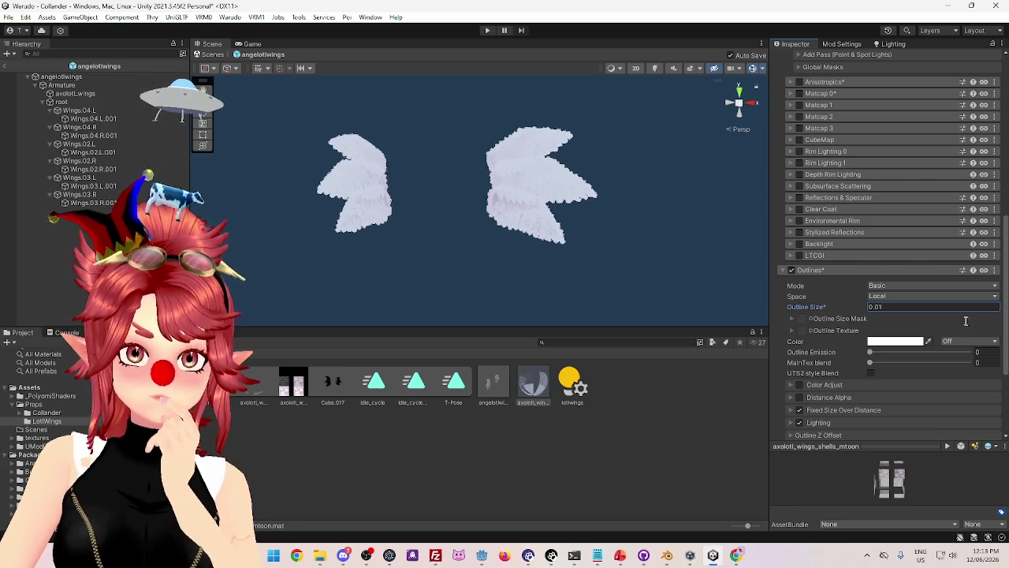
left_click(892, 306)
type("0.001")
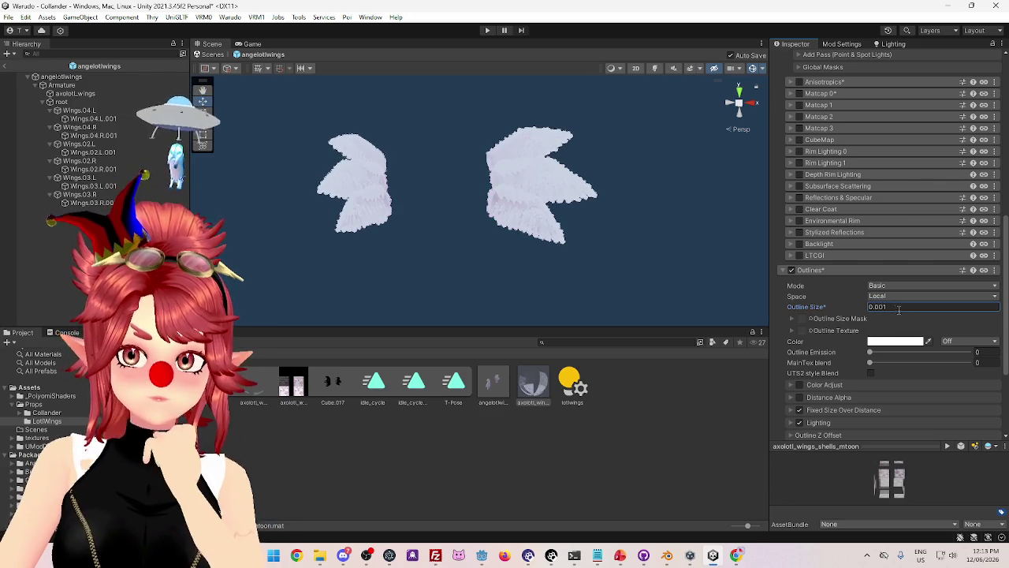
type("0")
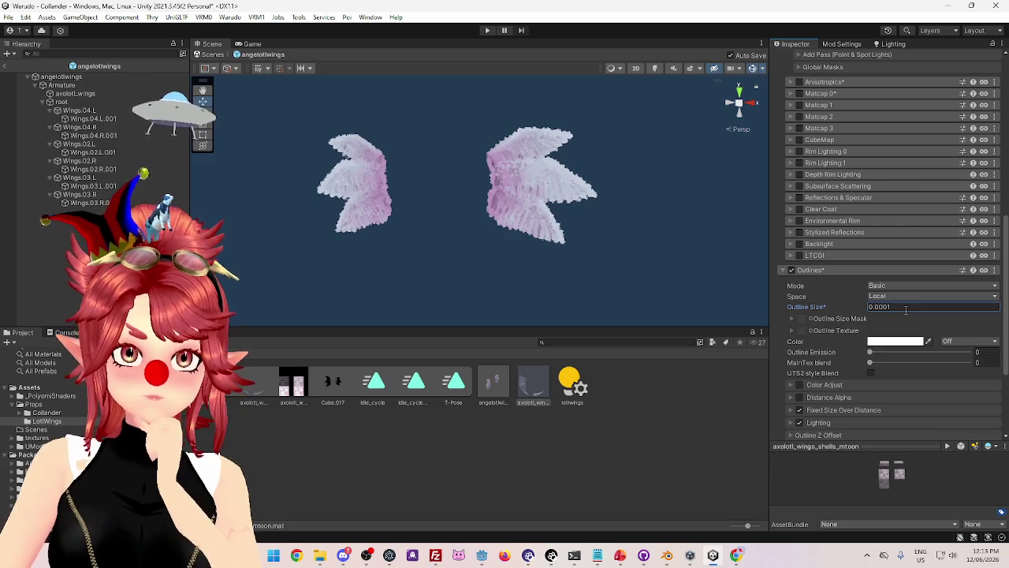
- Toggle outlines off and on to compare, then reduce Outline Size to 0.0005
left_click(793, 271)
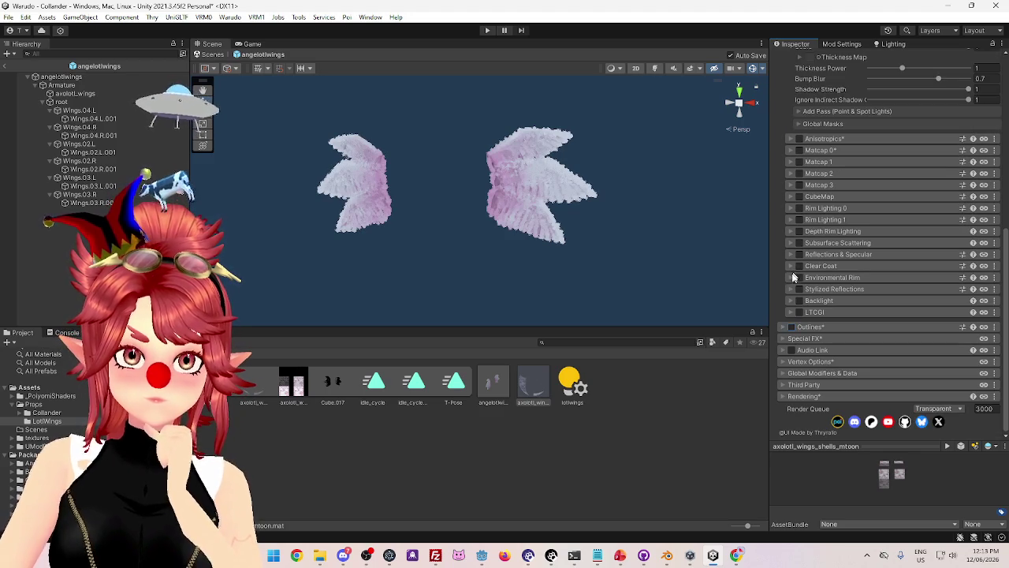
left_click(792, 326)
left_click(902, 363)
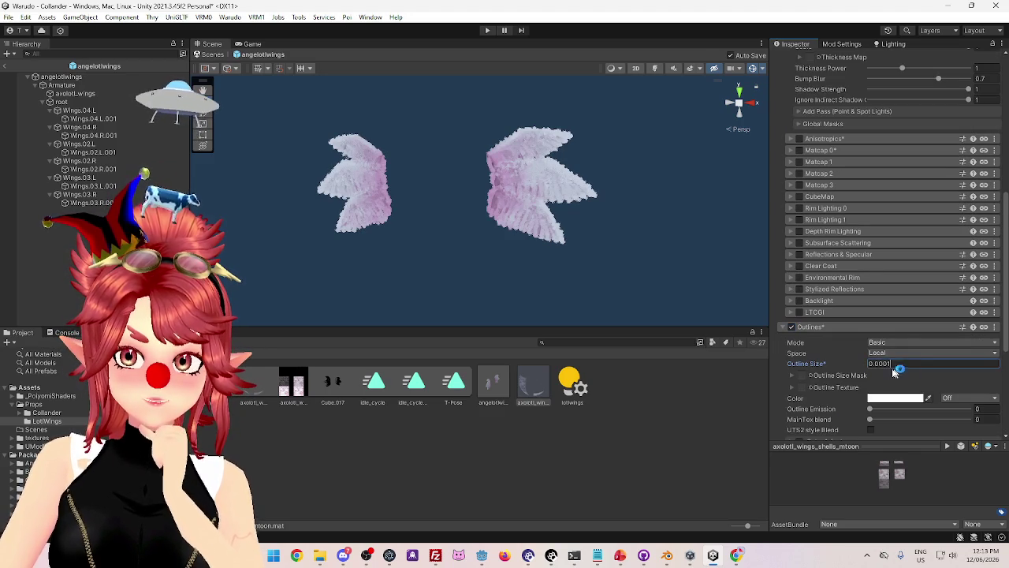
key("BackSpace")
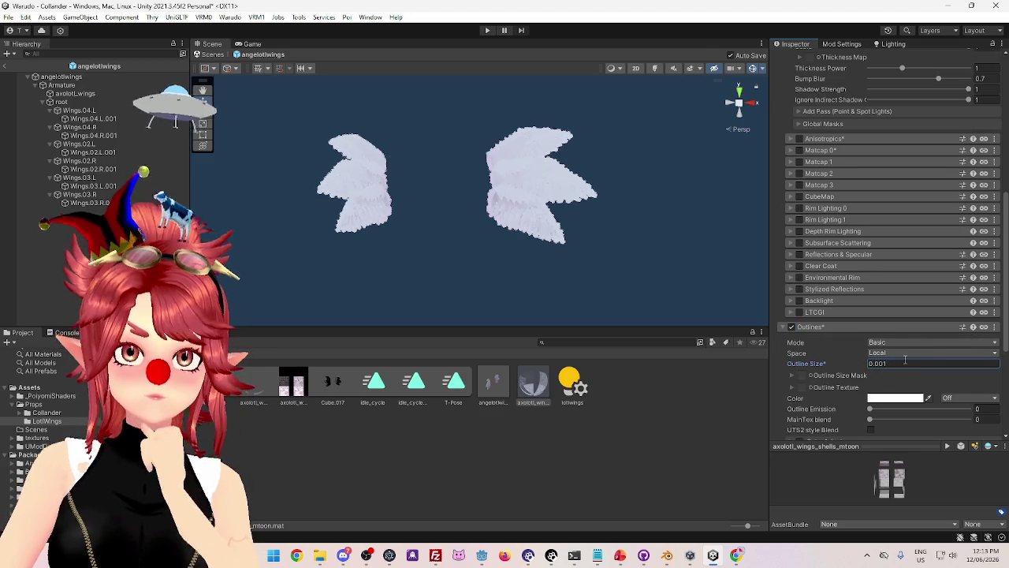
scroll(831, 355, "down", 2)
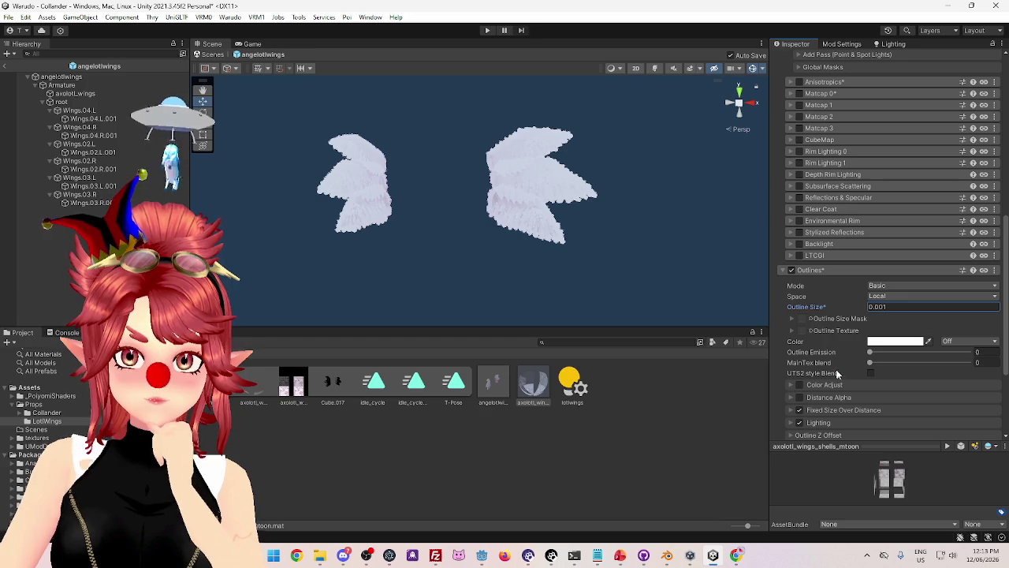
left_click(877, 308)
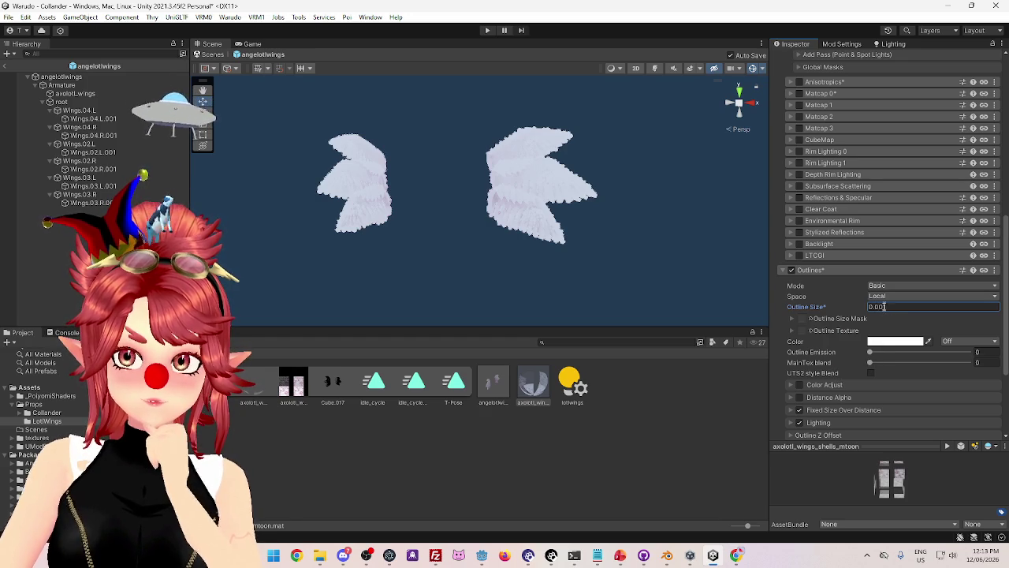
type("0.0005")
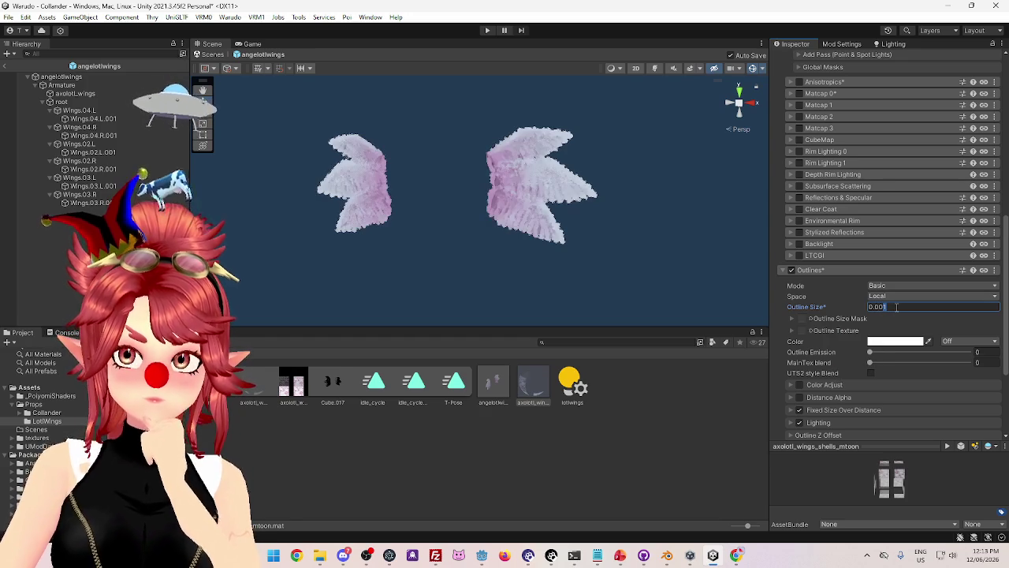
scroll(791, 271, "up", 2)
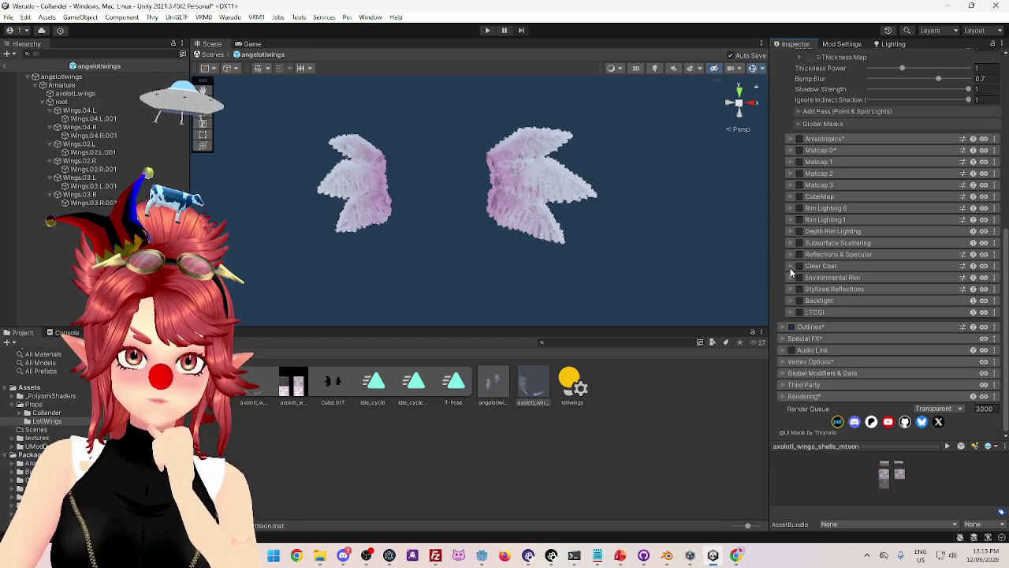
scroll(813, 328, "down", 2)
left_click(895, 289)
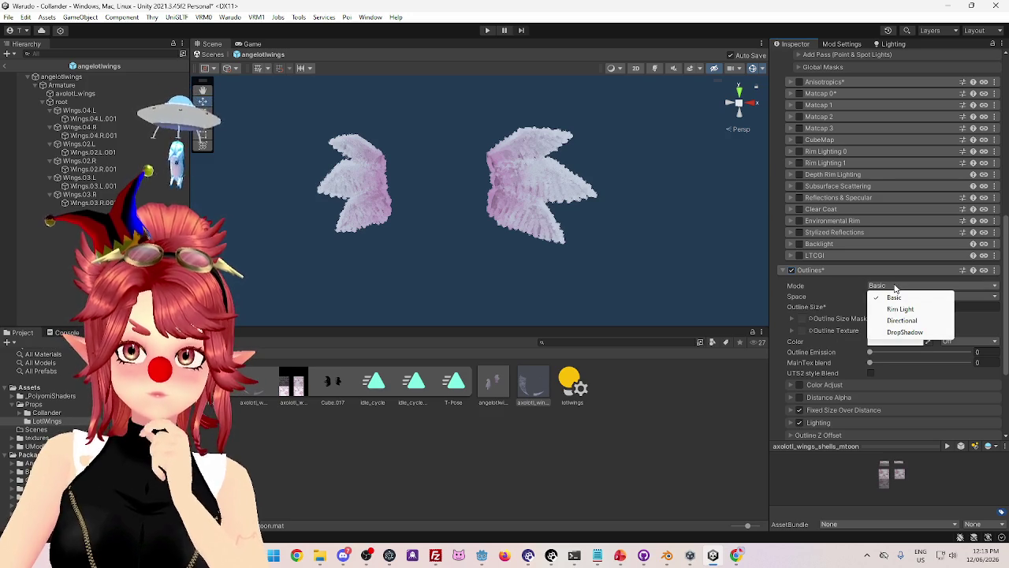
- Switch the outline to Rim Light mode, keeping the outline space Local
left_click(892, 308)
left_click(894, 296)
left_click(890, 299)
left_click(891, 296)
left_click(887, 310)
left_click(887, 309)
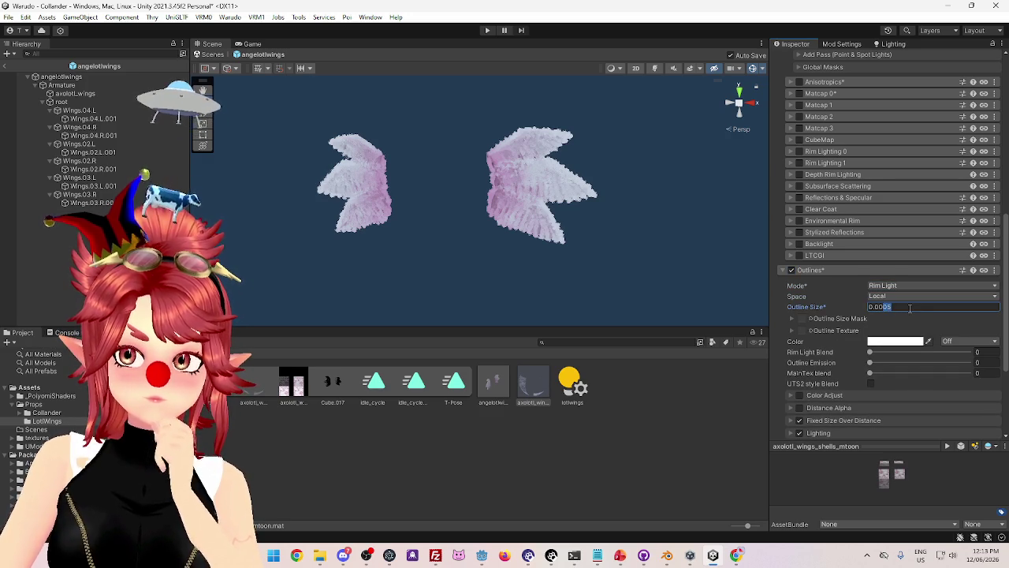
- Try the Basic, Directional and DropShadow outline modes, settling back on Basic
left_click(885, 287)
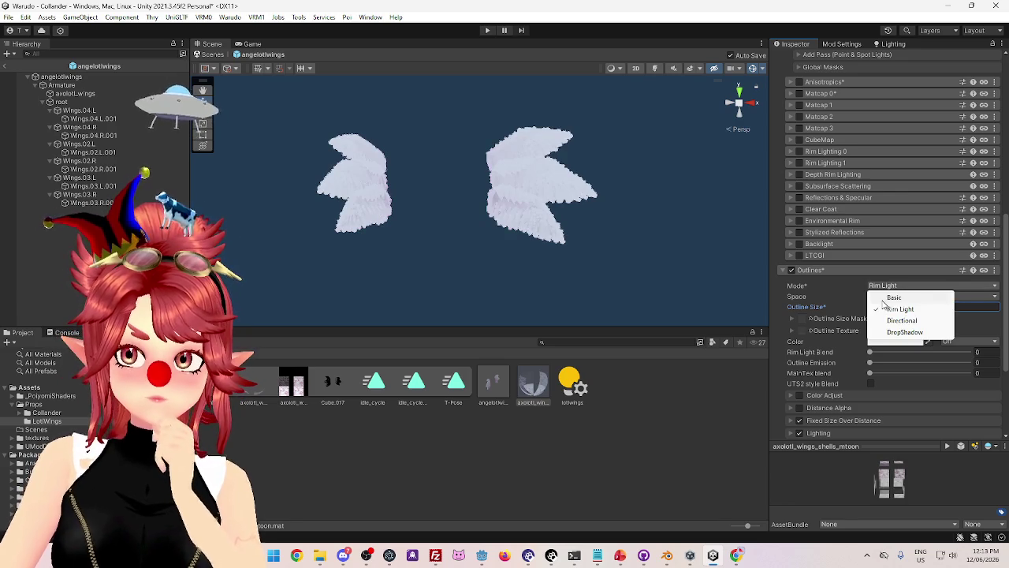
left_click(895, 297)
left_click(887, 285)
left_click(899, 320)
left_click(887, 286)
left_click(899, 331)
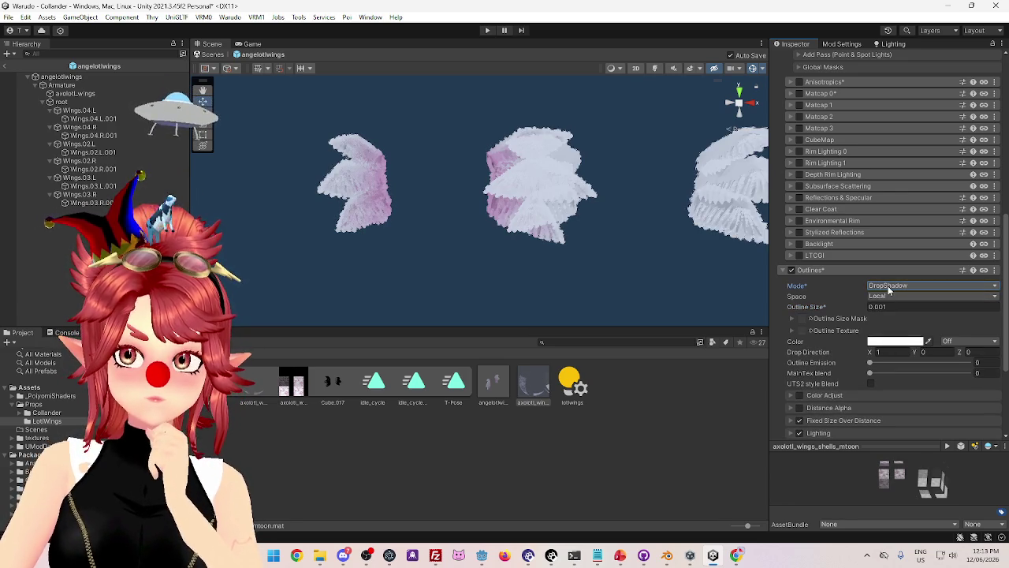
left_click(890, 287)
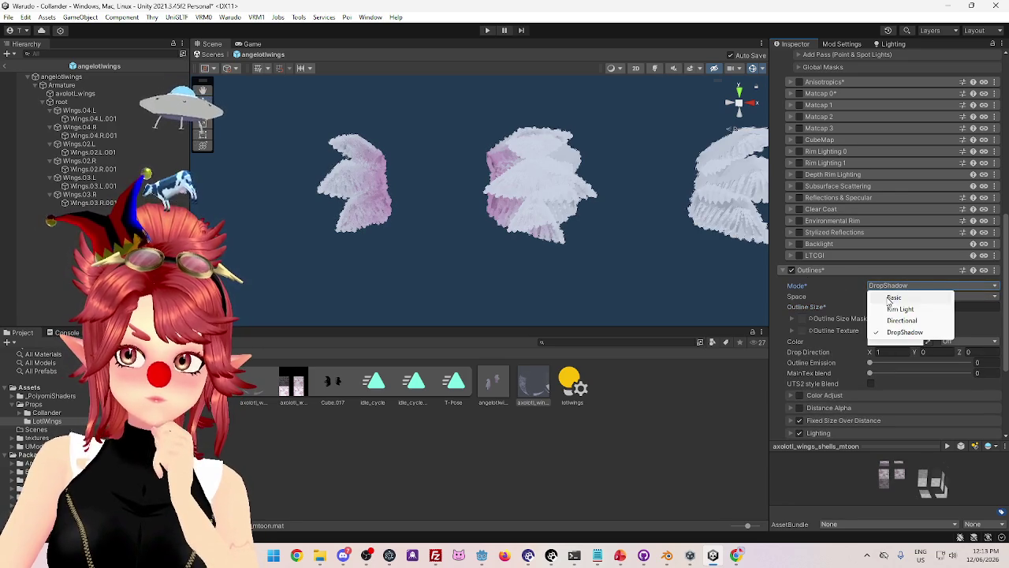
left_click(888, 297)
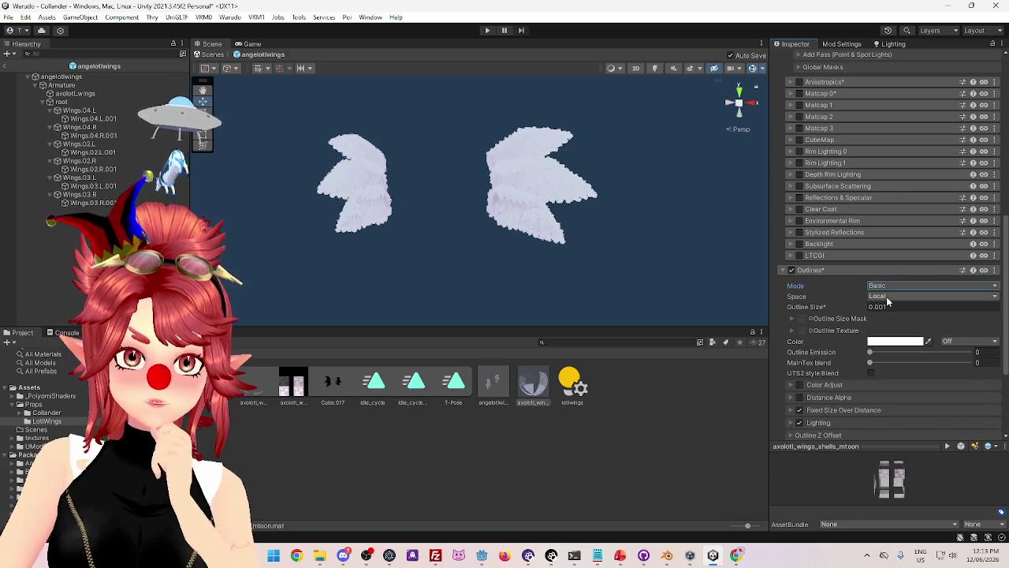
- Preview the outline emission glow, then set Outline Emission to a low 0.2
left_click(876, 354)
mouse_move(876, 355)
left_mouse_down()
mouse_move(877, 365)
mouse_move(983, 371)
left_mouse_up()
left_click(876, 354)
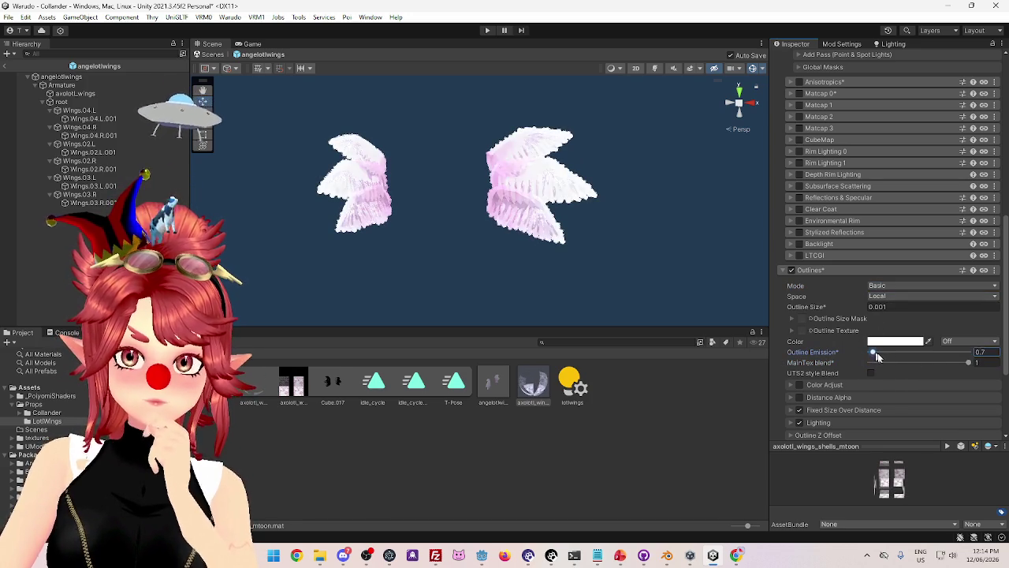
left_click_drag(876, 354, 871, 359)
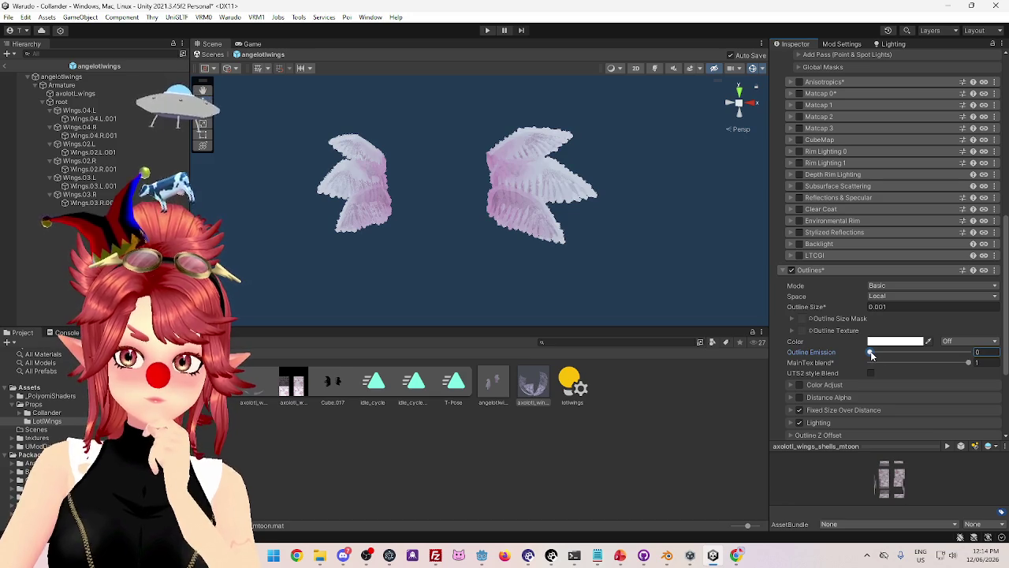
left_click_drag(871, 357, 873, 358)
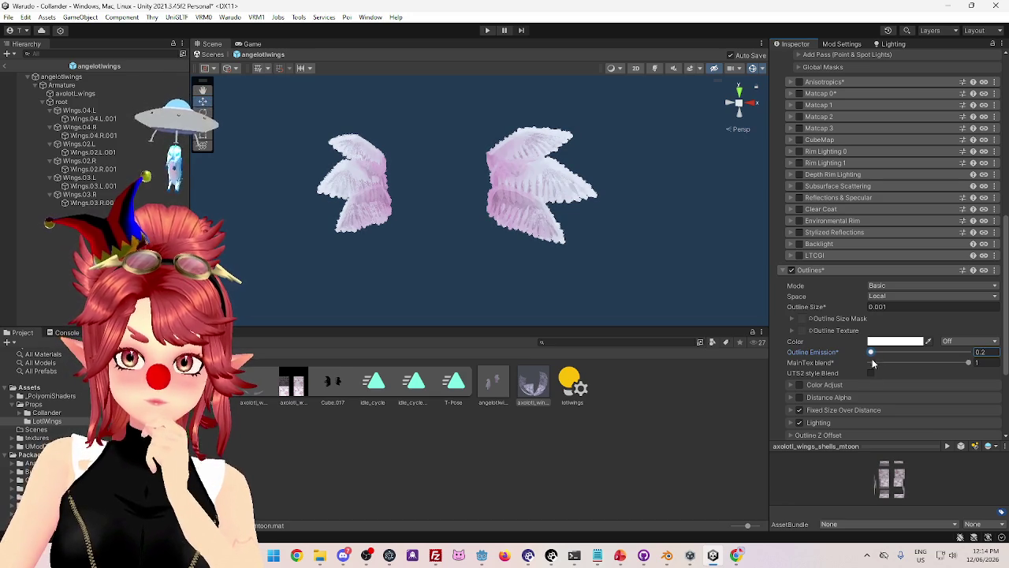
- Leave UTS2 style blend off and lower the MainTex blend to about 0.501
left_click(871, 374)
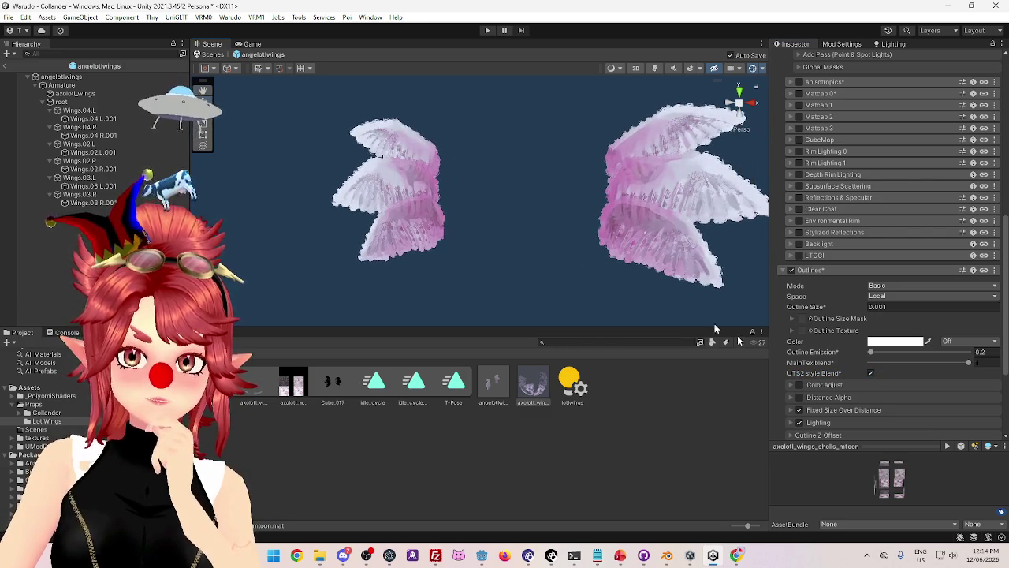
left_click(871, 373)
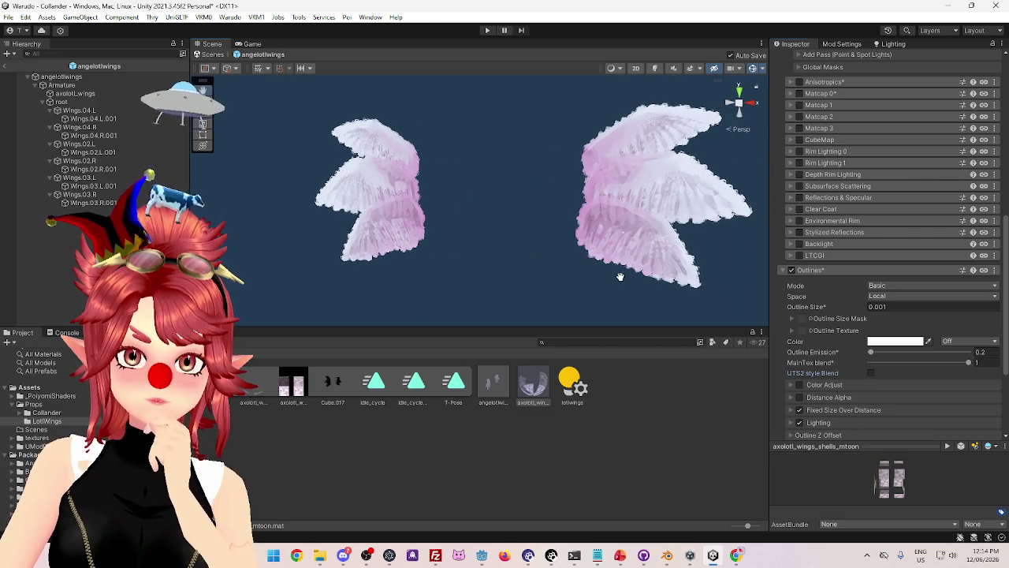
mouse_move(968, 362)
left_mouse_down()
mouse_move(842, 360)
mouse_move(919, 363)
left_mouse_up()
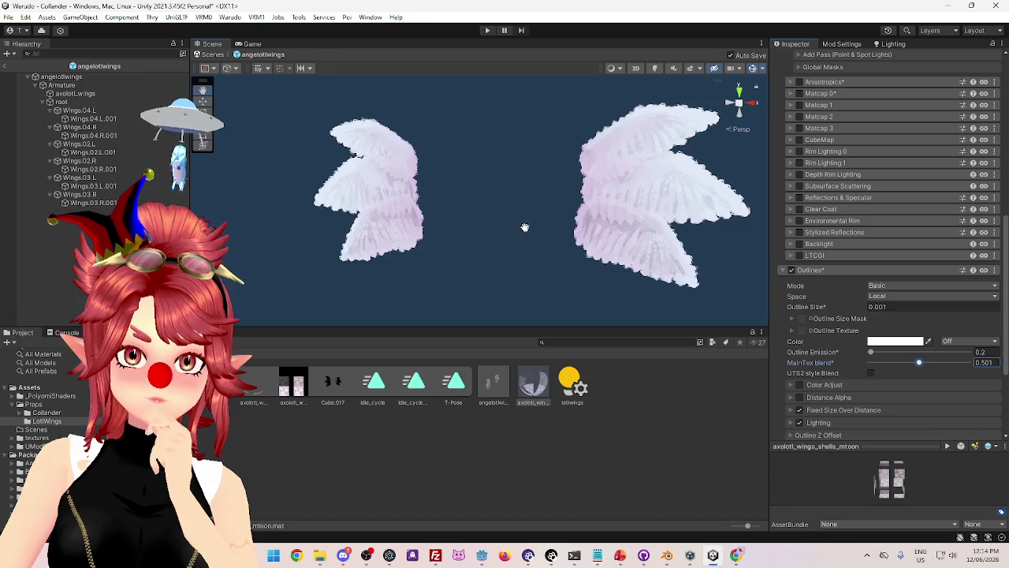
mouse_move(545, 247)
left_mouse_down()
mouse_move(492, 259)
mouse_move(586, 250)
left_mouse_up()
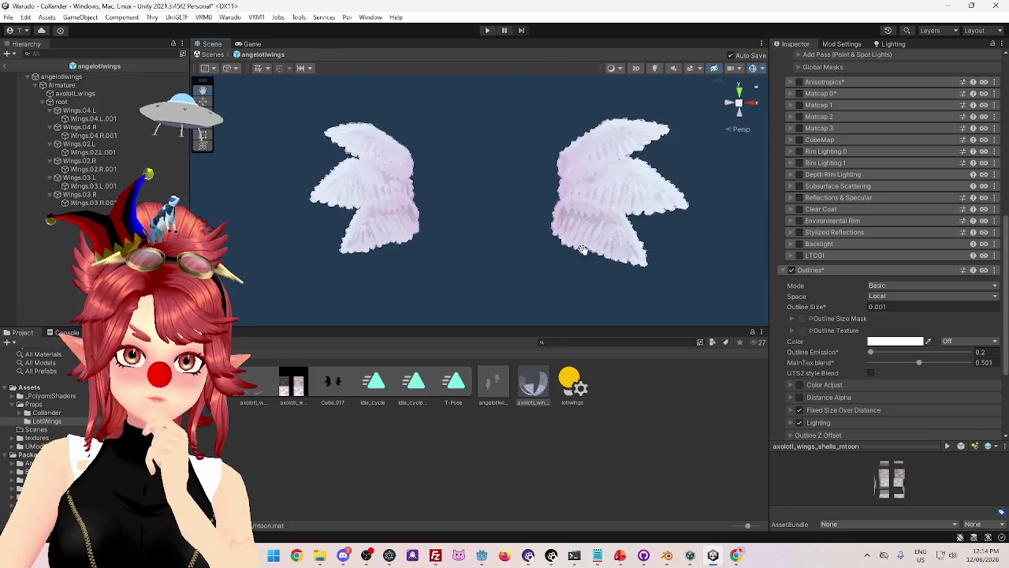
left_click(791, 270)
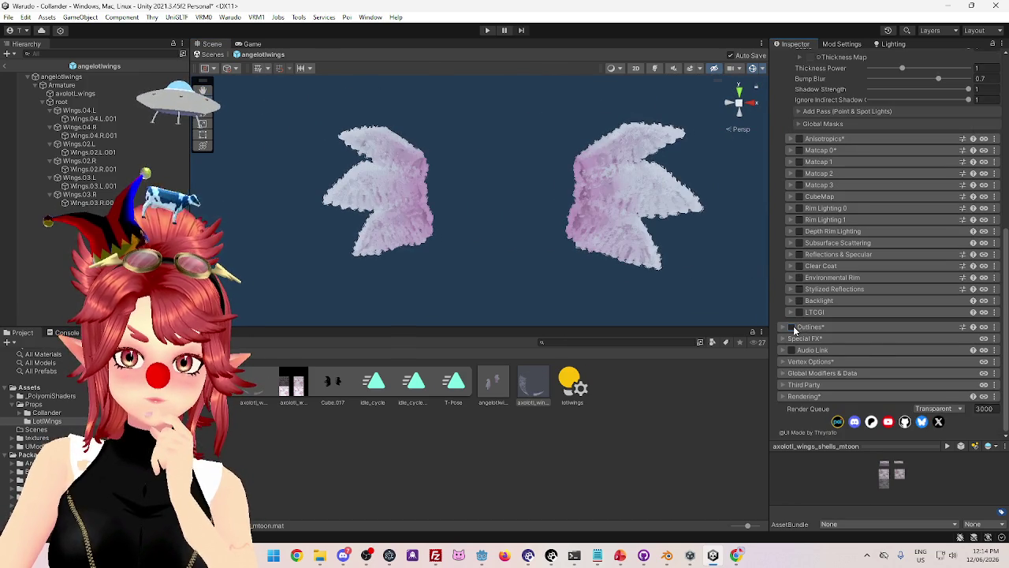
- Collapse the Outlines and Shading sections and exit Prefab Mode for the wings
left_click(792, 327)
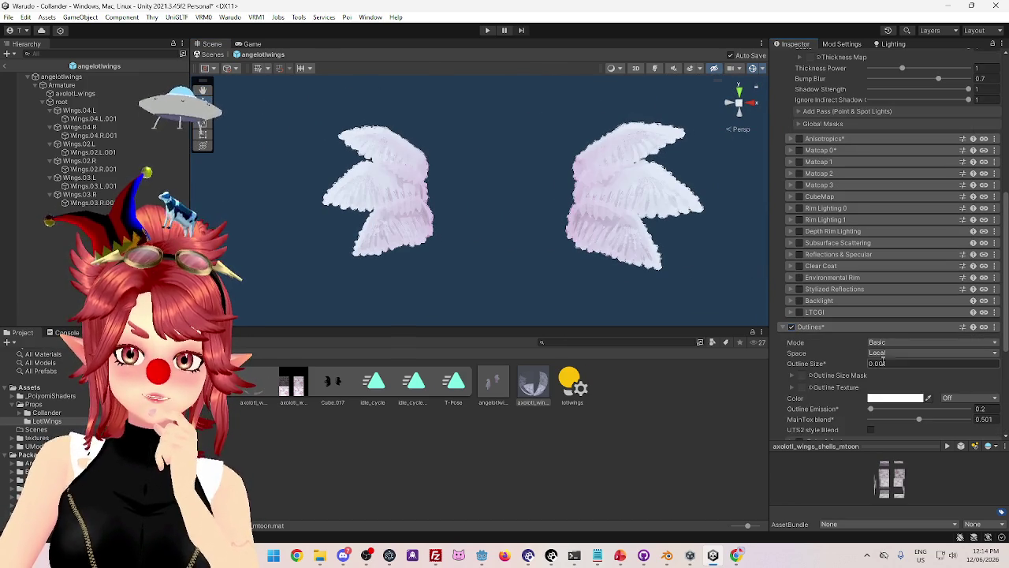
left_click(792, 327)
scroll(825, 223, "up", 3)
scroll(826, 224, "up", 2)
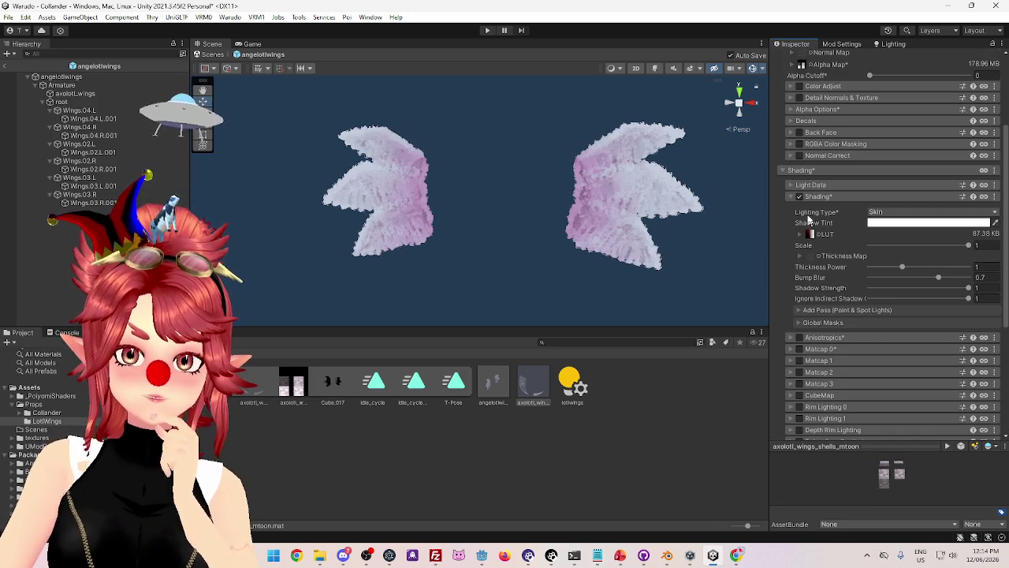
left_click(791, 196)
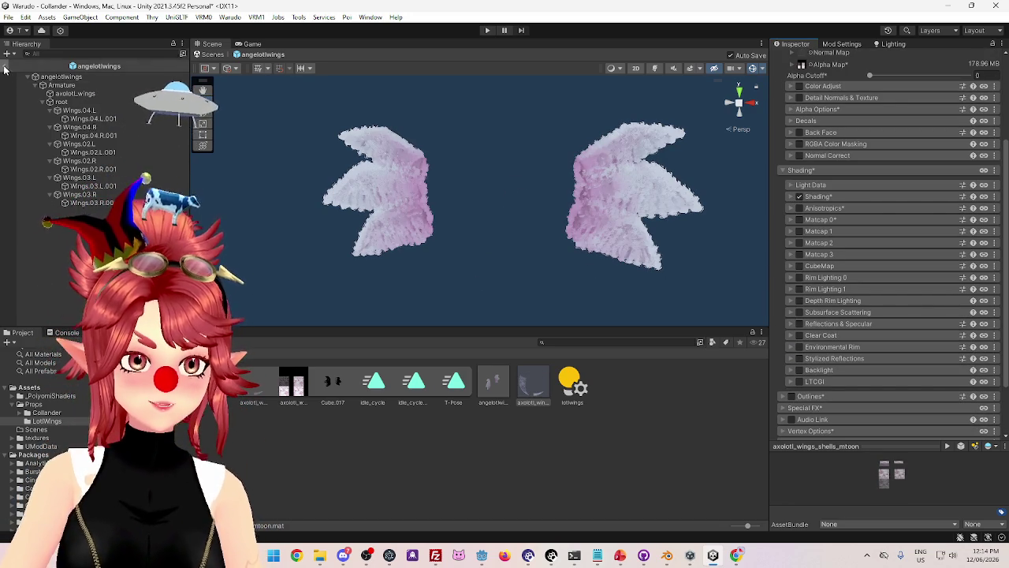
left_click(211, 54)
- Delete angelotlwings from the Collander scene and select the Prop prefab asset
left_click(272, 385)
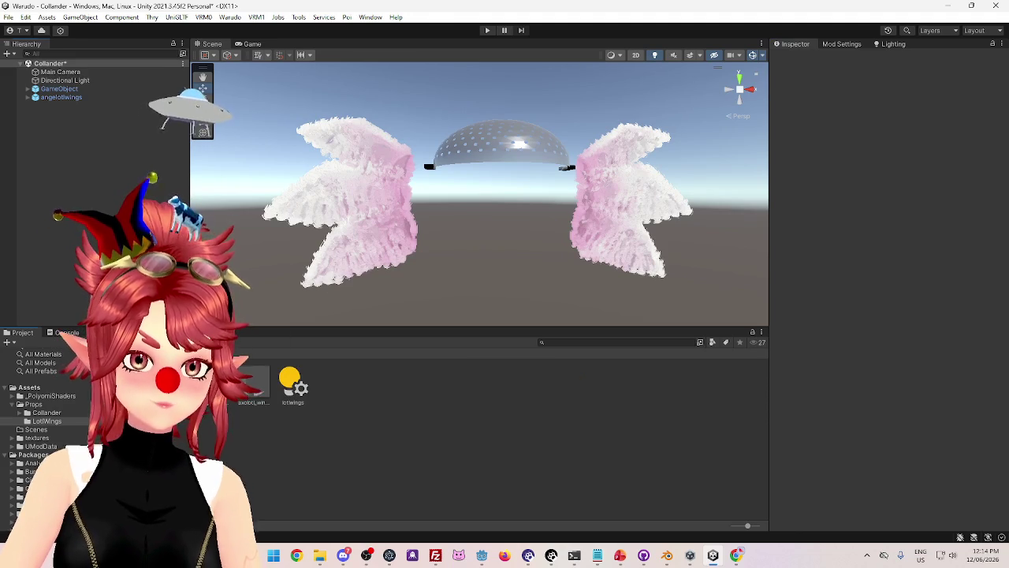
left_click(59, 99)
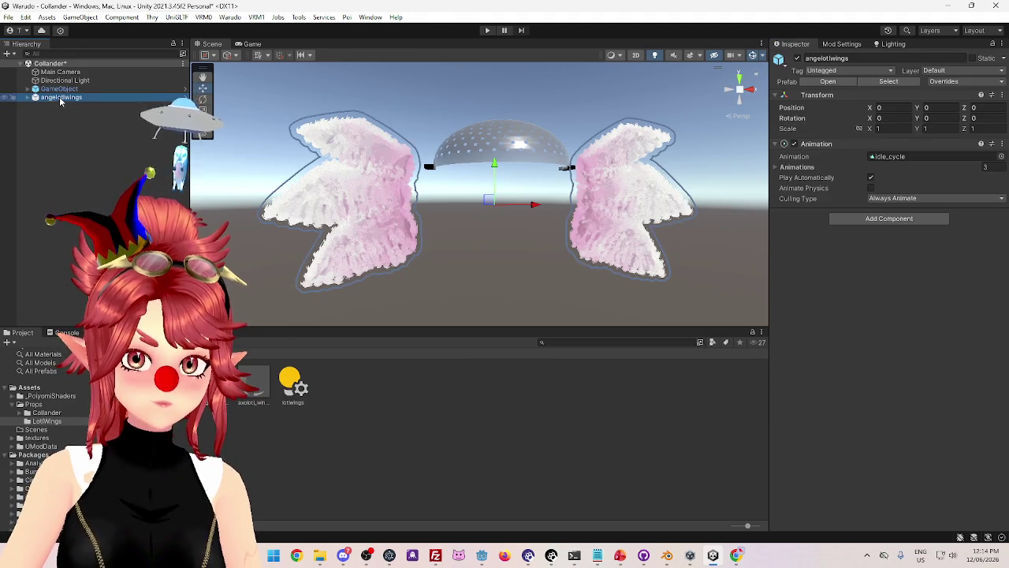
left_click(255, 392)
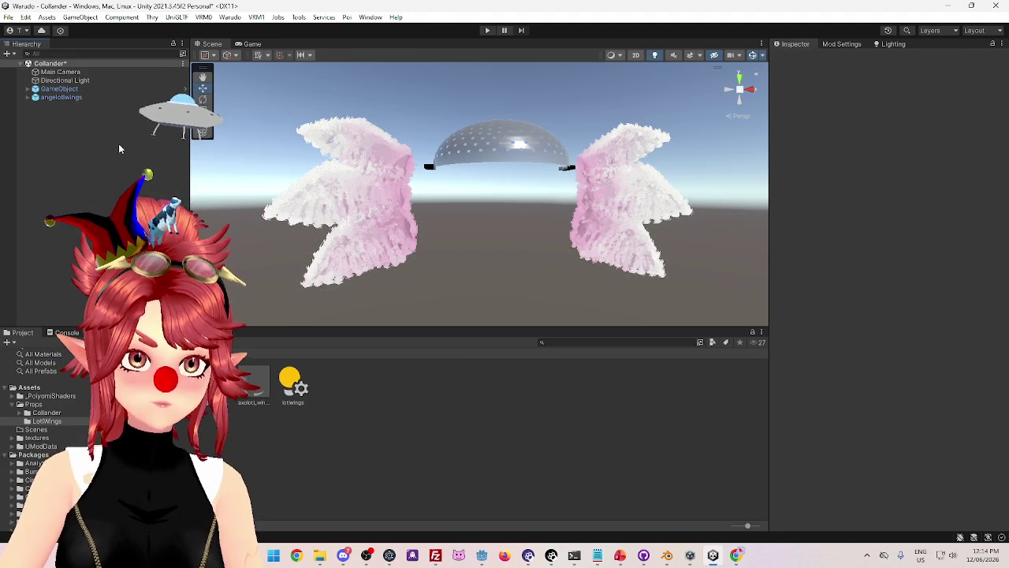
left_click(60, 97)
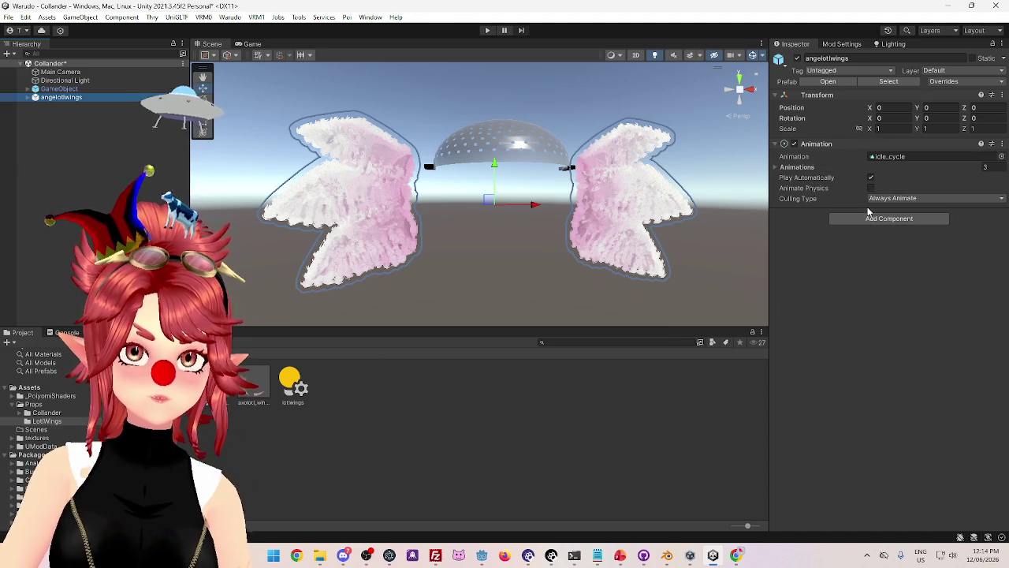
key("Delete")
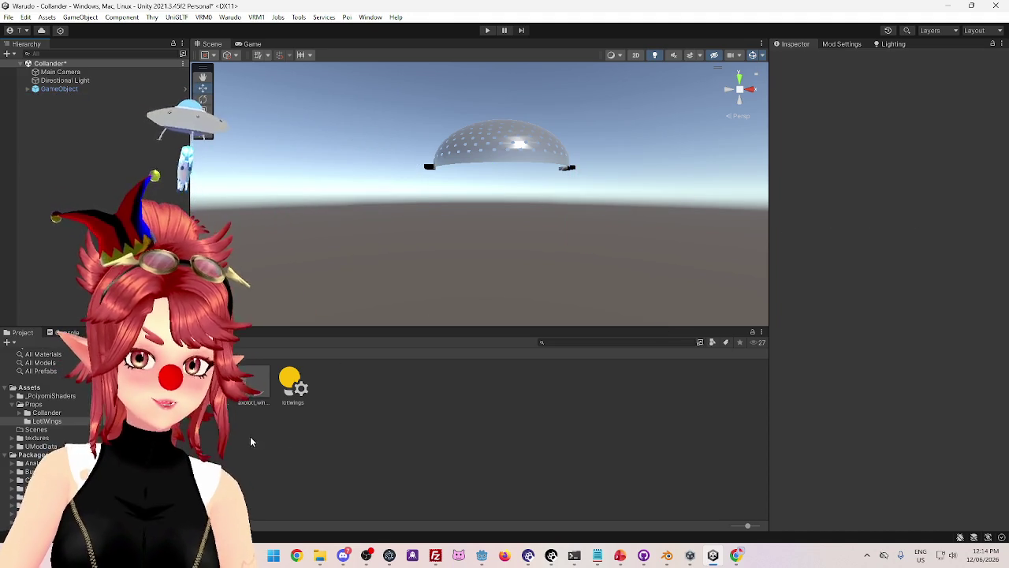
left_click(253, 386)
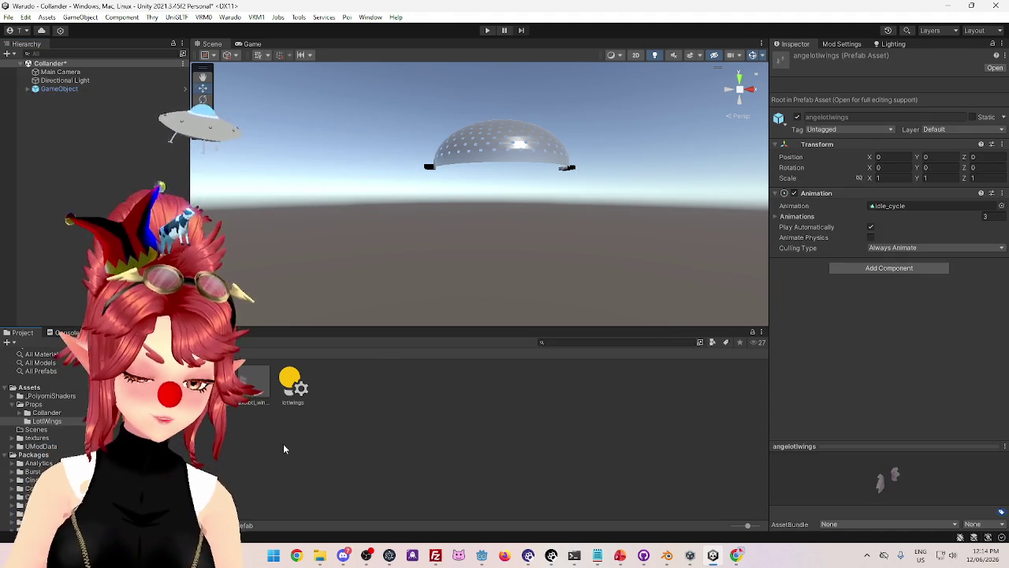
- Open Mod Settings and set the Mod Name to LotlWings
left_click(838, 45)
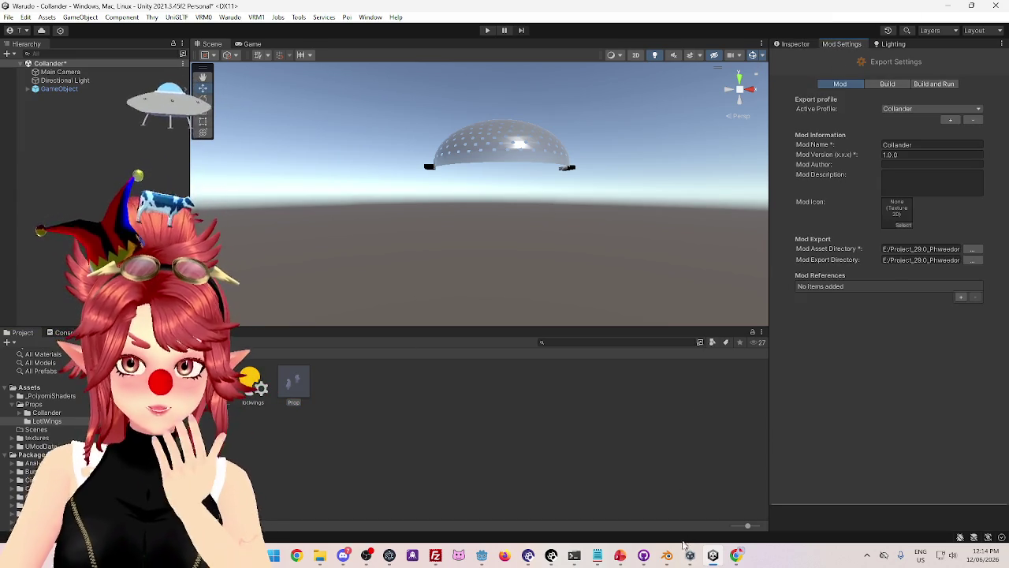
mouse_move(658, 557)
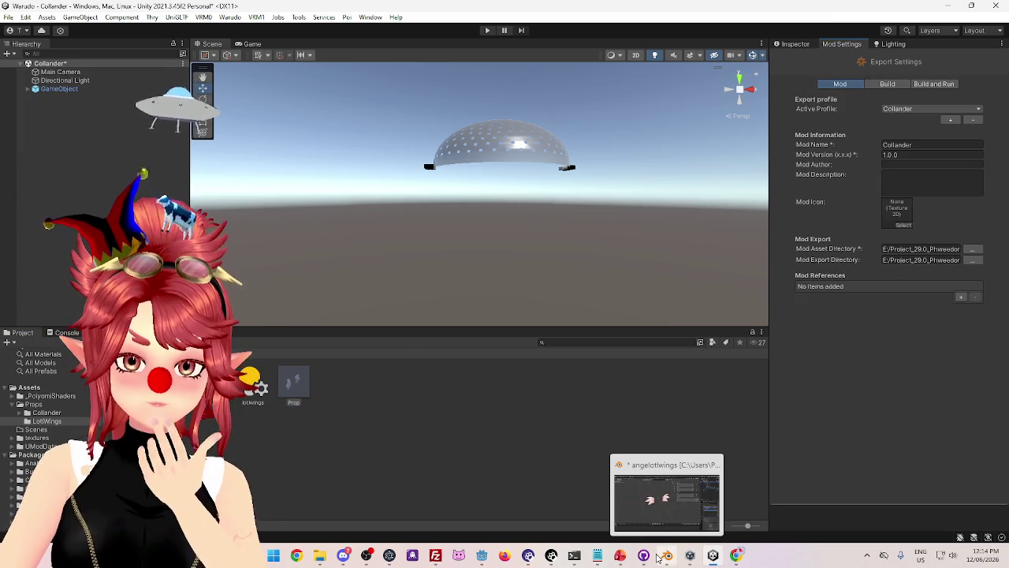
left_click(924, 145)
type("LotlWings")
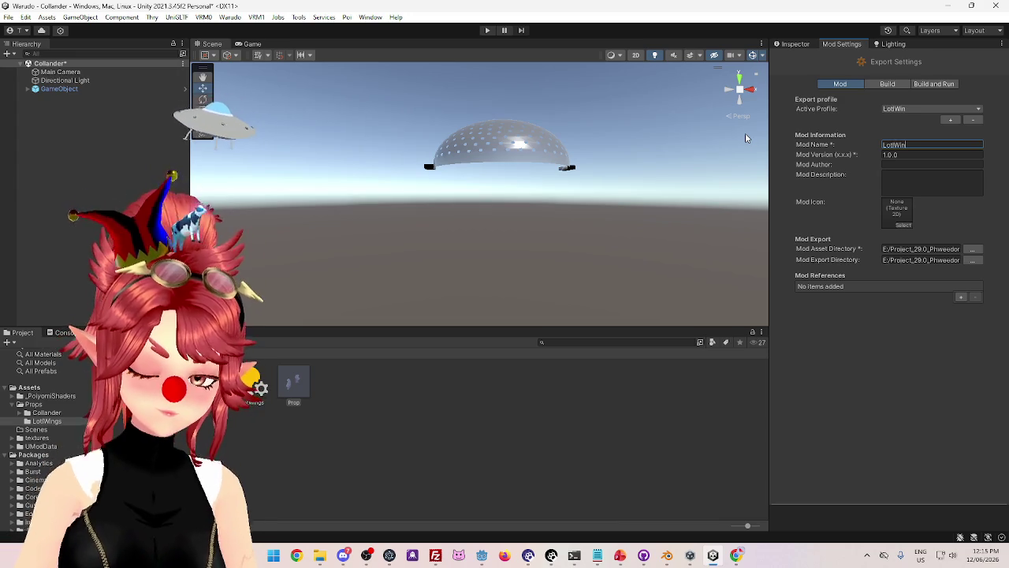
- Set Mod Asset Directory to Props/LotlWings and Mod Export Directory to the Props folder
left_click(973, 250)
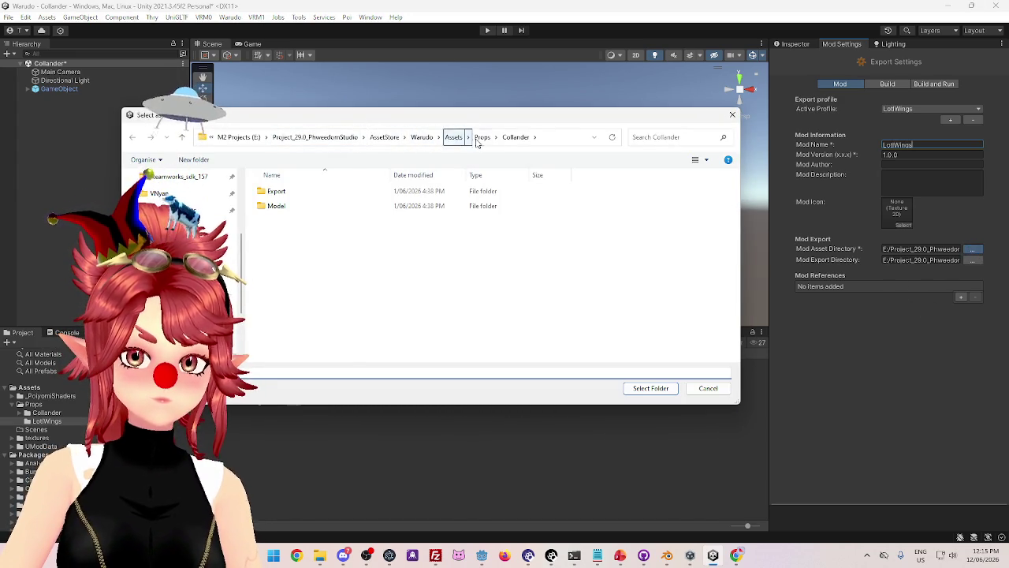
left_click(477, 139)
double_click(288, 205)
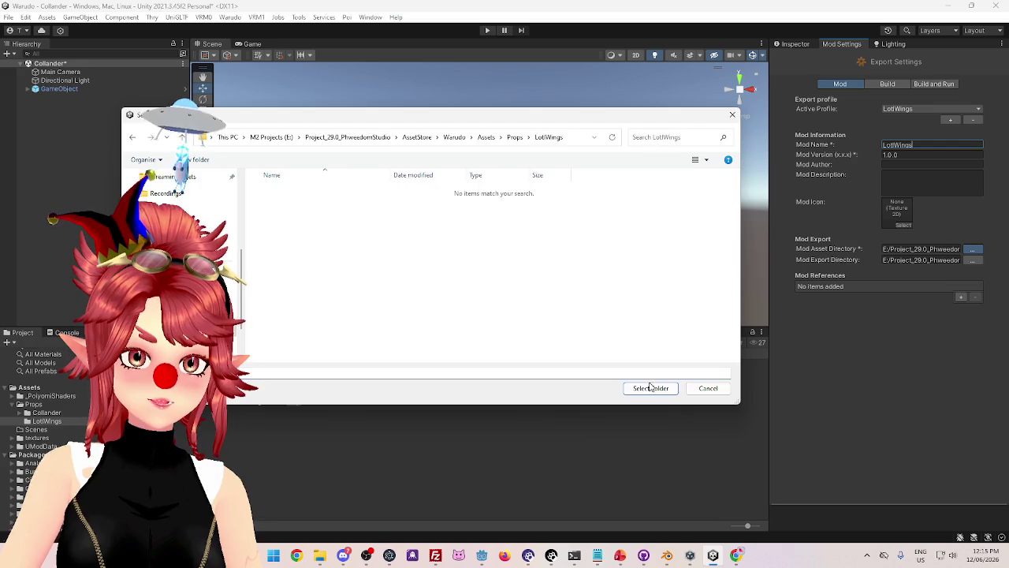
left_click(650, 389)
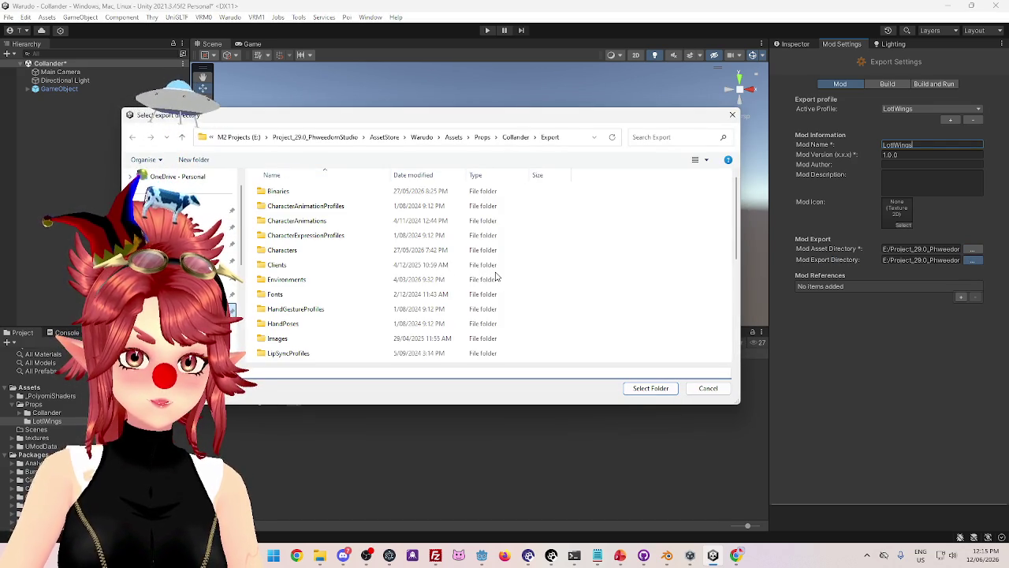
scroll(289, 314, "down", 3)
double_click(283, 355)
left_click(637, 389)
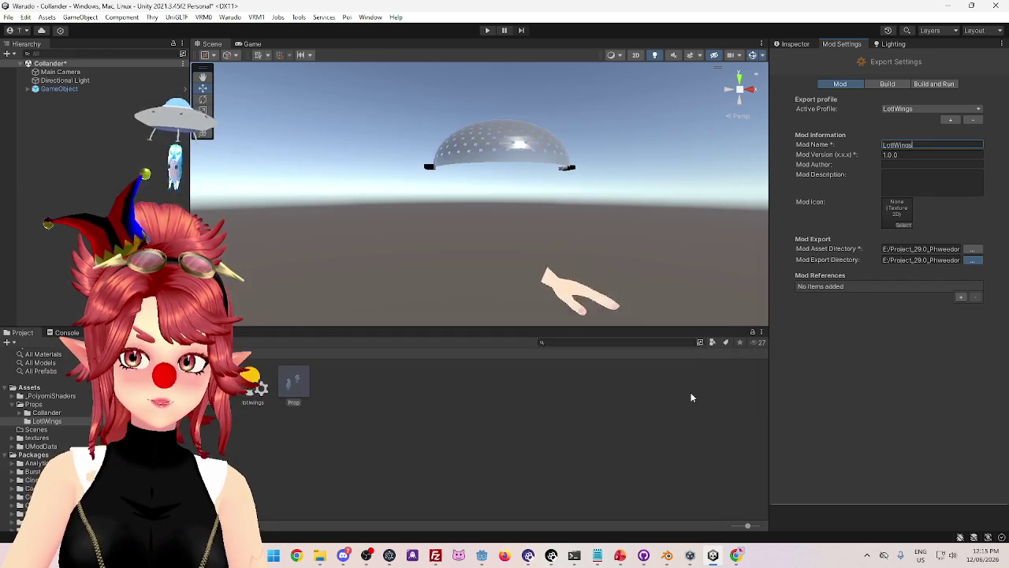